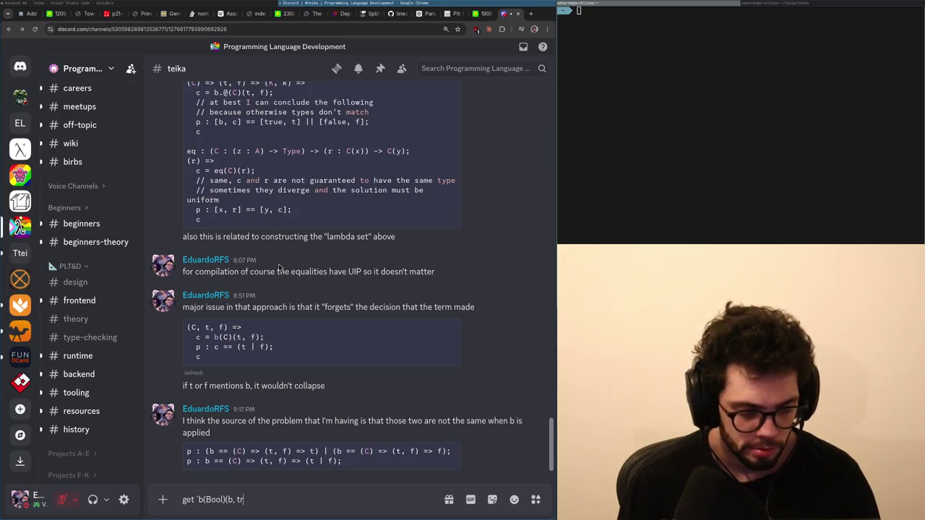
Draft the #teika reply giving `b(Bool)(b, true)` as an example equal to `b | true`.
key(BackSpace)
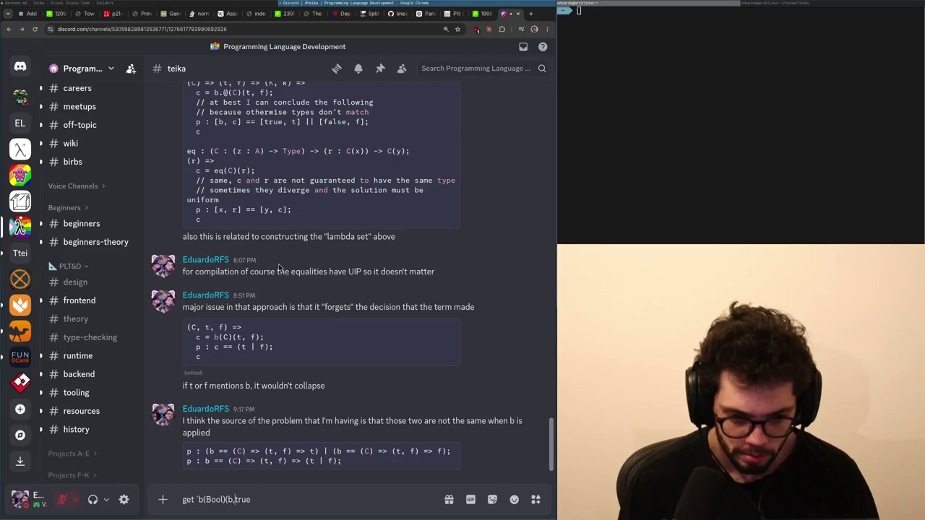
key(End)
text()` )
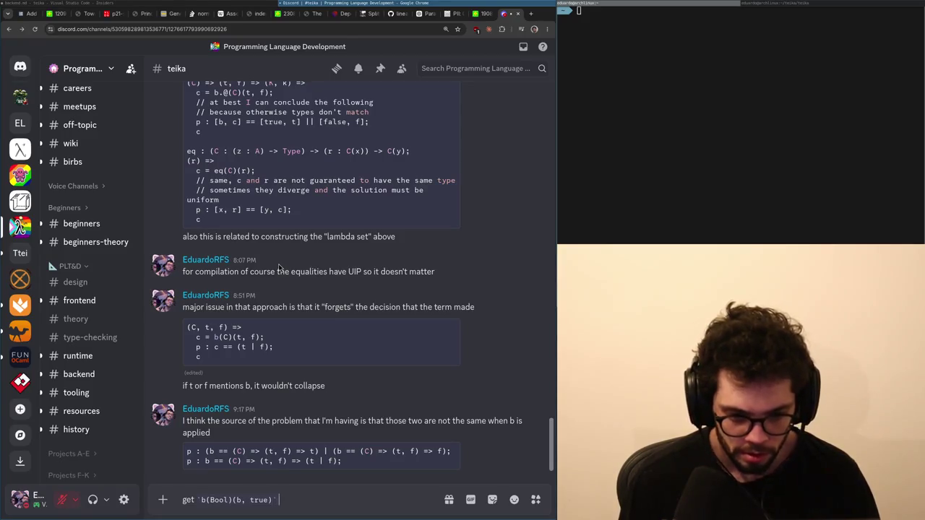
text(as an example,)
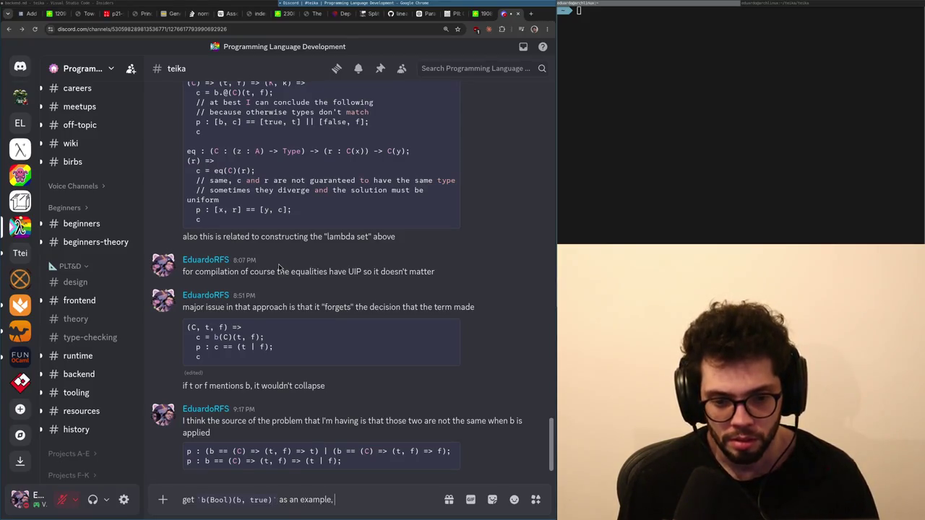
text( with the latt)
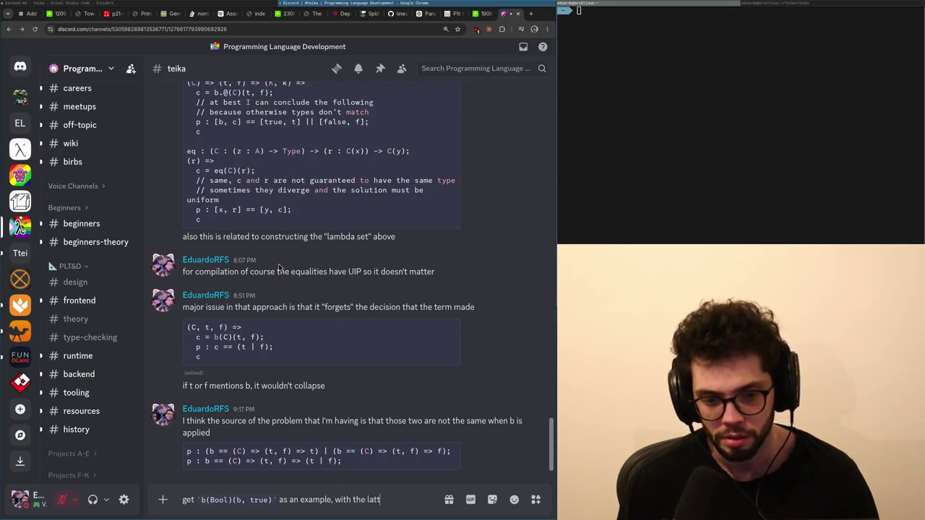
text(er it is the same as)
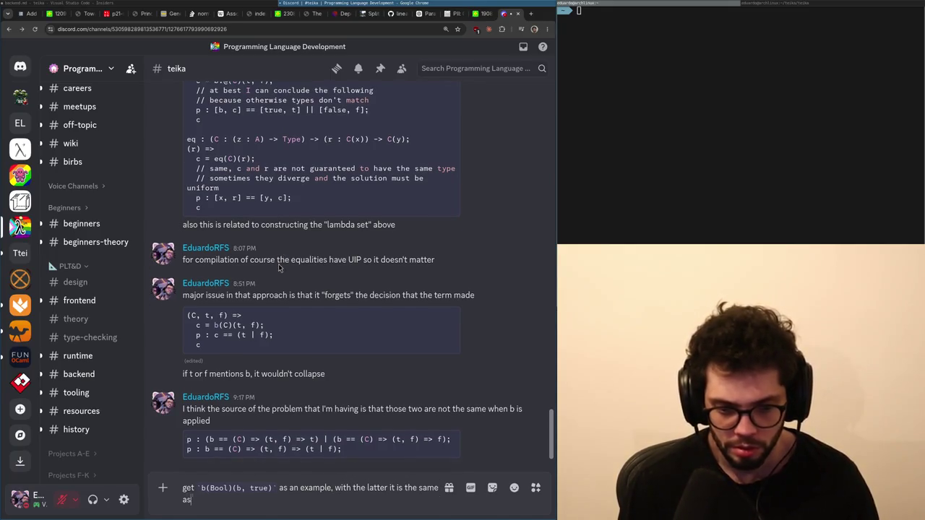
text( `b | tr)
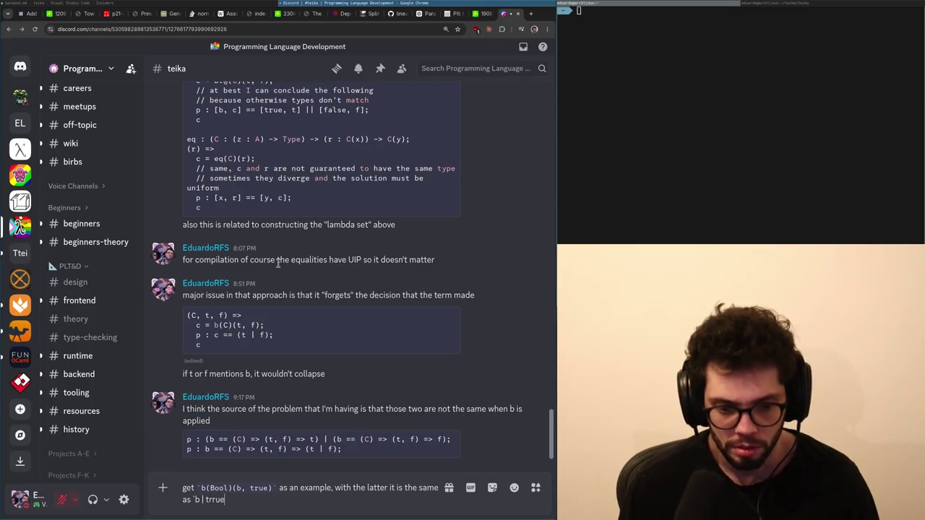
text(ue` )
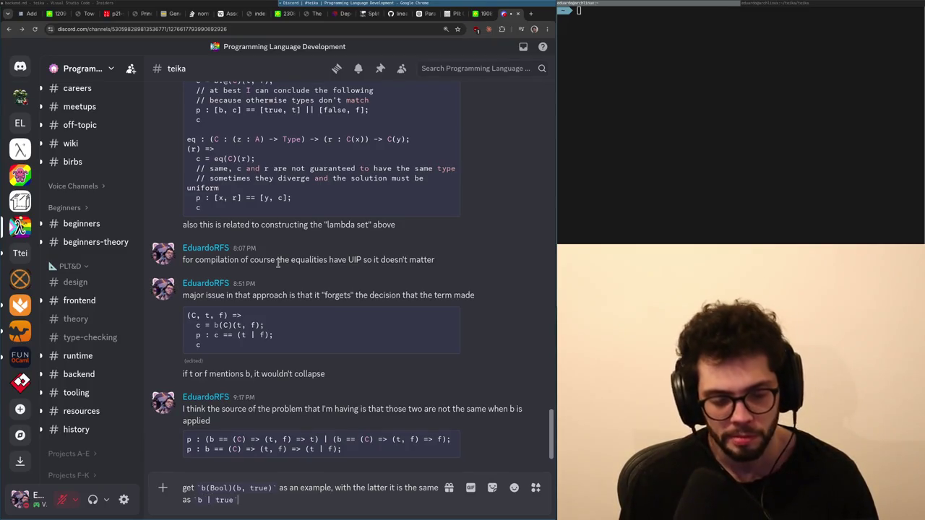
text(which I can then)
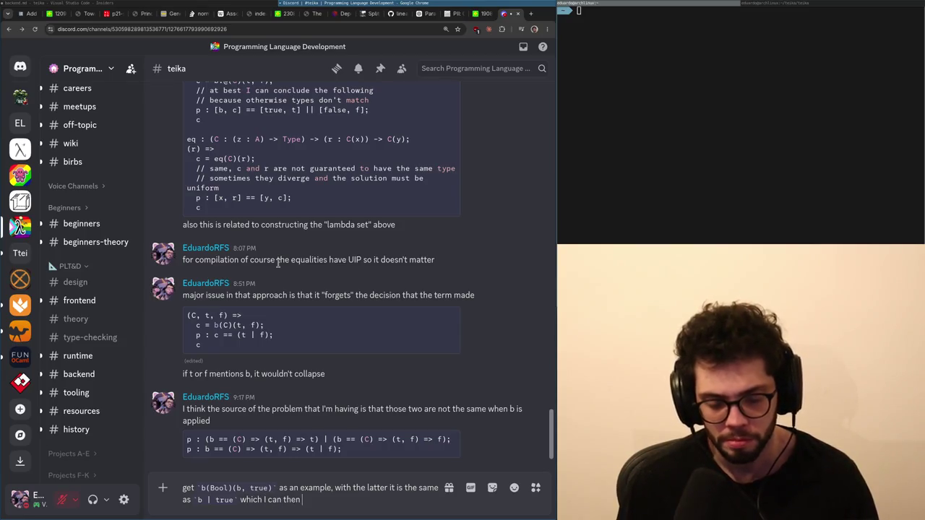
text( try the combinations.)
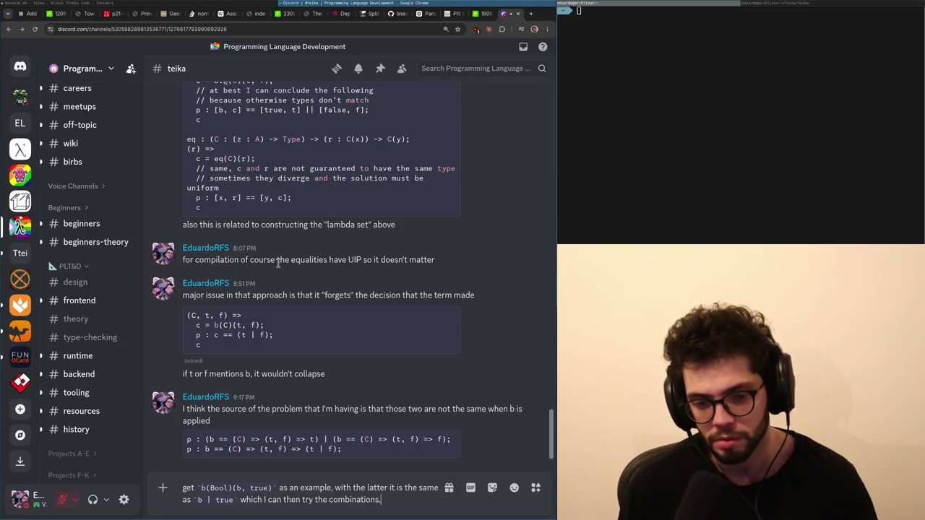
key(BackSpace)
text(,)
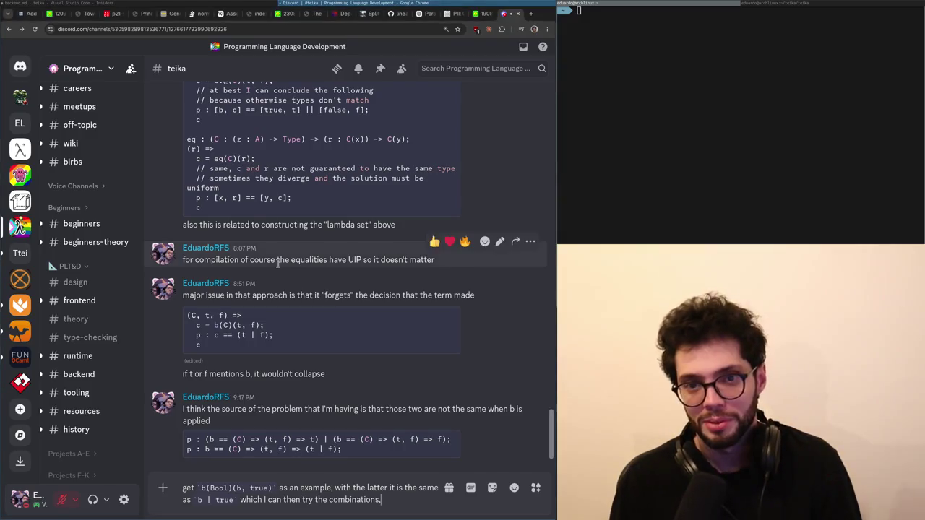
Briefly load x.com in a new tab, then close it.
key(ctrl+t)
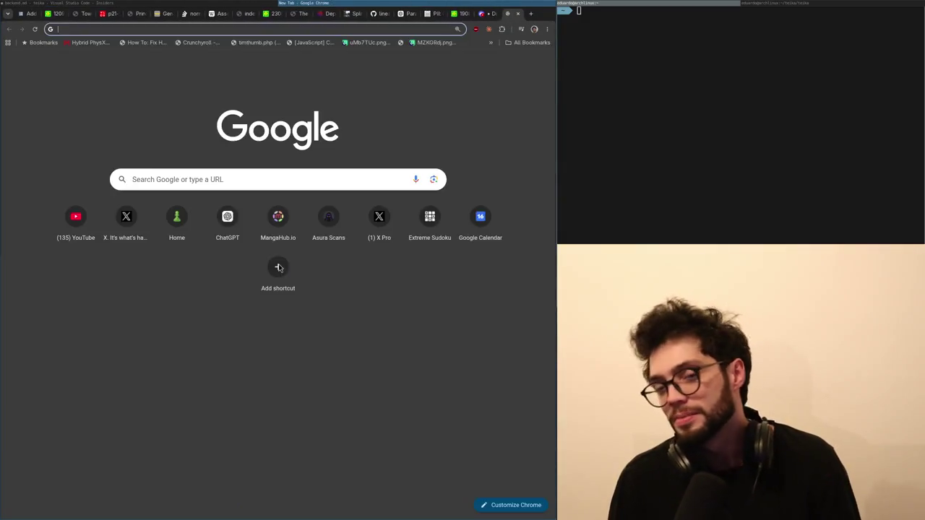
text(x.com)
key(Return)
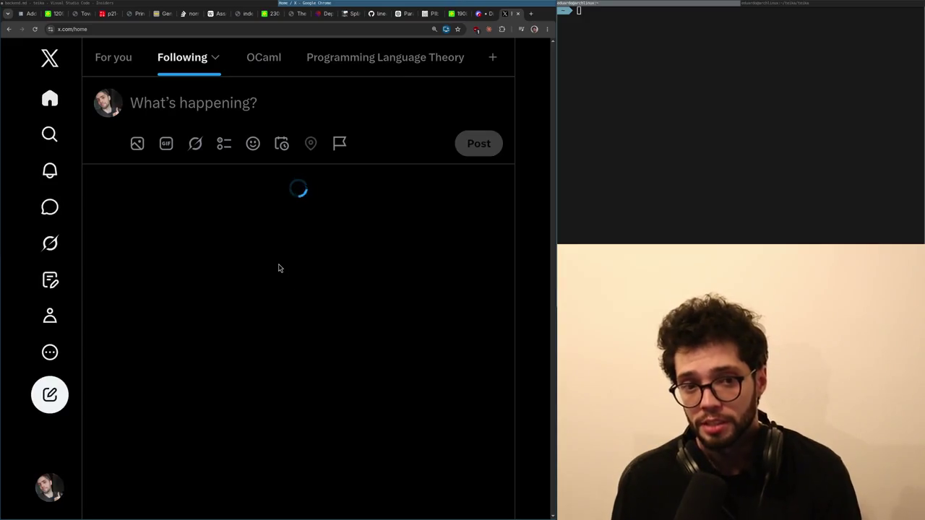
key(ctrl+w)
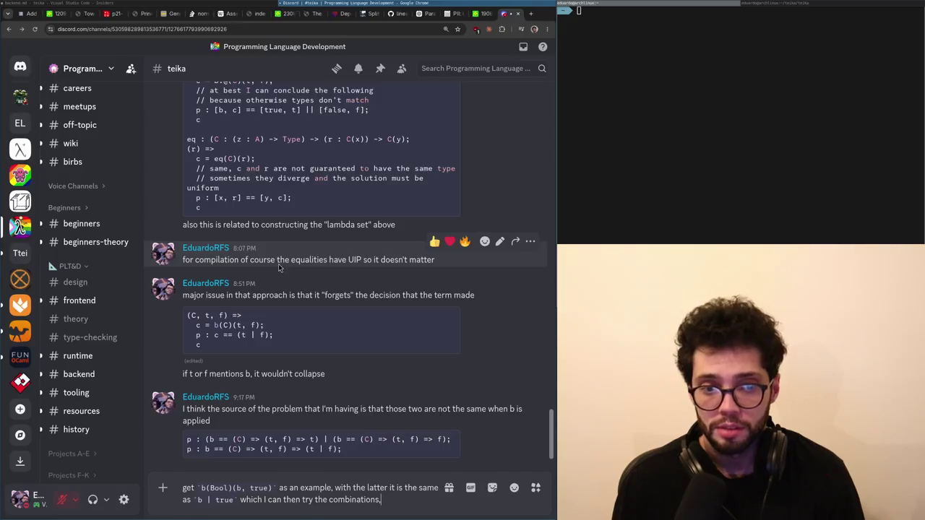
Finish the reply: trying the combinations would collapse all b to just `true`. Send it to #teika.
key(alt+Tab)
key(alt+Tab)
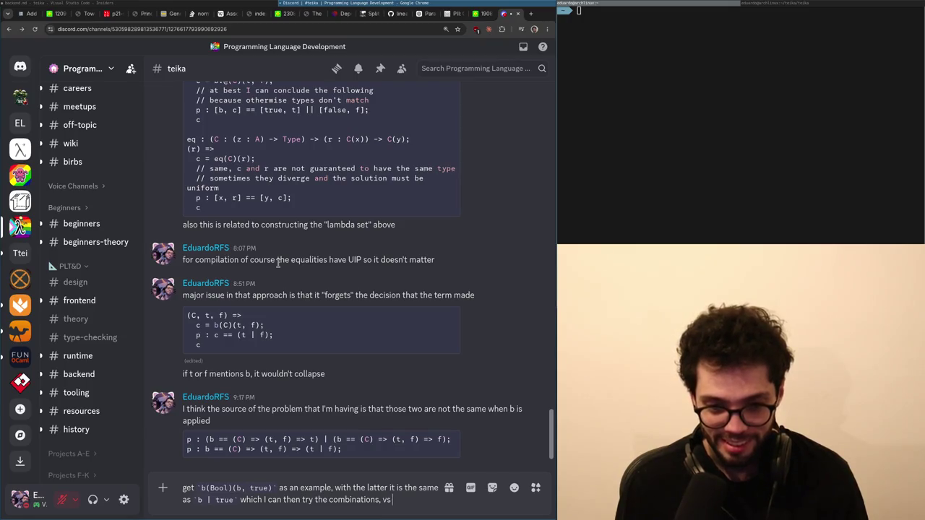
text(the)
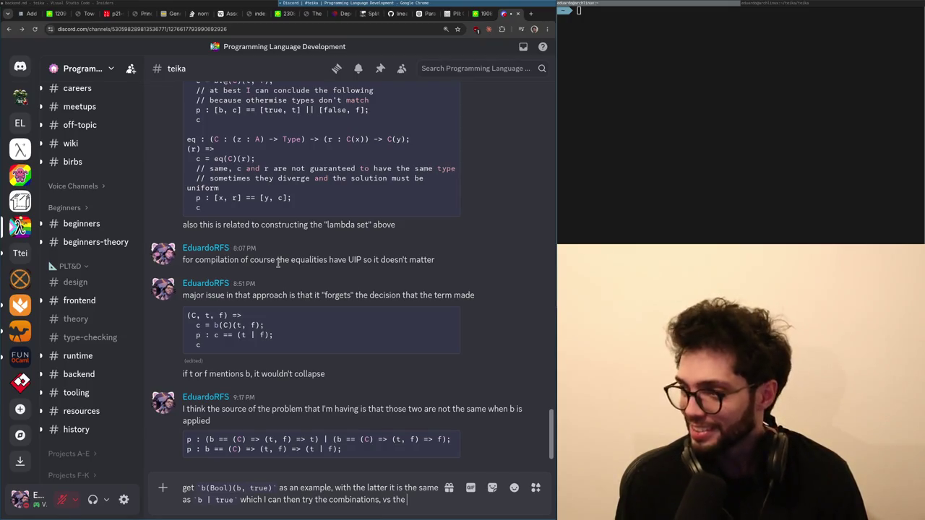
key(BackSpace)
key(End)
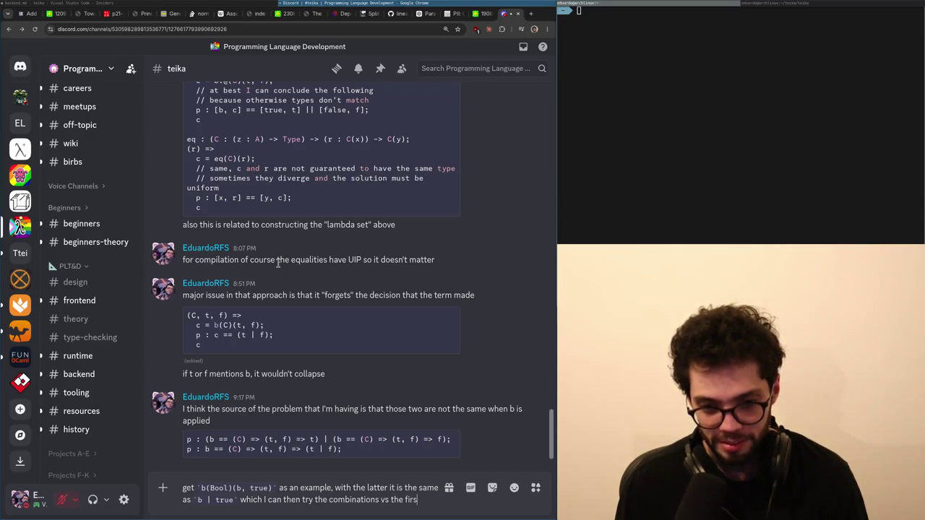
text(t which would ta)
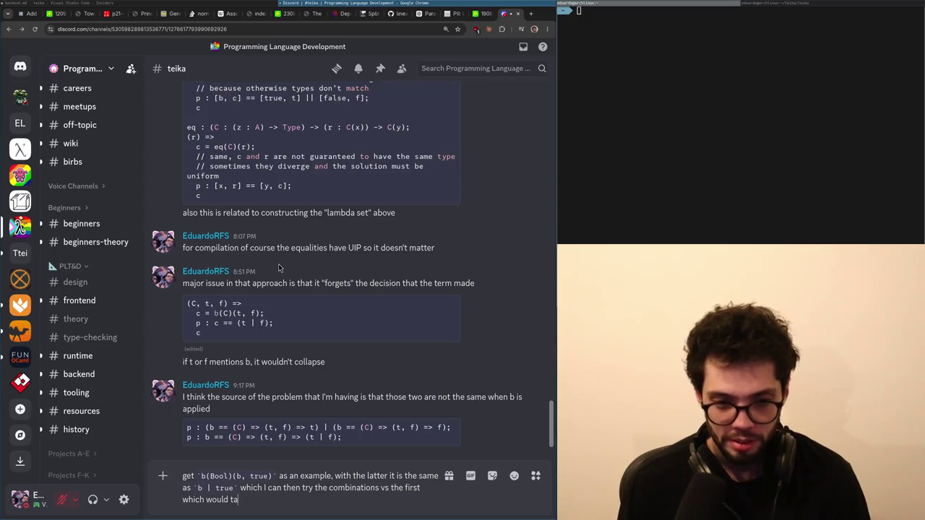
key(BackSpace)
key(BackSpace)
key(BackSpace)
text(collapse all b and)
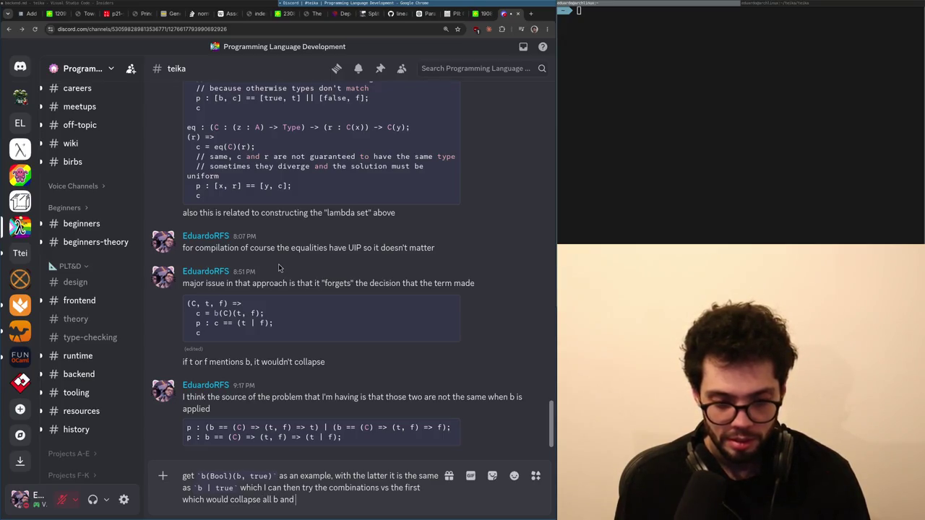
text(that would just be `)
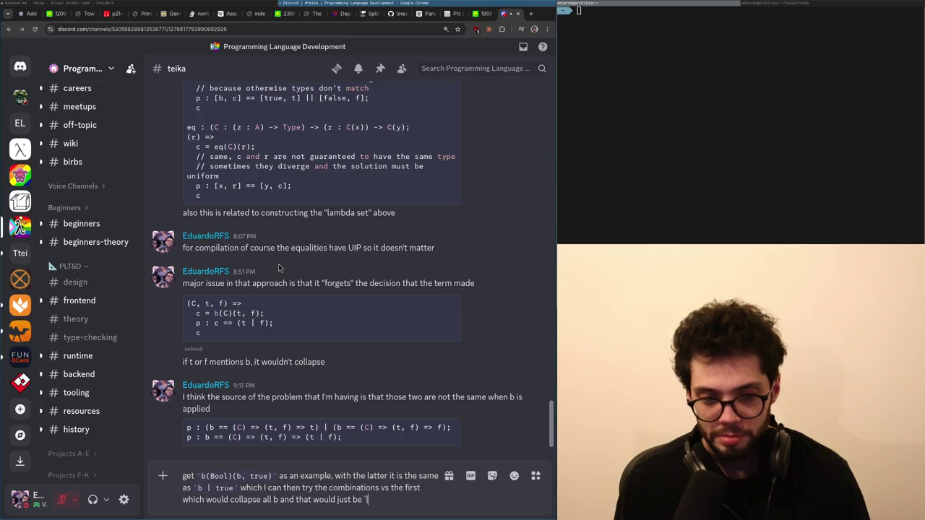
key(BackSpace)
key(BackSpace)
key(BackSpace)
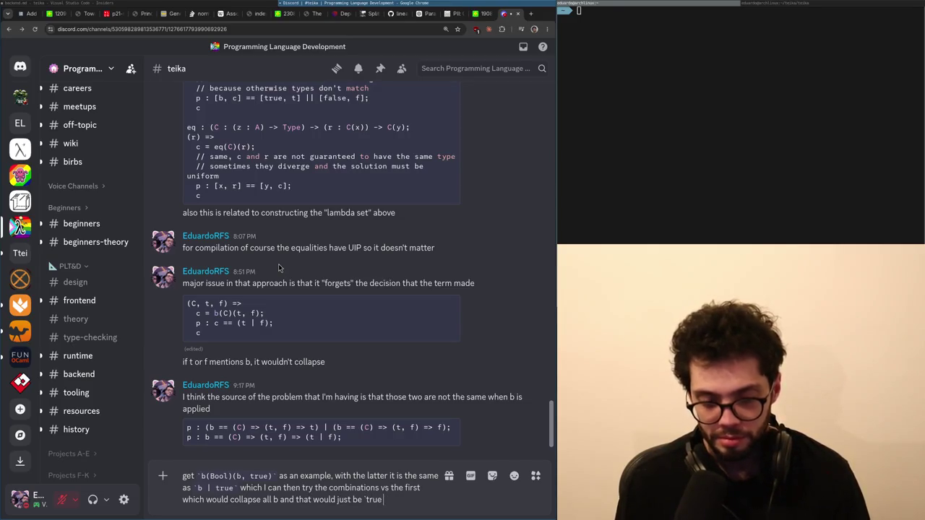
text(`)
key(Return)
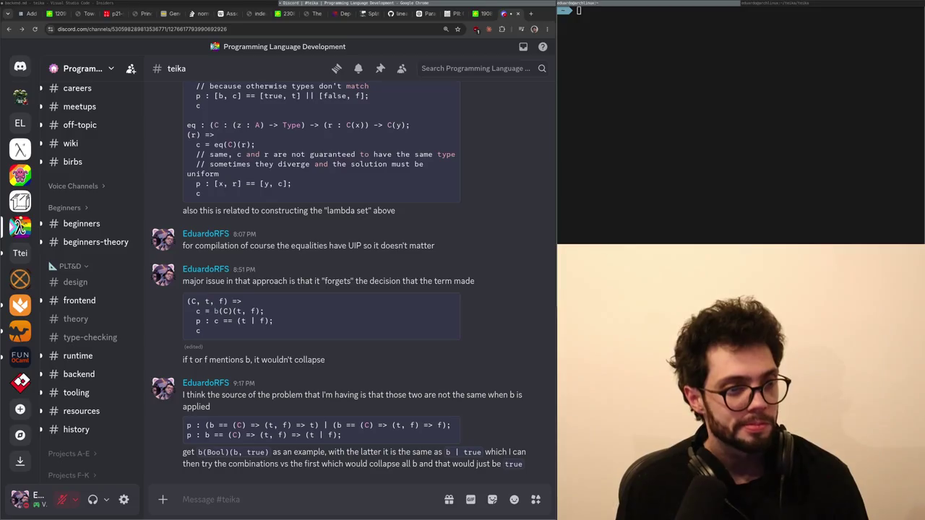
key(alt+Tab)
key(alt+Tab)
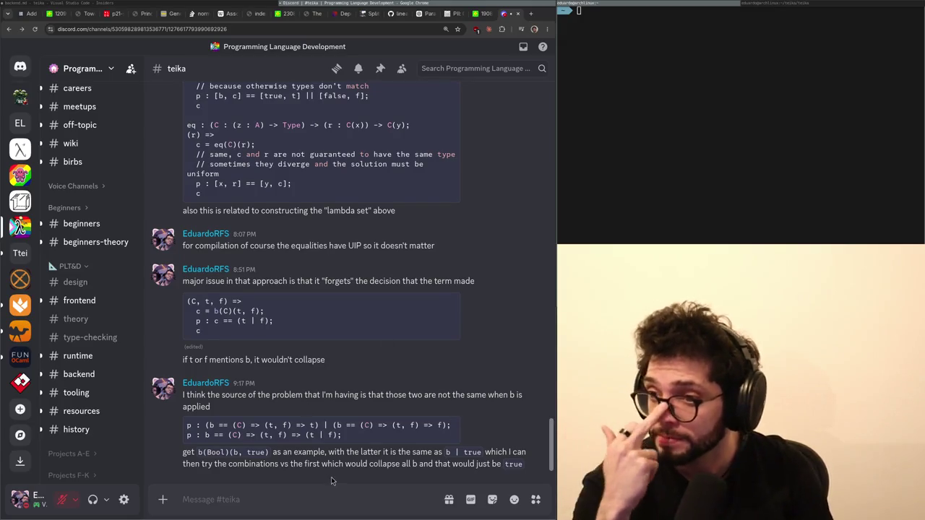
Switch to the backend.md Parametricity notes in VS Code.
key(alt+Tab)
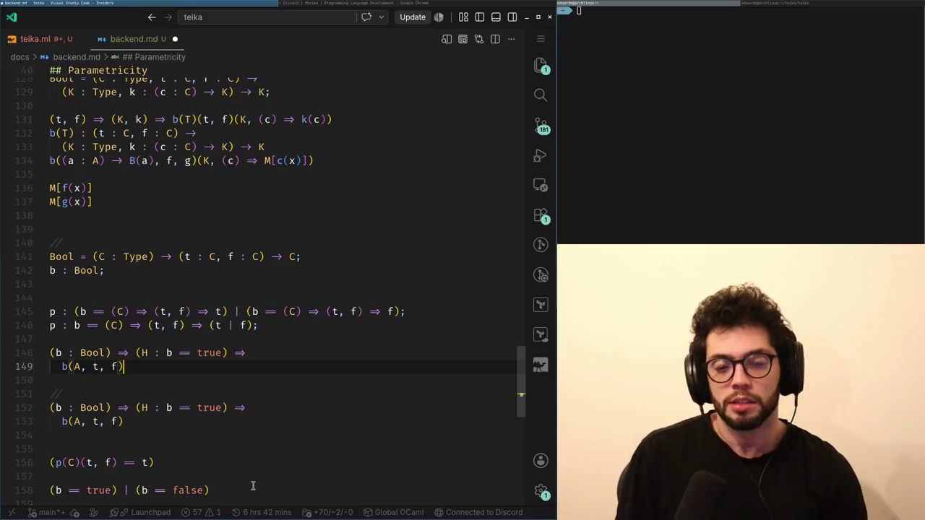
Locate and select b(A, t, f) on line 149, glancing briefly at Discord.
key(Up)
key(Up)
key(Up)
key(Left)
key(Down)
key(Down)
key(Down)
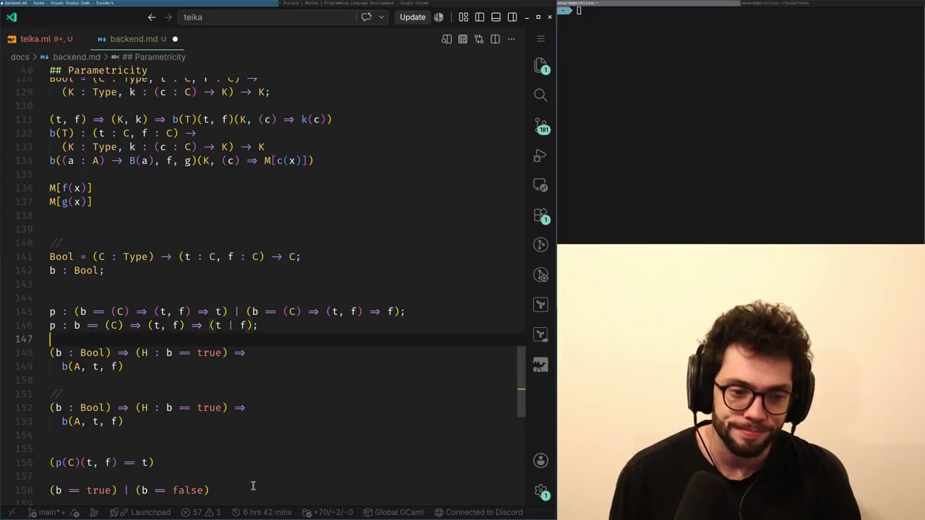
key(shift+Home)
key(alt+Tab)
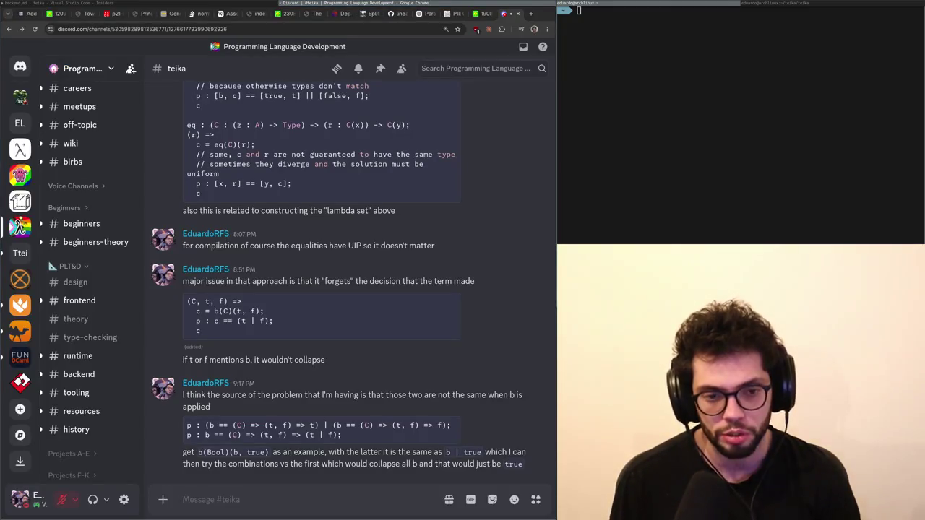
key(alt+Tab)
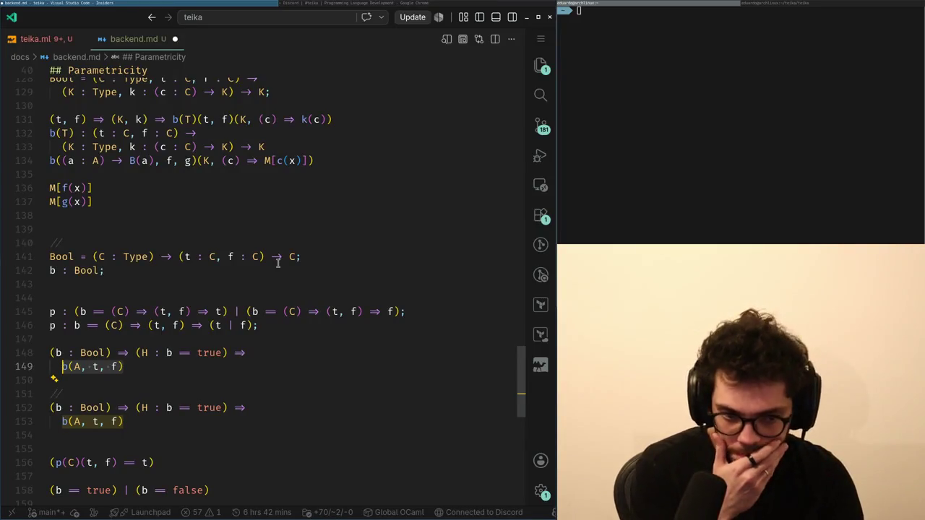
Rewrite line 149's b(A, t, f) as b(Bool)(b, true).
key(Right)
key(Right)
key(Right)
key(Right)
key(Right)
key(Left)
key(Left)
key(Left)
key(Delete)
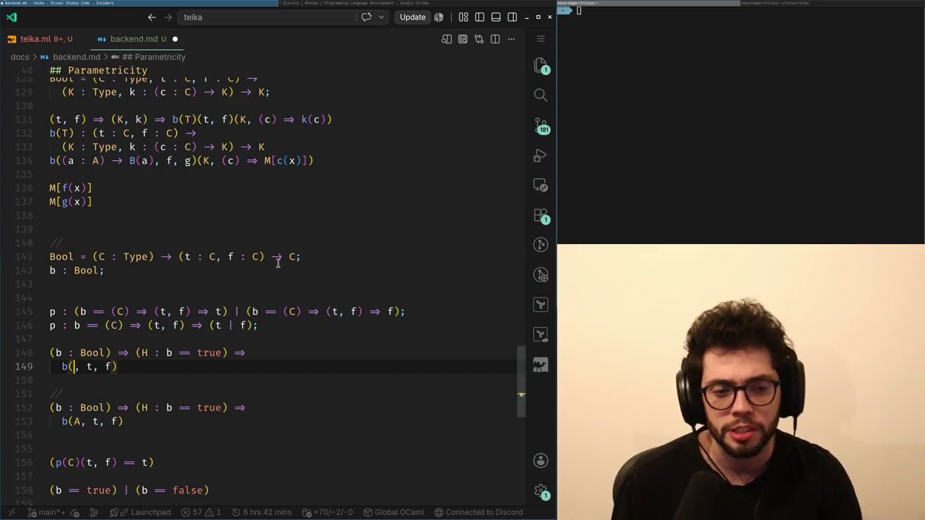
key(ctrl+z)
key(Delete)
text(Bool))
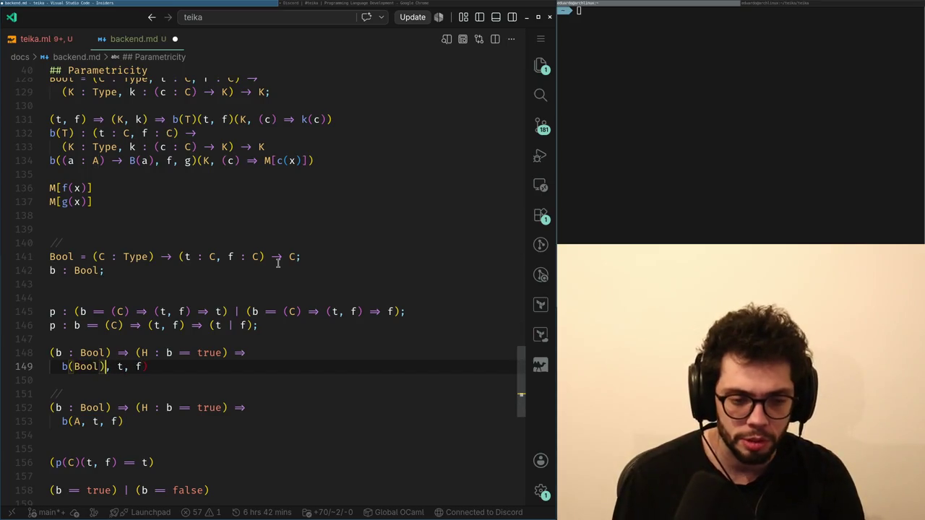
key(Delete)
key(Delete)
key(Delete)
text((b)
key(Right)
key(Right)
key(Right)
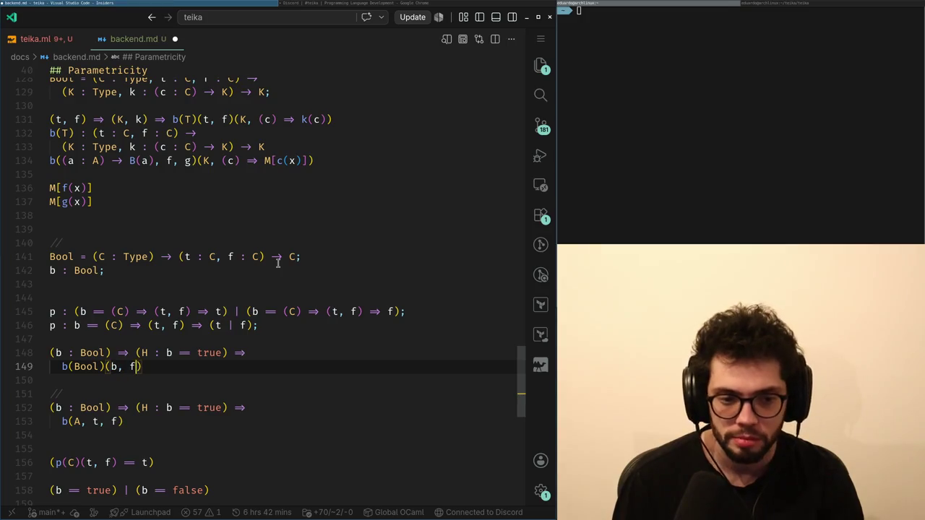
key(BackSpace)
text(true, false)
key(ctrl+z)
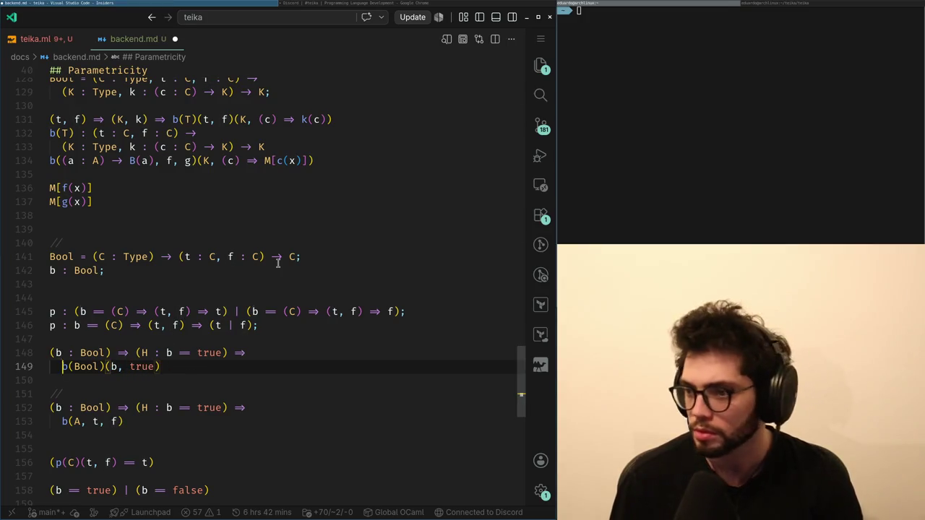
key(End)
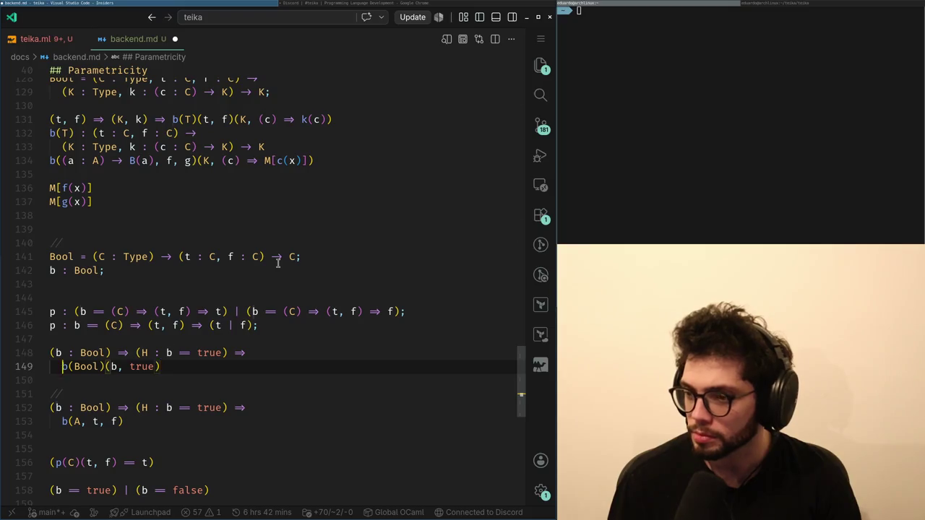
key(End)
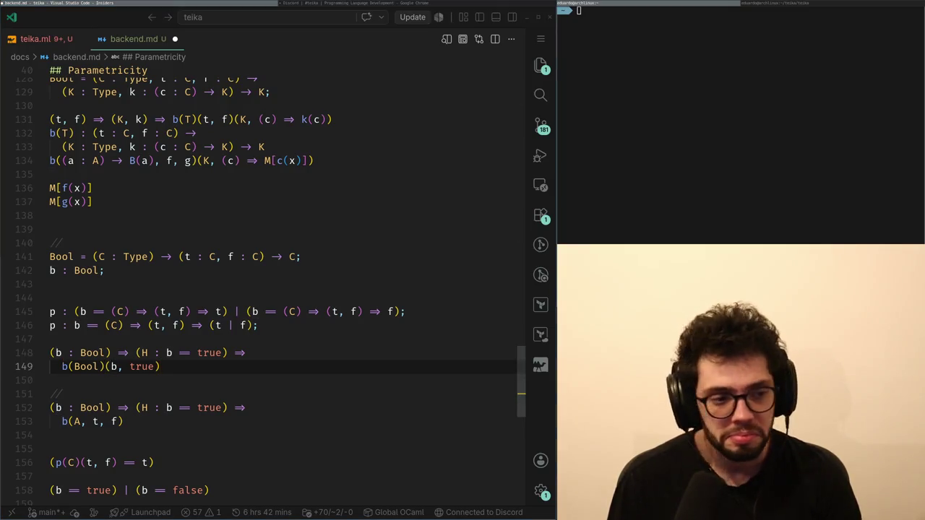
Insert b(Bool)(b, true) as a new line below b : Bool.
key(alt+Tab)
key(alt+Tab)
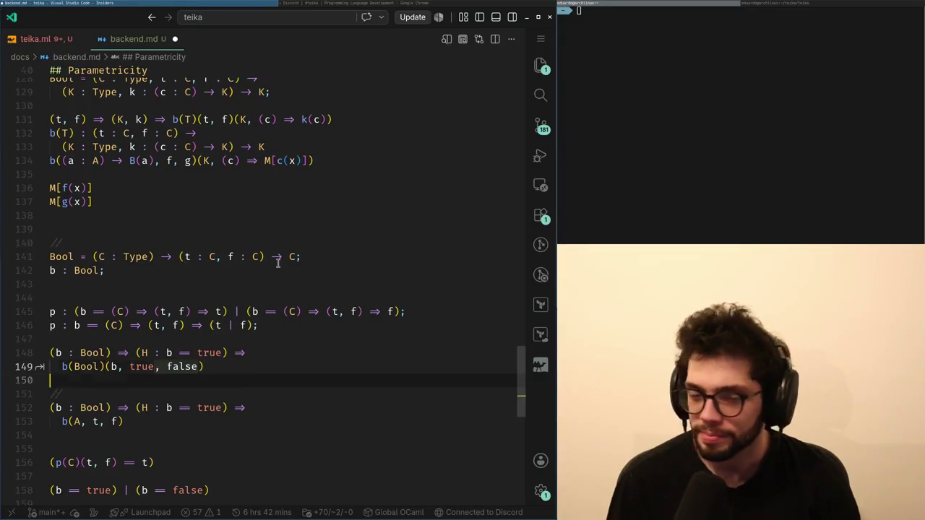
key(Right)
key(Right)
key(Right)
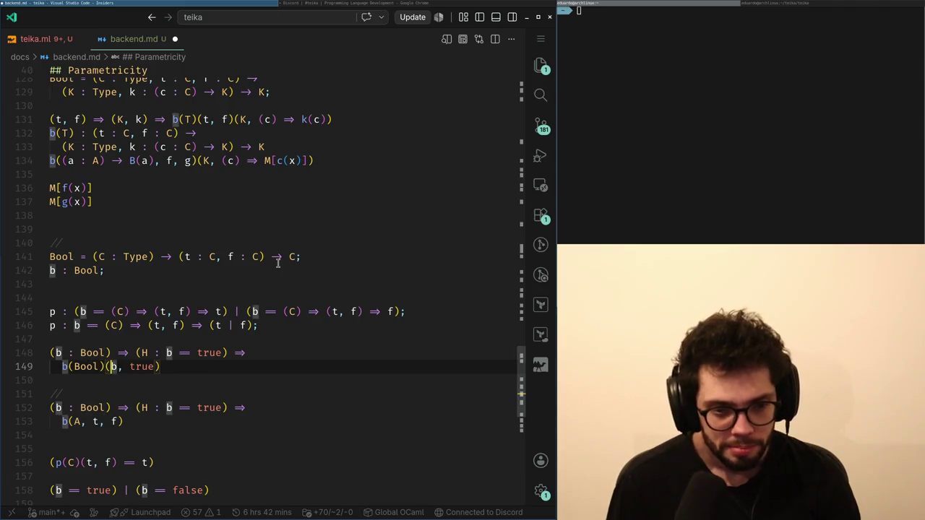
key(Up)
key(Down)
key(Home)
key(shift+Down)
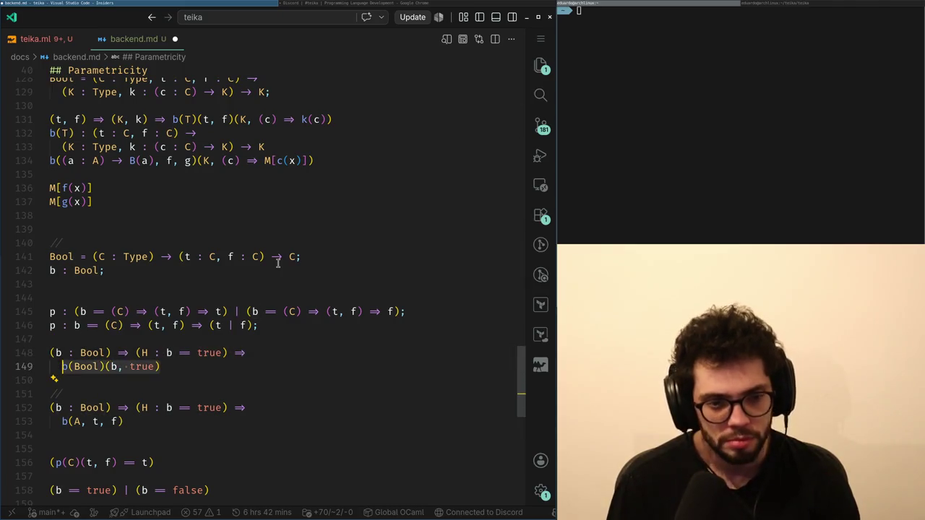
key(Up)
key(Up)
key(Up)
key(Up)
key(Up)
key(Up)
key(Up)
key(Return)
text(b(Bool)(b, true))
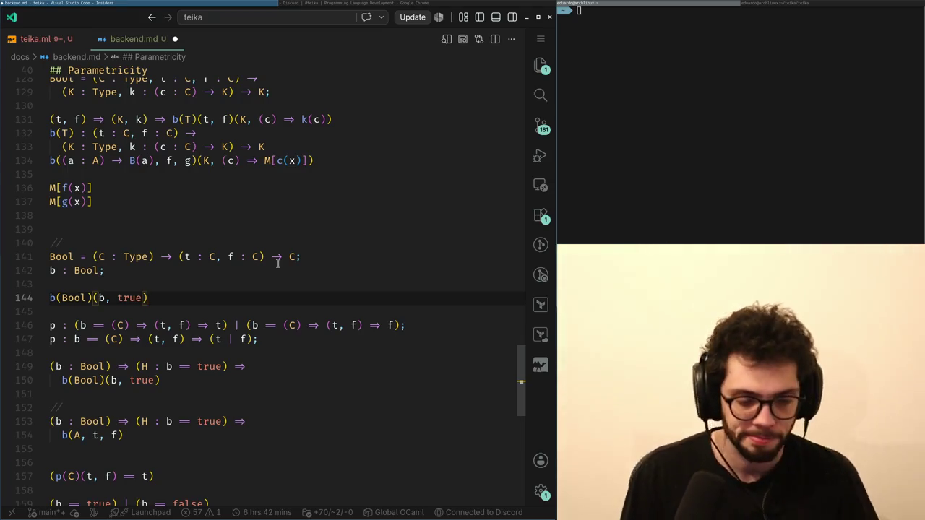
text(=)
key(BackSpace)
key(BackSpace)
Cut the example line and paste it below the two p : definitions.
key(shift+Home)
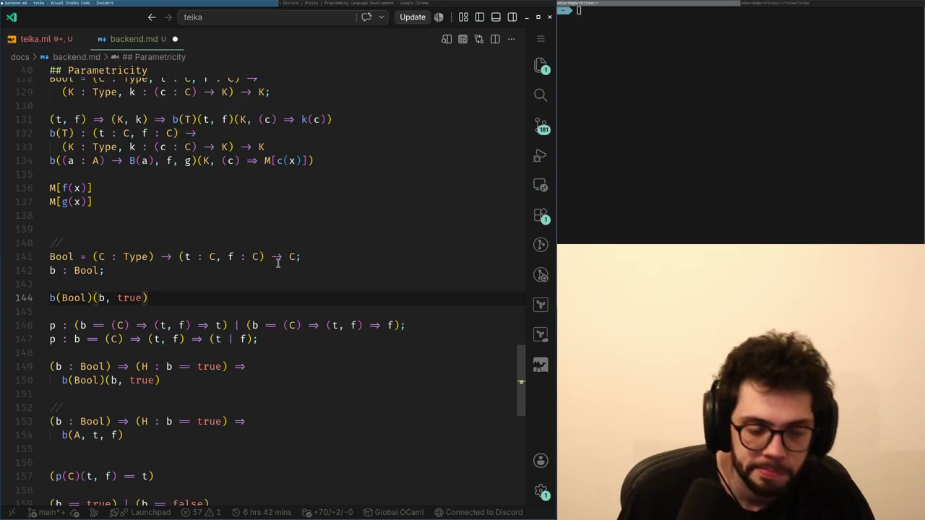
key(ctrl+x)
key(Down)
key(Down)
key(Down)
key(End)
key(Return)
key(ctrl+v)
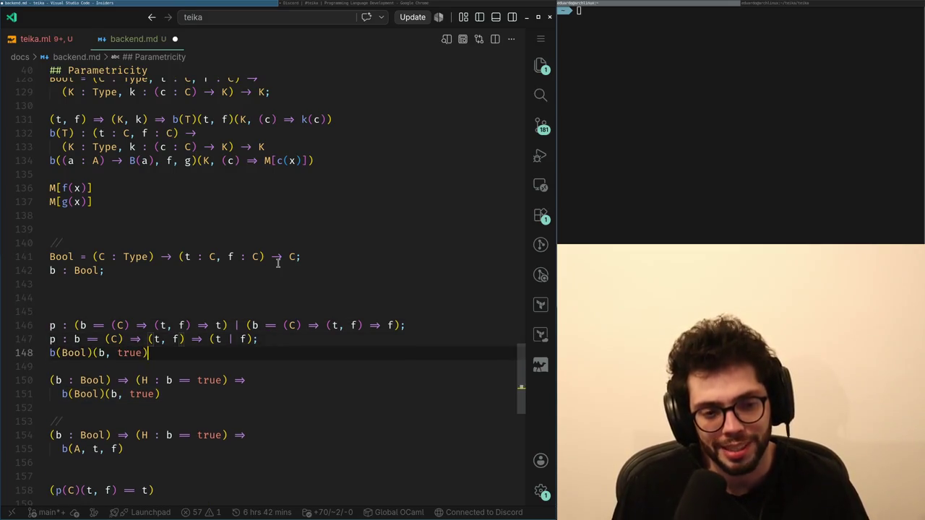
key(Home)
key(Up)
key(ctrl+Right)
key(ctrl+Right)
key(ctrl+Right)
key(alt+Tab)
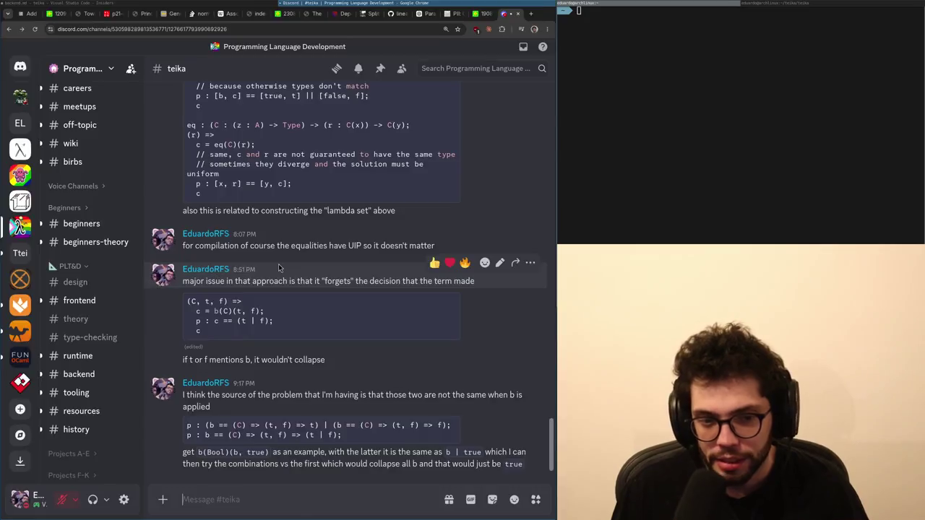
Post a #teika reply: by funext both forms are equal, but where it happens matters.
key(alt+Tab)
key(alt+Tab)
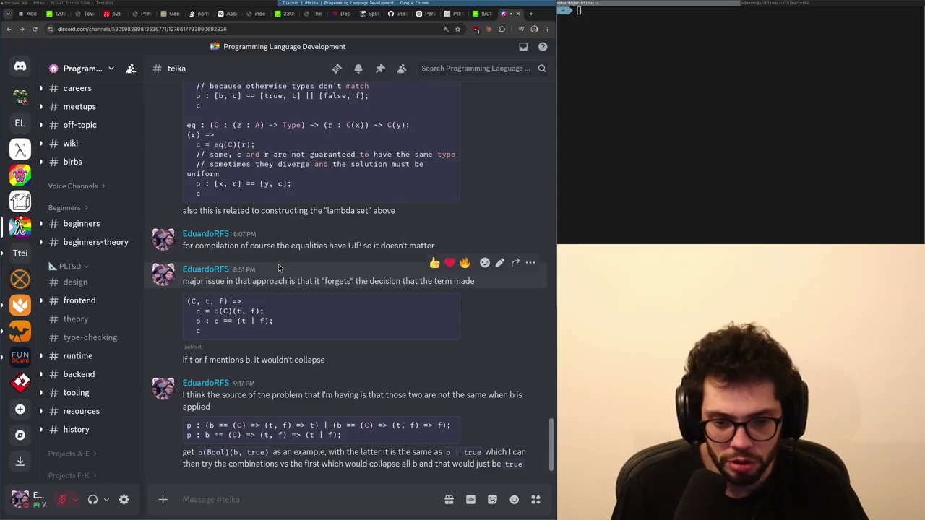
text(of course by funewx)
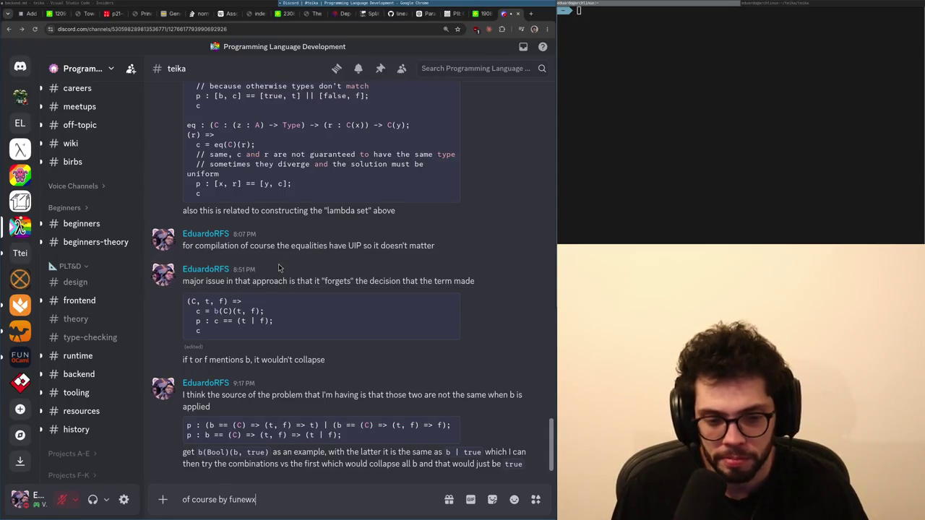
key(BackSpace)
key(BackSpace)
text(xt both of thos)
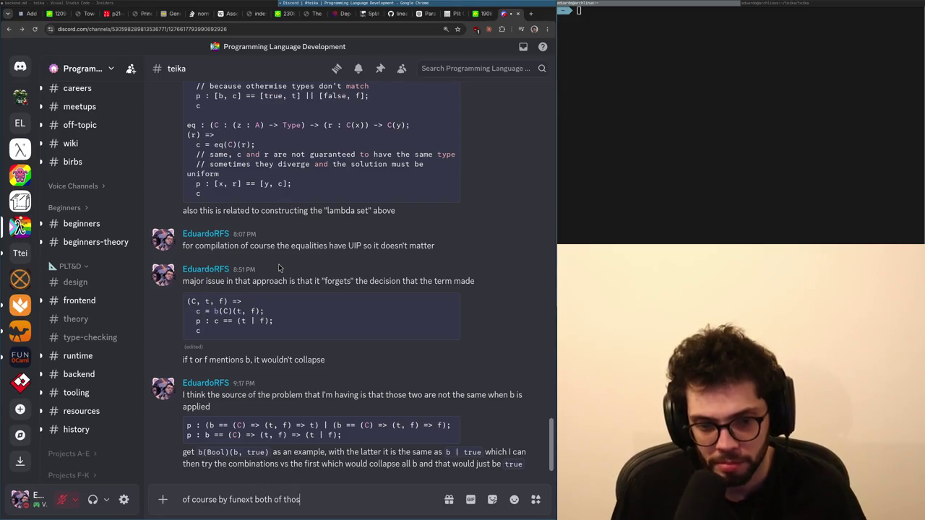
text(e areal, but th)
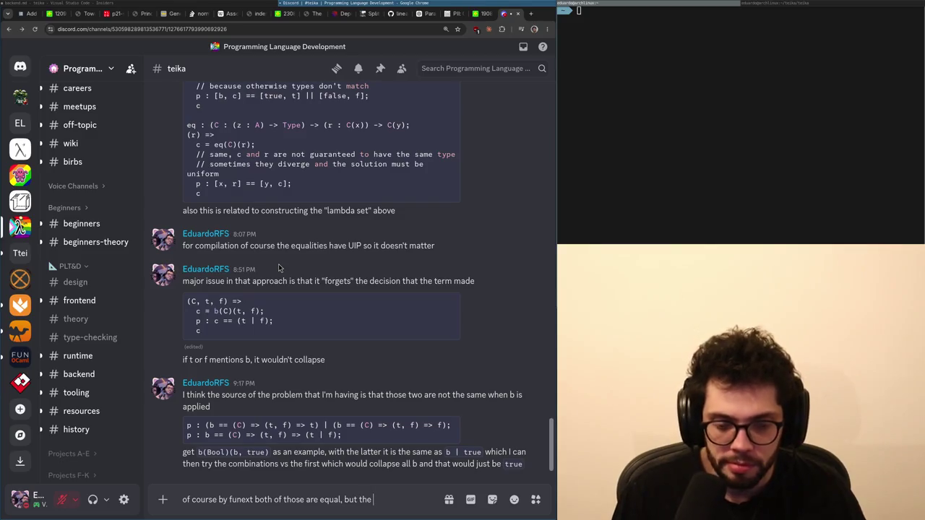
text(ere it ha)
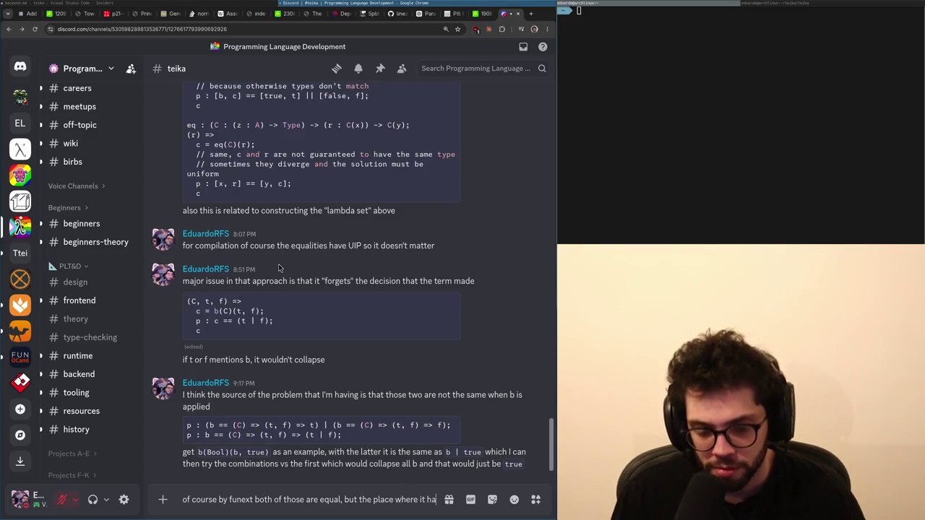
text(ppens matters gr)
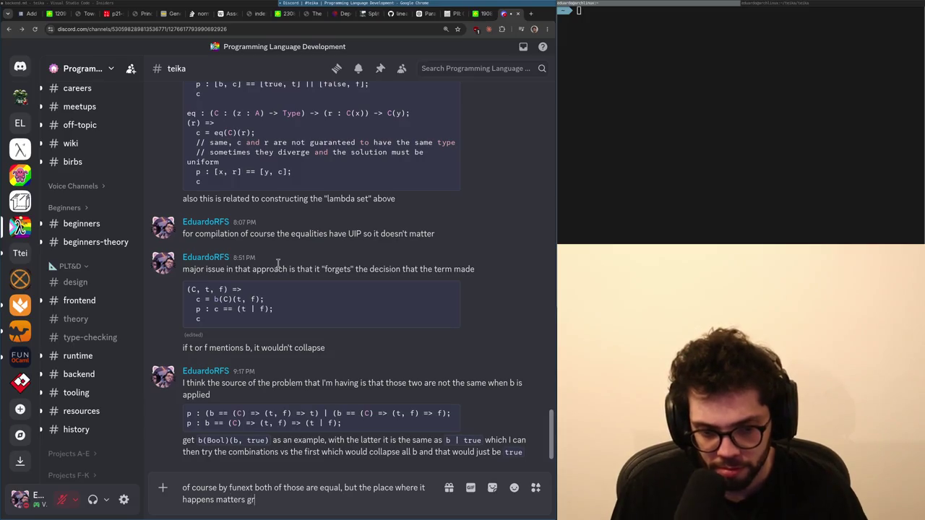
text(eatly)
key(Return)
key(alt+Tab)
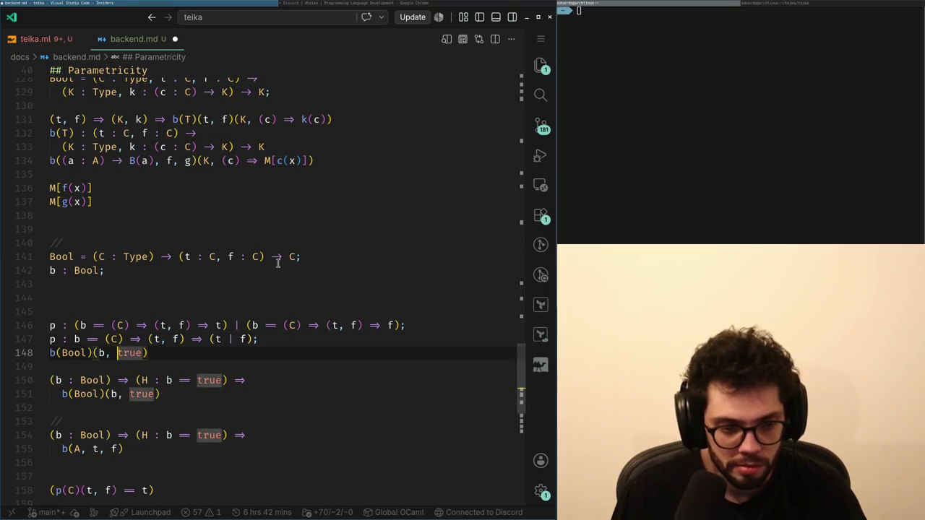
Add a C = Bool; binding on a new line above the example.
key(Home)
key(Up)
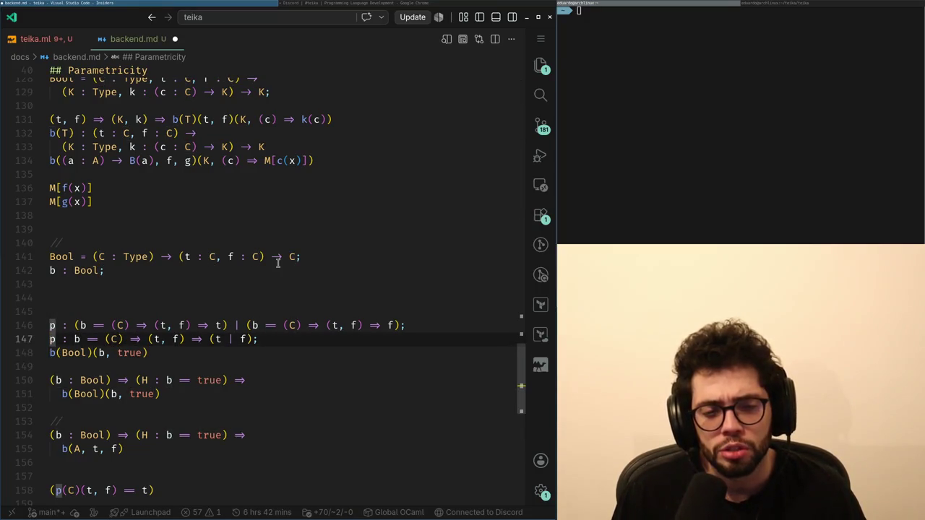
key(Down)
key(Return)
key(Right)
key(Right)
key(Right)
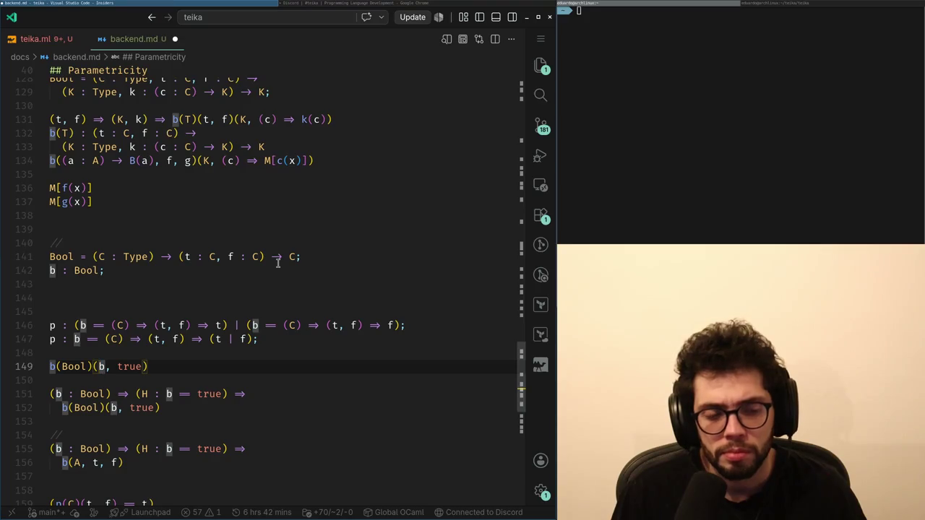
key(Home)
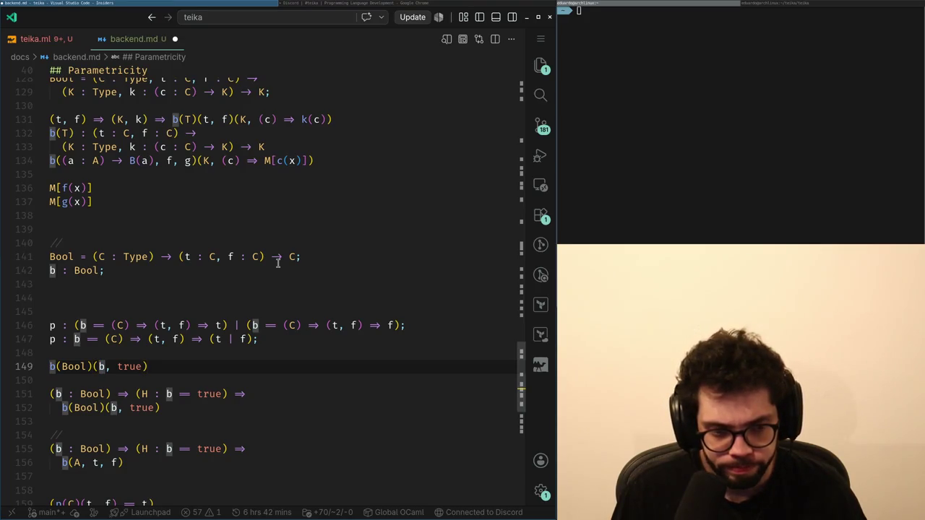
text(C =)
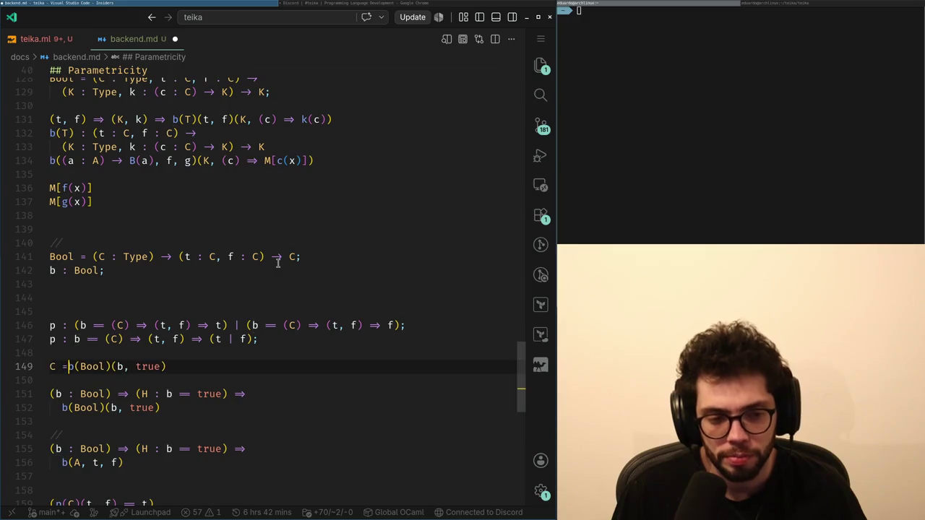
key(ctrl+z)
key(ctrl+shift+z)
text(b)
key(BackSpace)
text(Bool;)
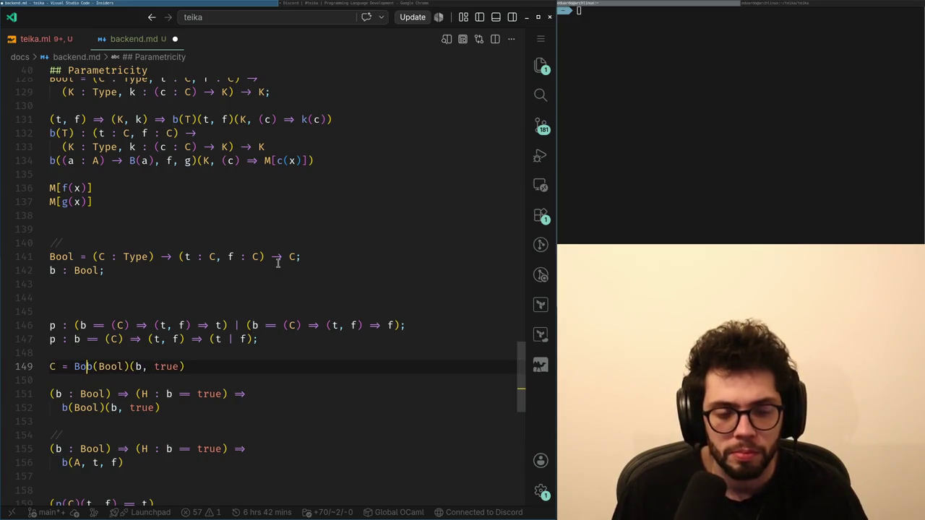
Add the bindings t = b; and f = true; on the following lines.
key(Return)
text(t = b;)
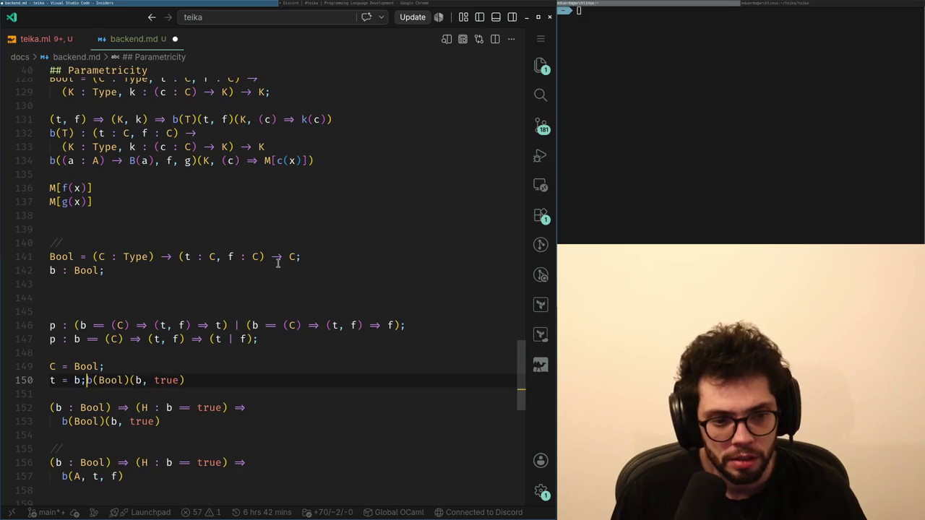
key(Return)
text(f = true;b(Bool)(b, true)
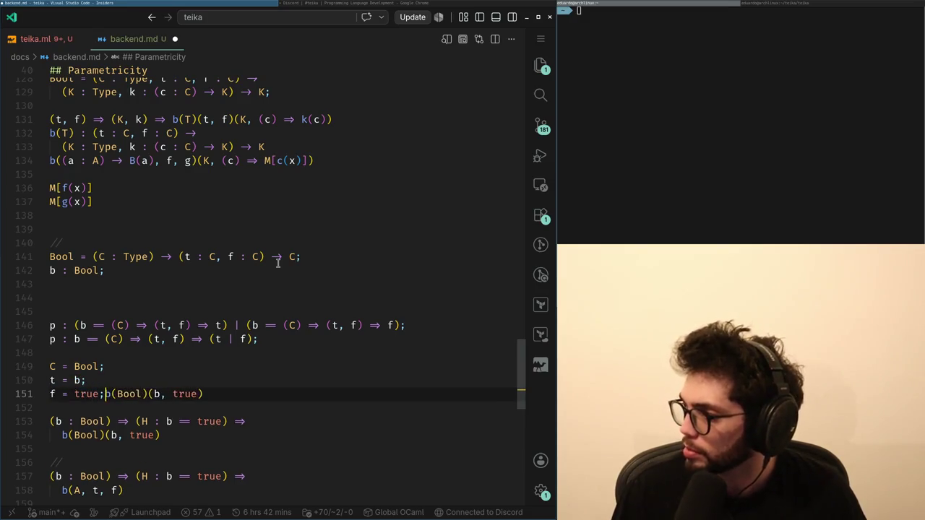
key(Return)
Replace the b(Bool)(b, true) expression with (t | f).
key(Right)
key(Right)
key(Right)
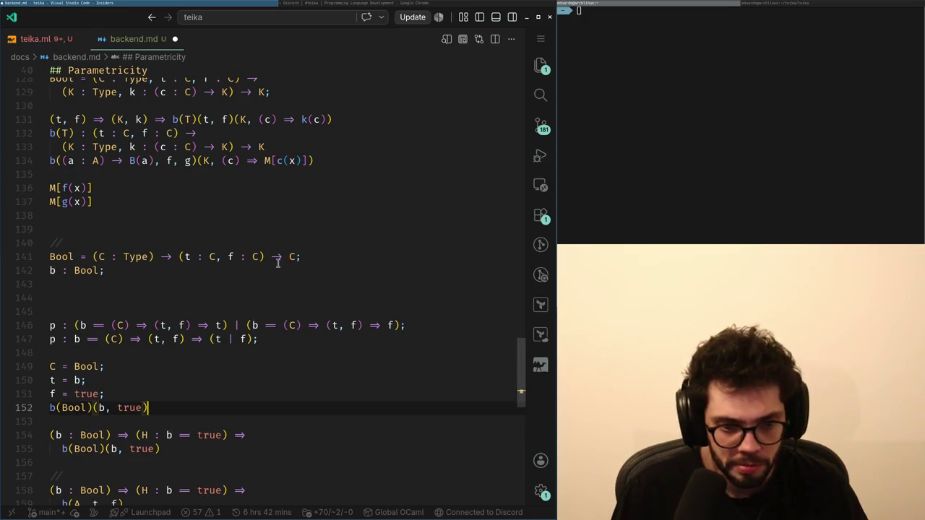
key(Home)
key(shift+End)
text((t | f)
key(Left)
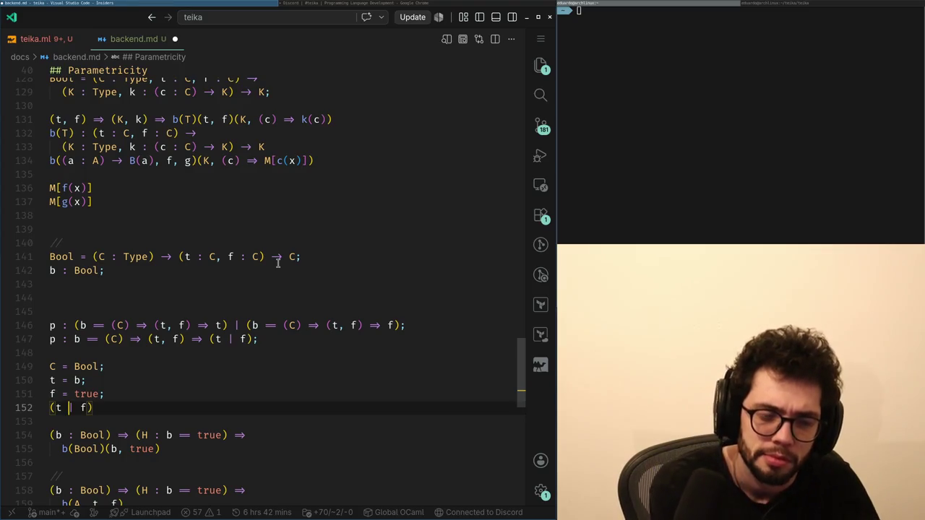
key(Left)
key(Left)
key(Left)
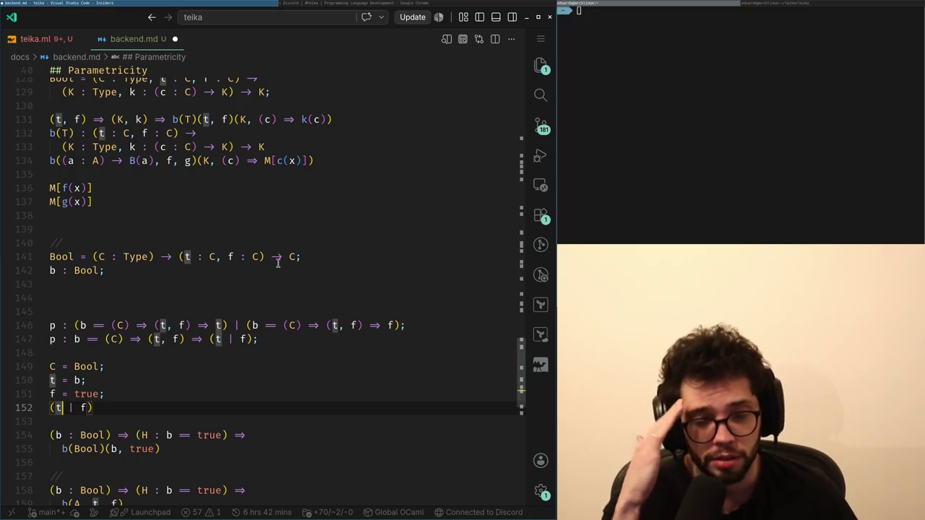
key(alt+Tab)
key(alt+Tab)
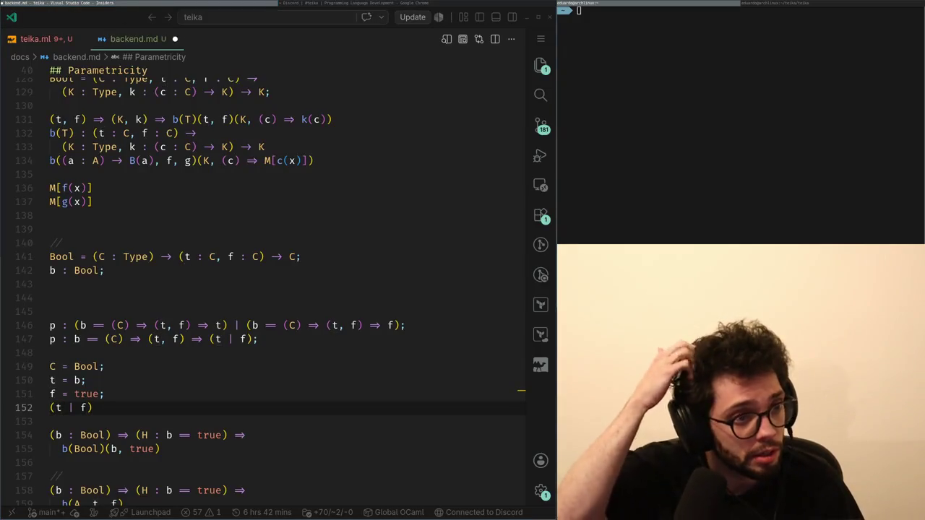
key(alt+Tab)
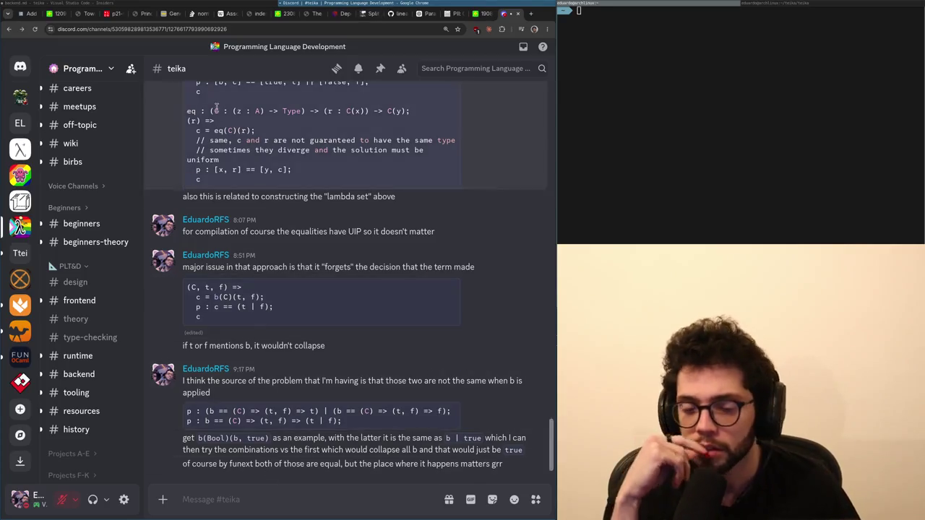
Switch back and forth between the backend.md notes and the Discord chat.
key(alt+Tab)
click(347, 4)
click(163, 5)
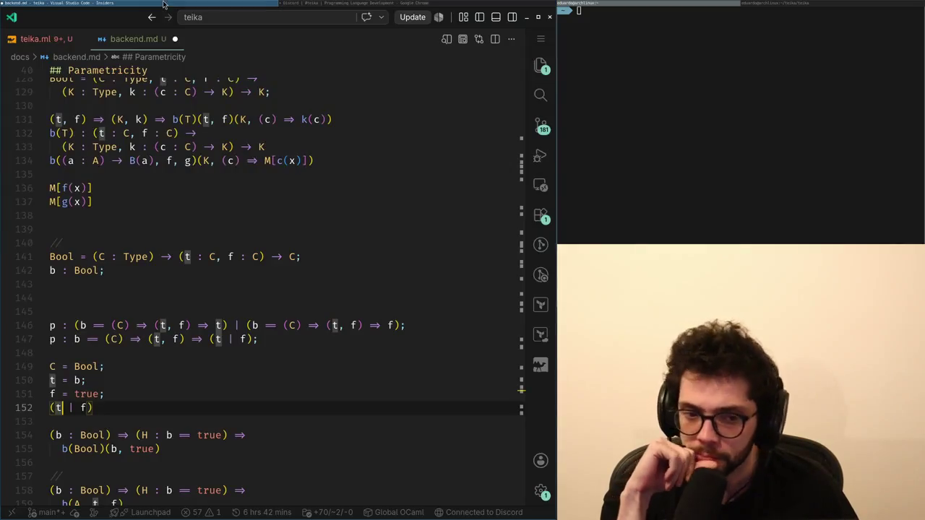
click(326, 4)
click(234, 4)
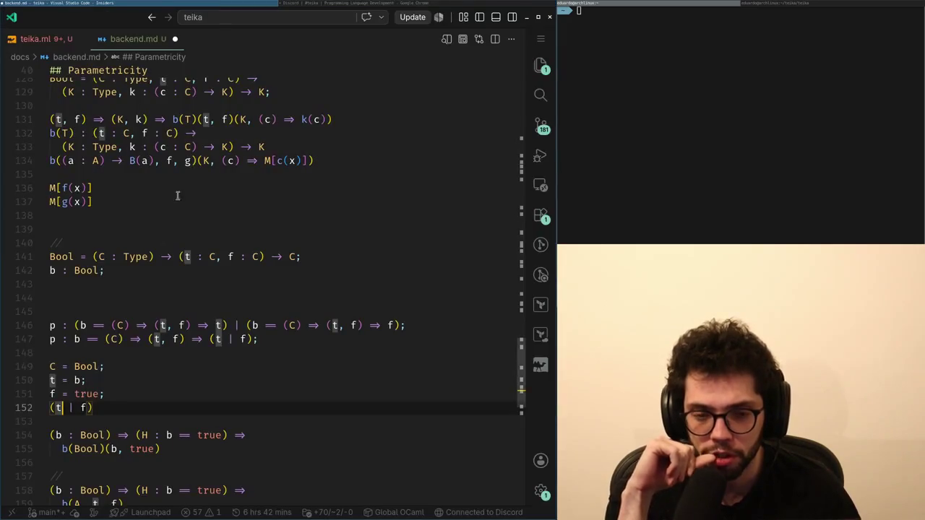
click(326, 4)
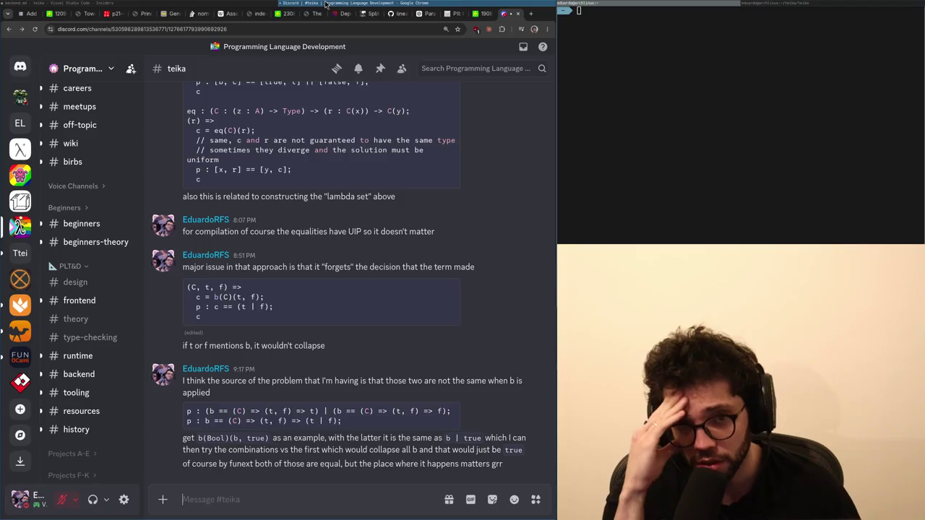
click(181, 4)
click(370, 4)
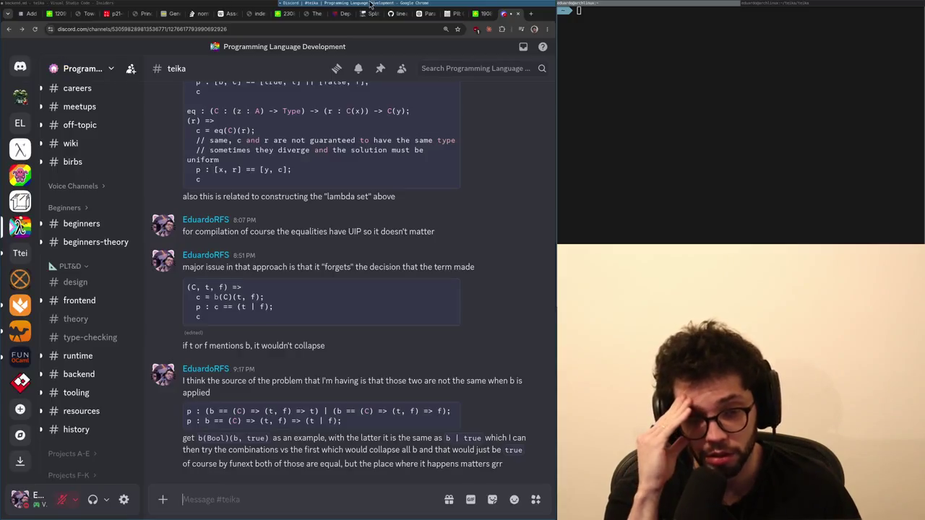
click(224, 3)
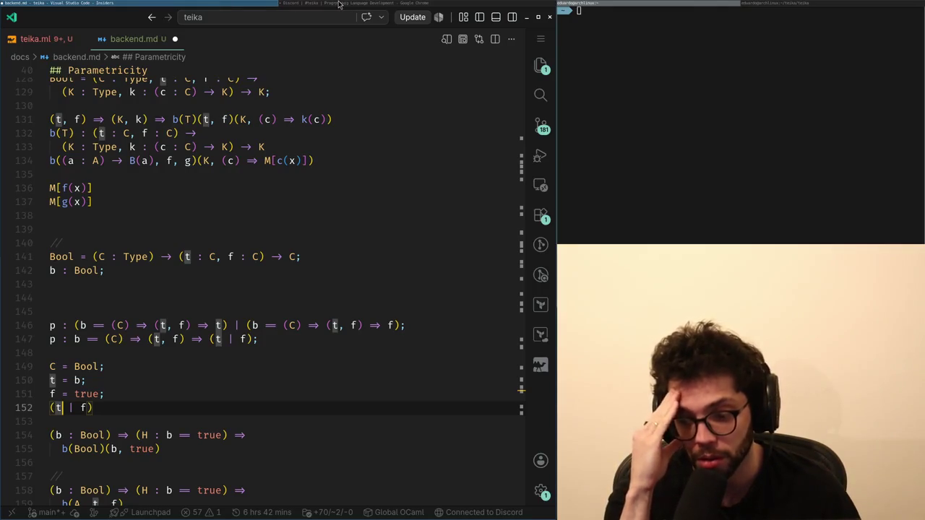
Revert line 152 from (t | f) back to b(Bool)(b, true).
click(108, 409)
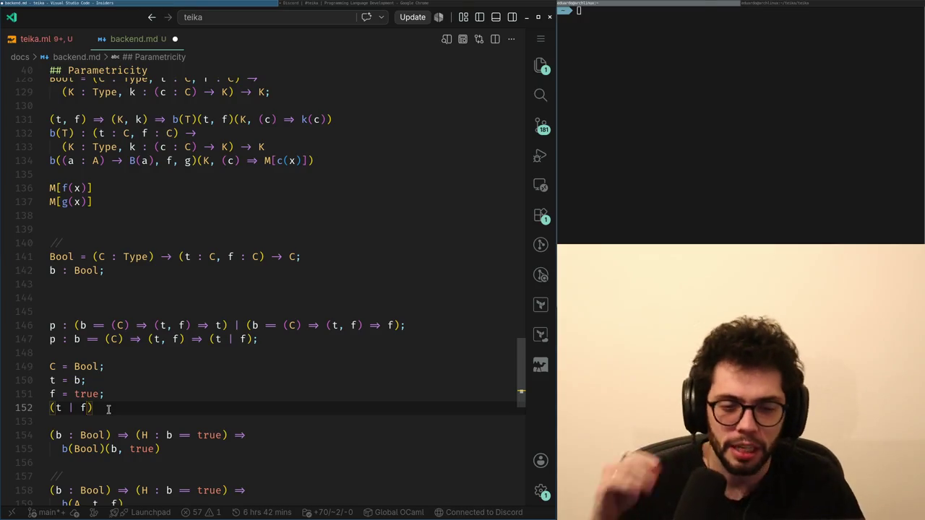
key(BackSpace)
key(BackSpace)
key(BackSpace)
text(b(Bool)(b, true))
key(alt+Tab)
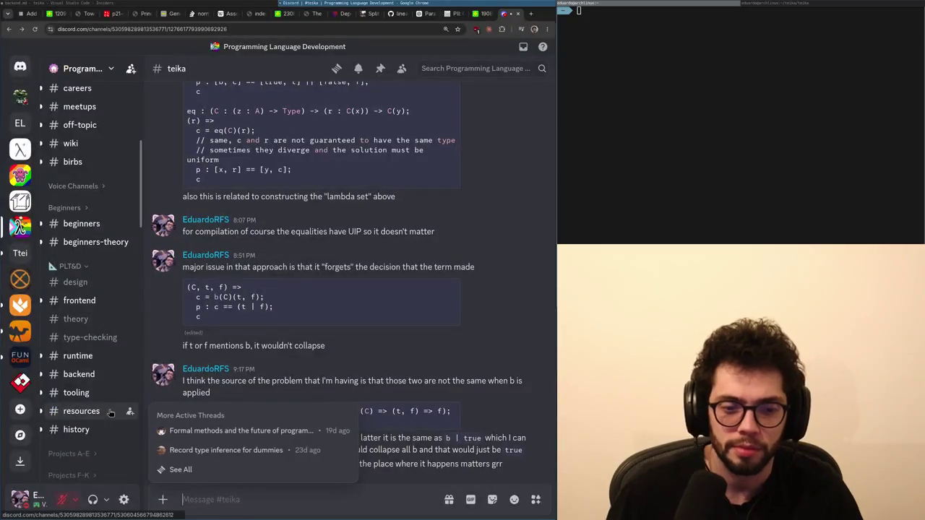
Post in #teika: maybe a notion of a shared "branch", such that all of them collapse together.
text(may)
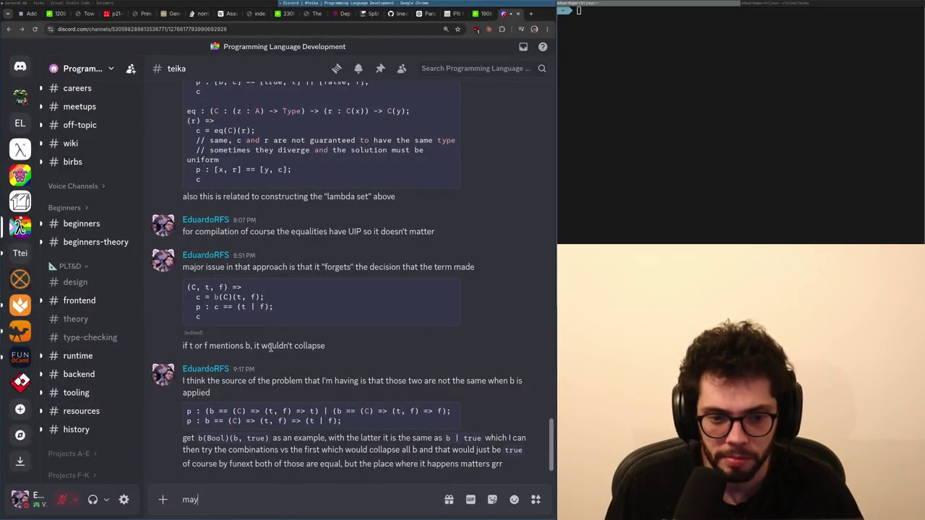
text(be a notion of a shared ')
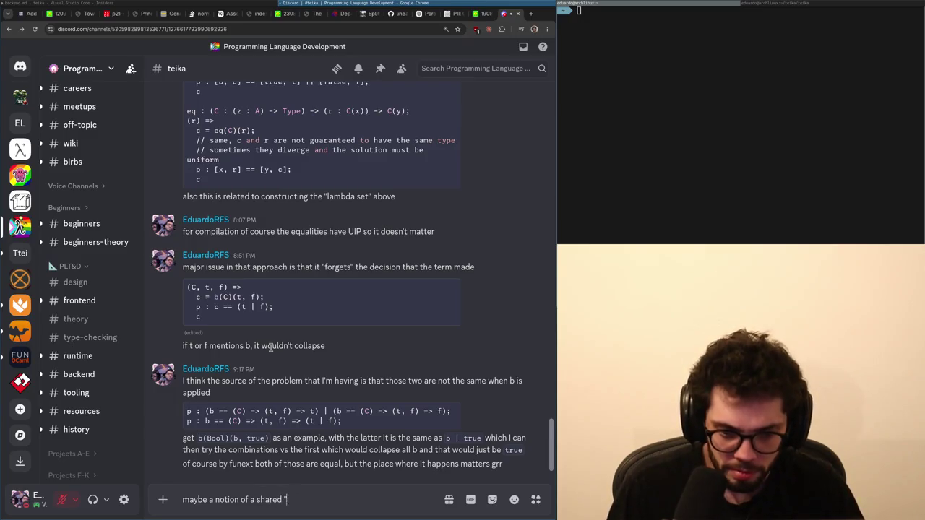
key(BackSpace)
key(BackSpace)
key(BackSpace)
text(branch")
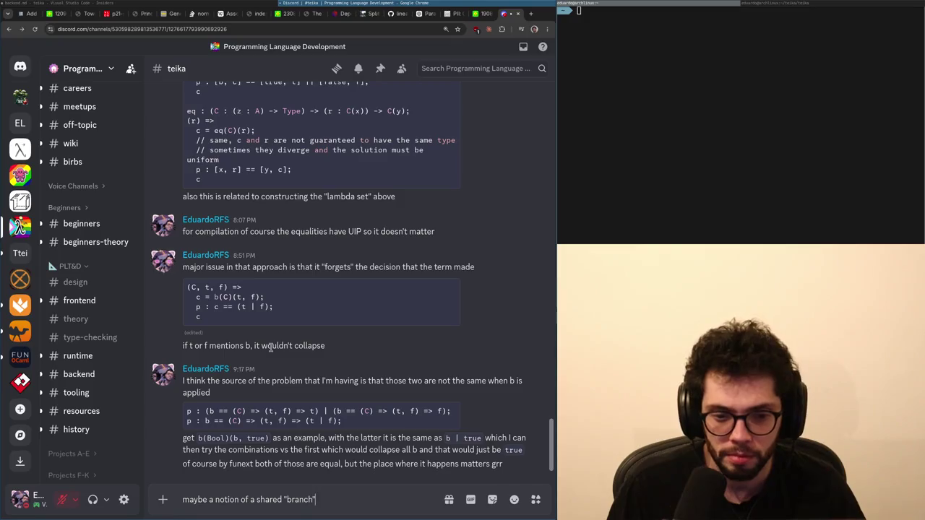
text(, such that all of them collapse together)
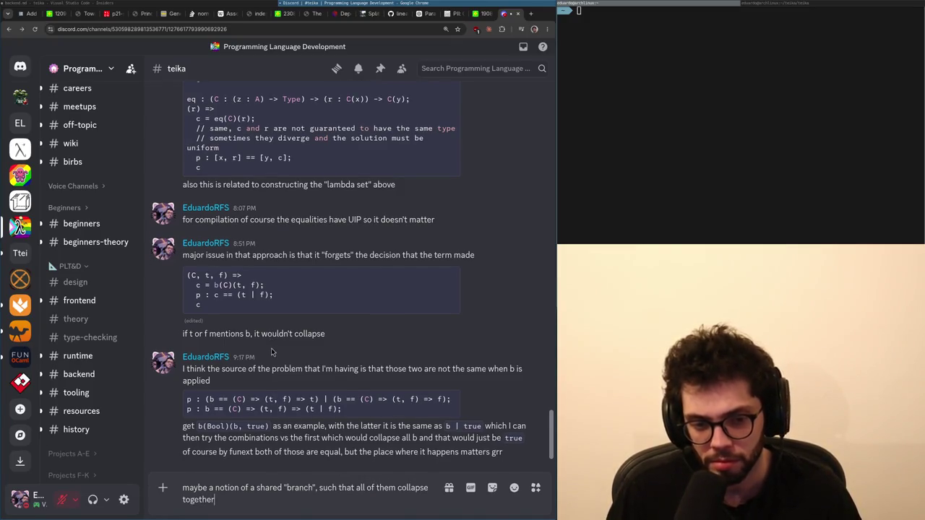
key(Return)
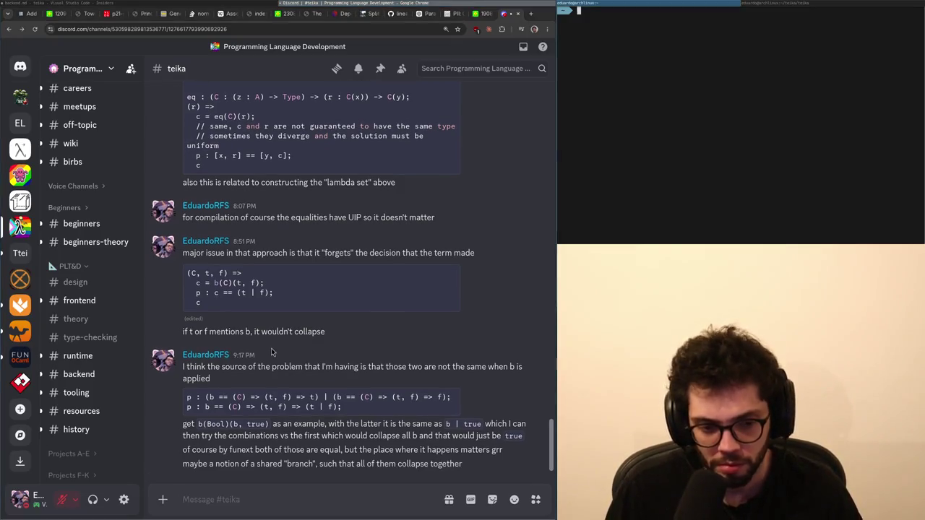
key(alt+Tab)
key(Up)
key(Up)
key(Up)
key(Up)
key(Up)
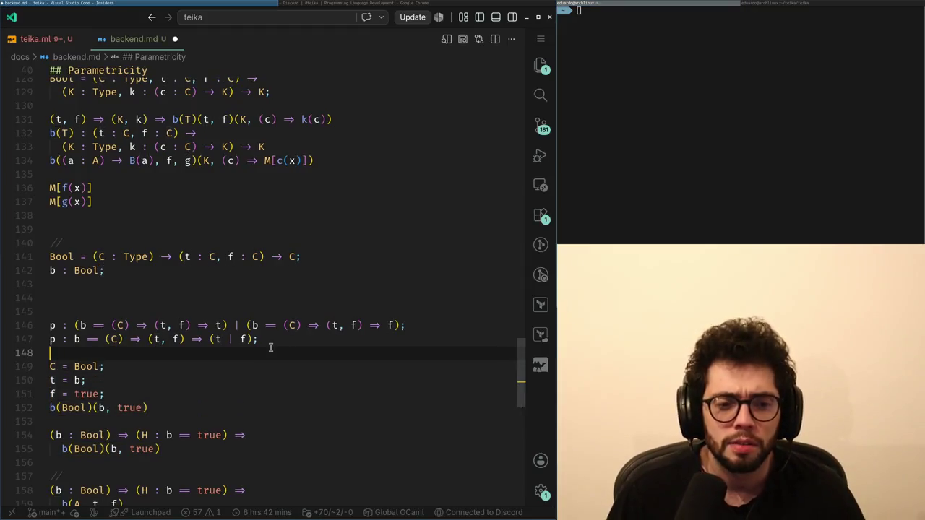
Place the caret just before (t | f) on line 147, comparing it with line 146.
key(End)
key(Home)
key(Down)
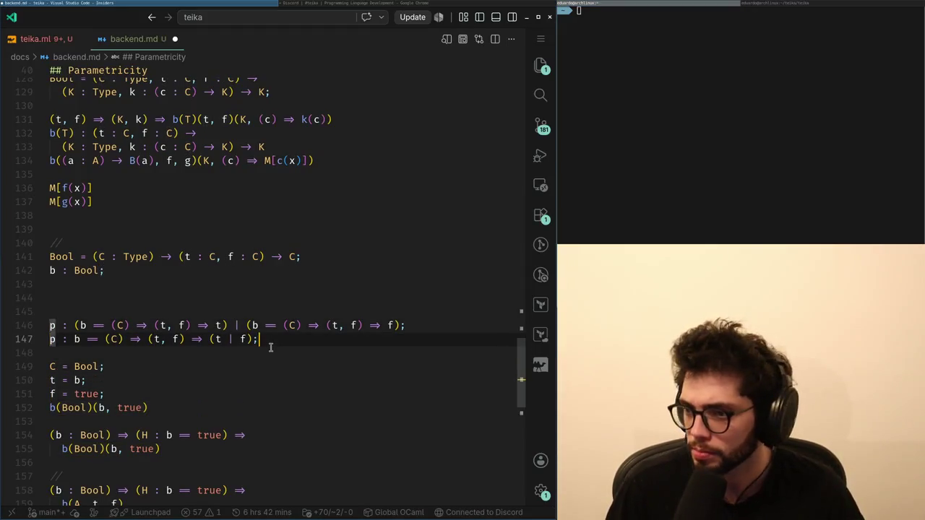
key(ctrl+Right)
key(ctrl+Right)
key(ctrl+Right)
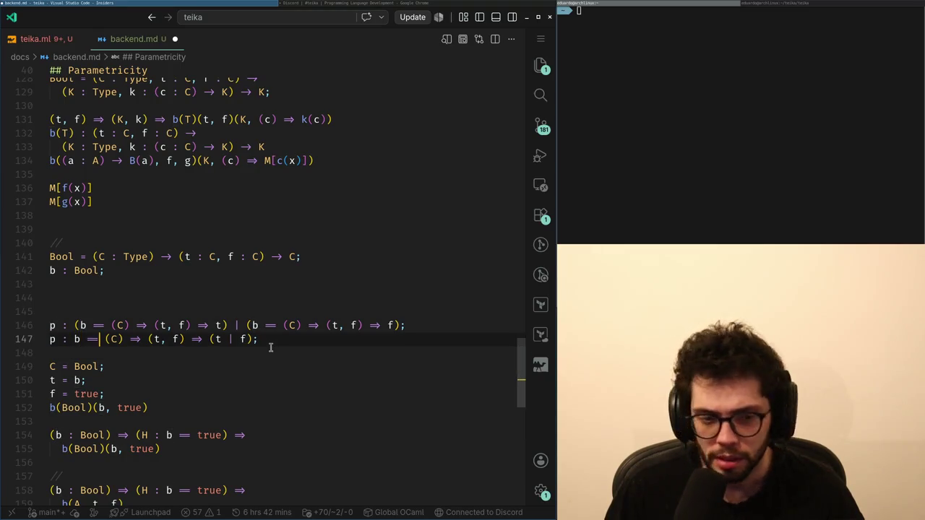
key(Up)
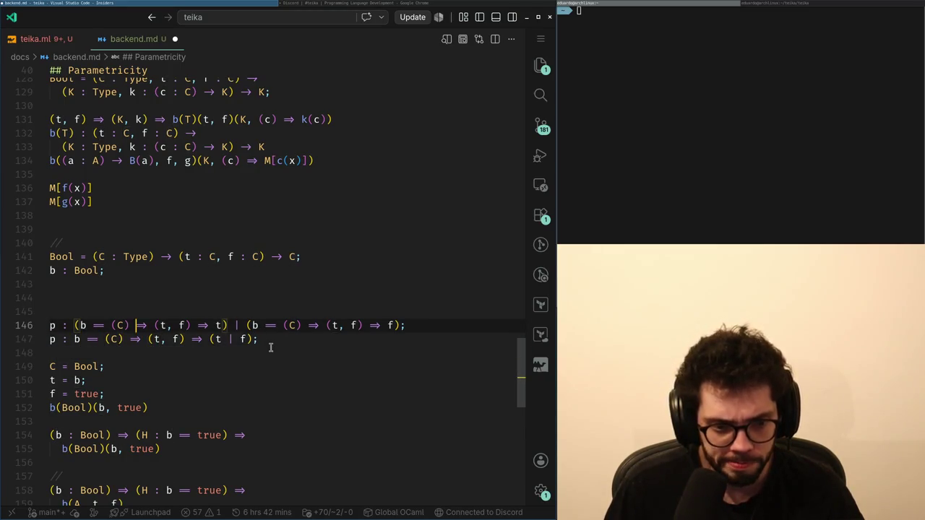
key(ctrl+Right)
key(ctrl+Right)
key(Down)
key(ctrl+Right)
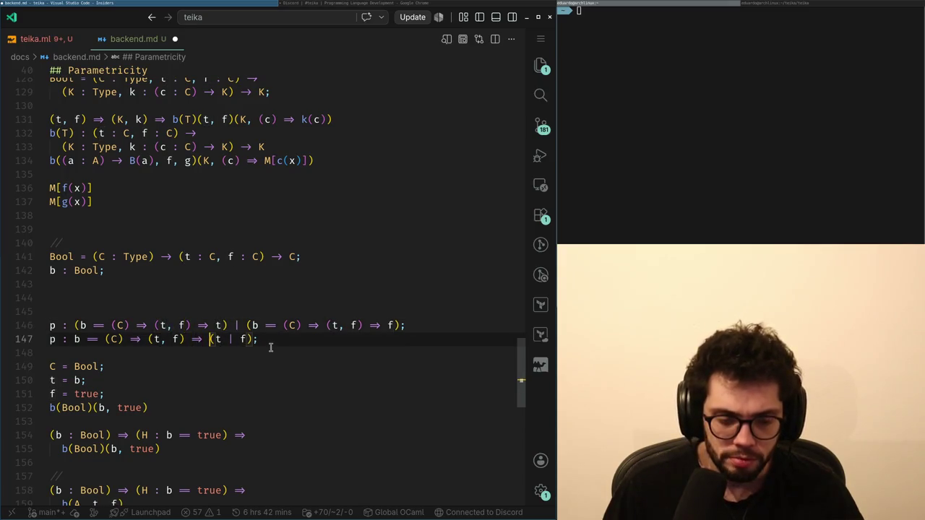
Wrap line 147's result as ((t | f) as _A), dismissing the Copilot suggestion.
text(()
key(End)
key(Left)
text(as _)
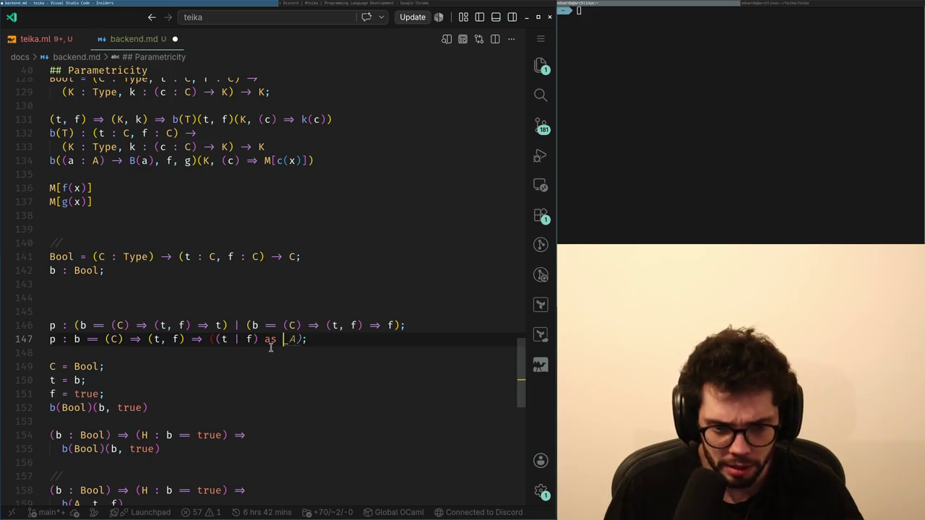
key(Escape)
text(A))
key(Down)
key(Down)
key(Down)
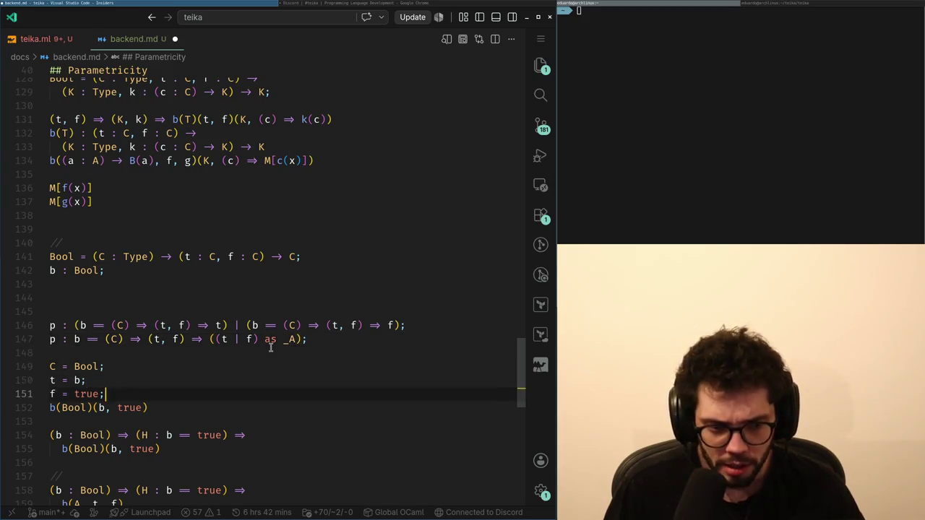
key(super+Right)
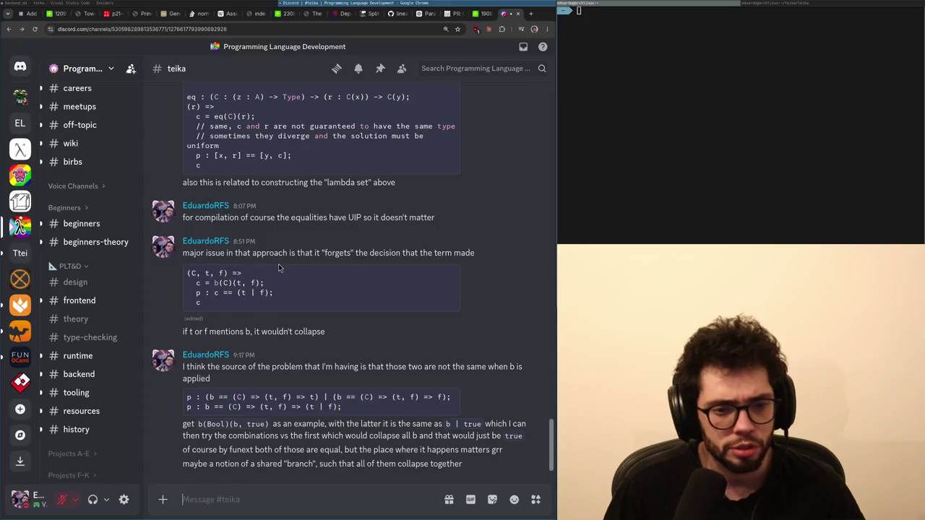
key(super+Left)
key(Home)
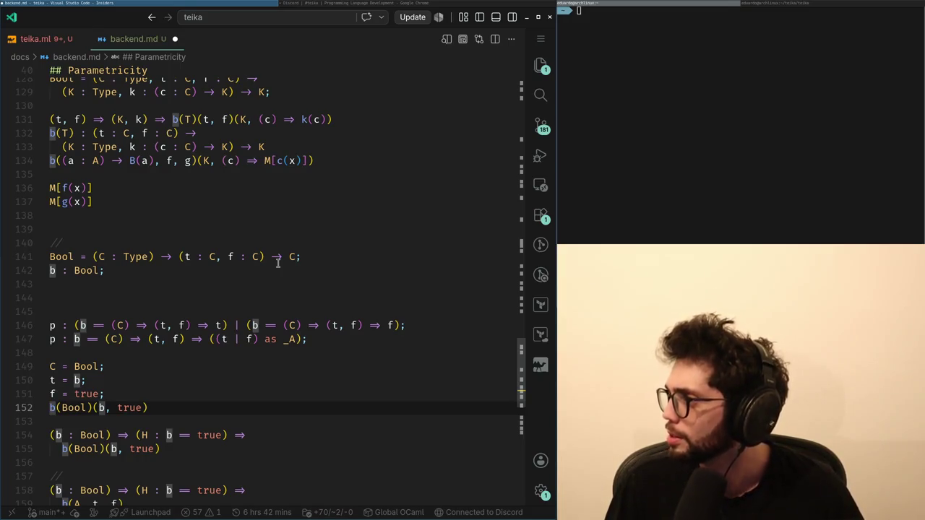
key(alt+Tab)
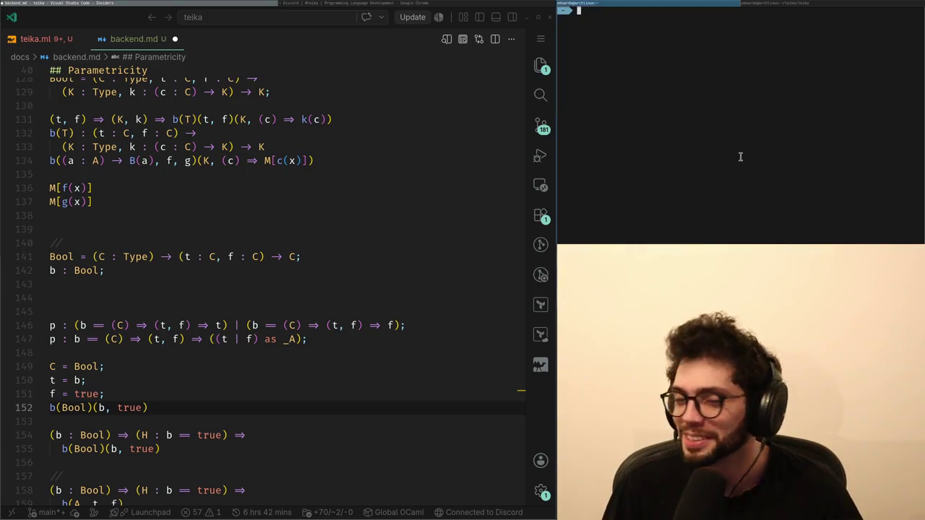
key(alt+Tab)
key(Up)
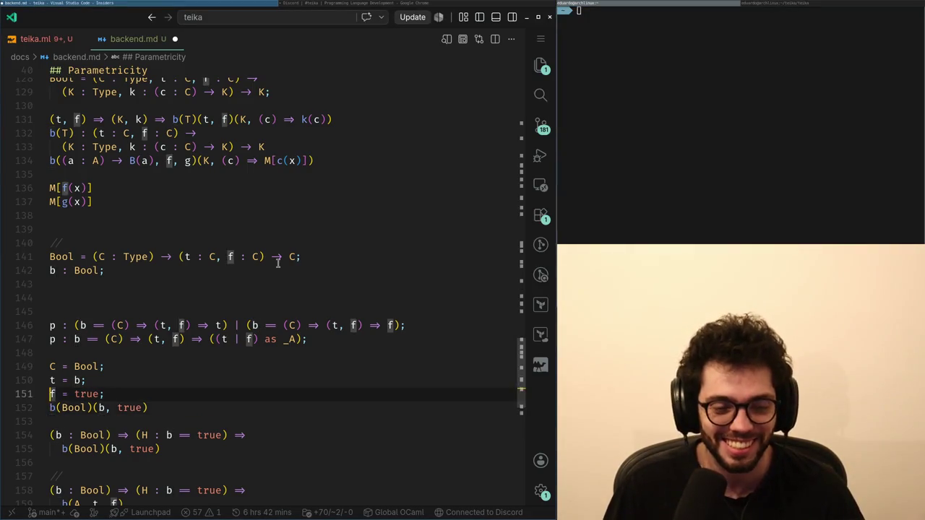
key(Down)
key(End)
key(Up)
key(Up)
key(Up)
key(alt+Tab)
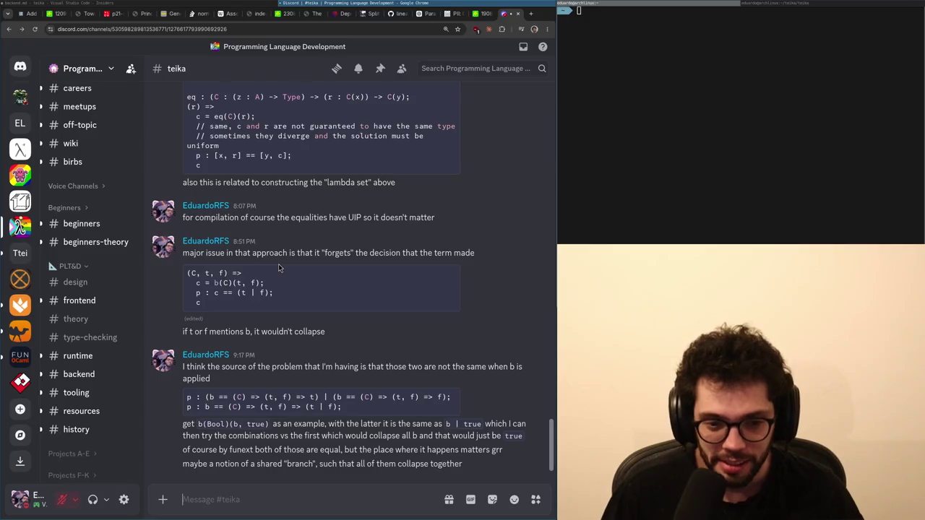
key(alt+Tab)
key(Up)
key(Up)
key(End)
key(Home)
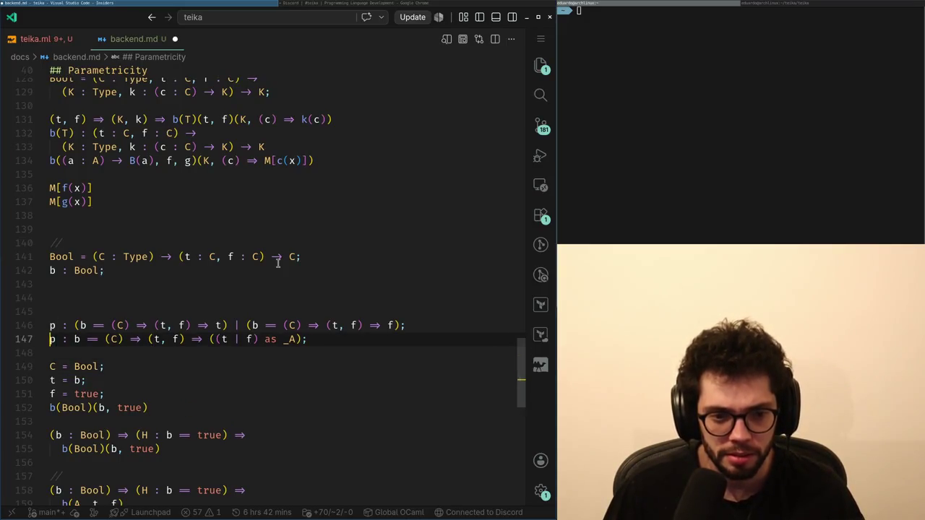
key(Up)
key(Right)
key(Right)
key(Right)
key(Down)
key(Right)
key(Right)
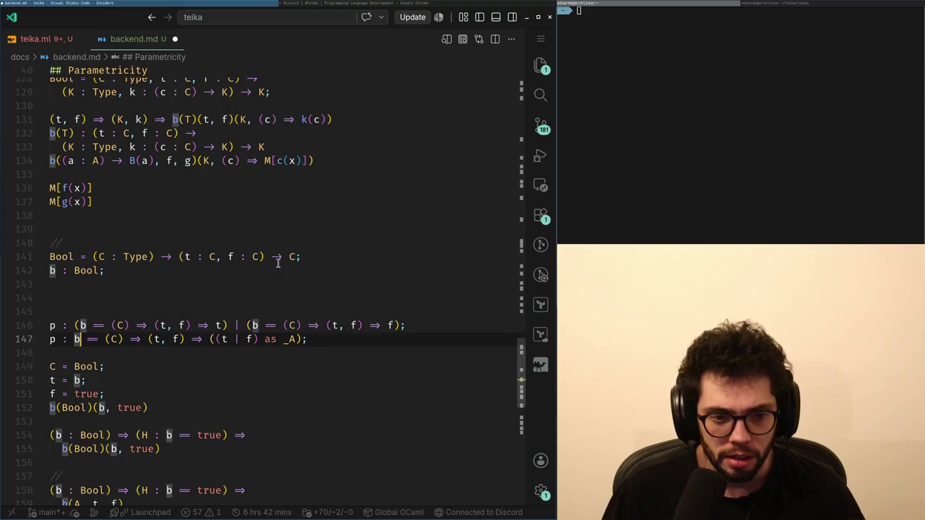
key(Down)
key(Down)
key(Down)
key(Up)
key(Up)
key(Up)
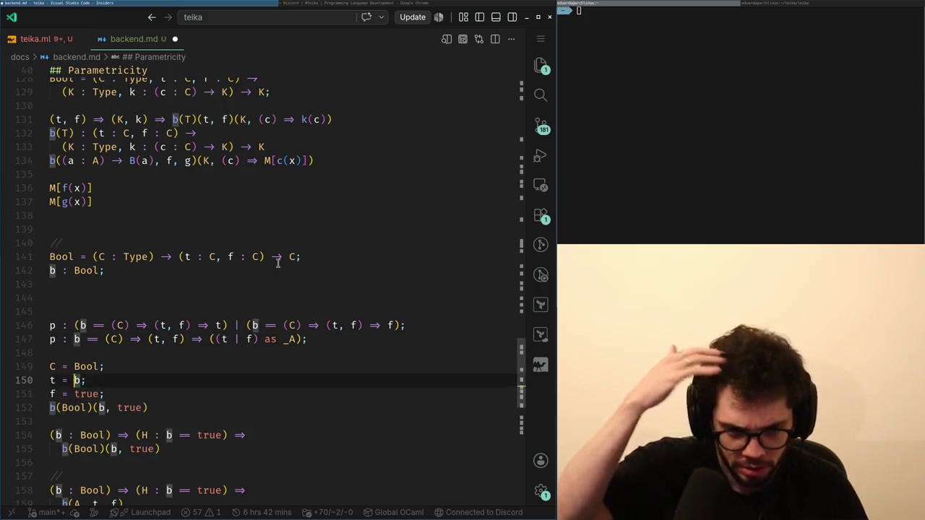
key(Up)
key(ctrl+Right)
key(ctrl+Right)
key(ctrl+Right)
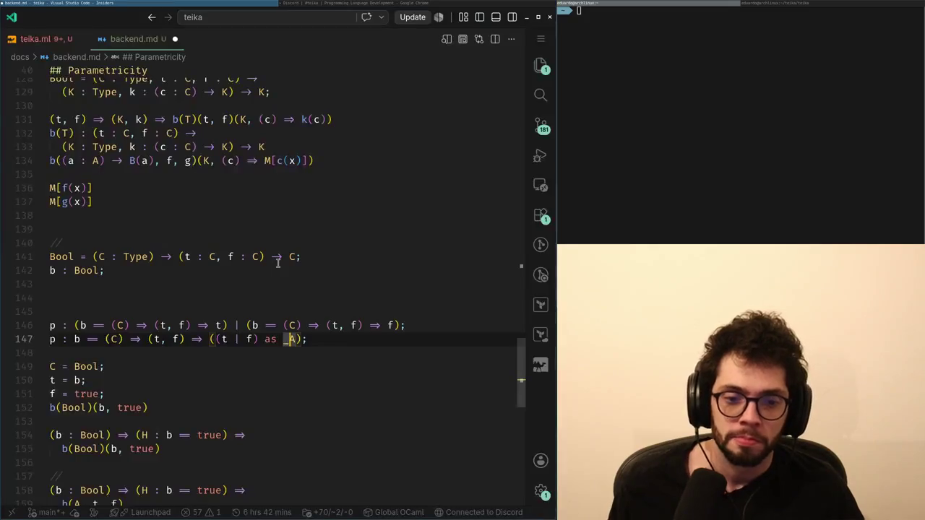
key(Down)
key(Down)
key(Down)
key(Down)
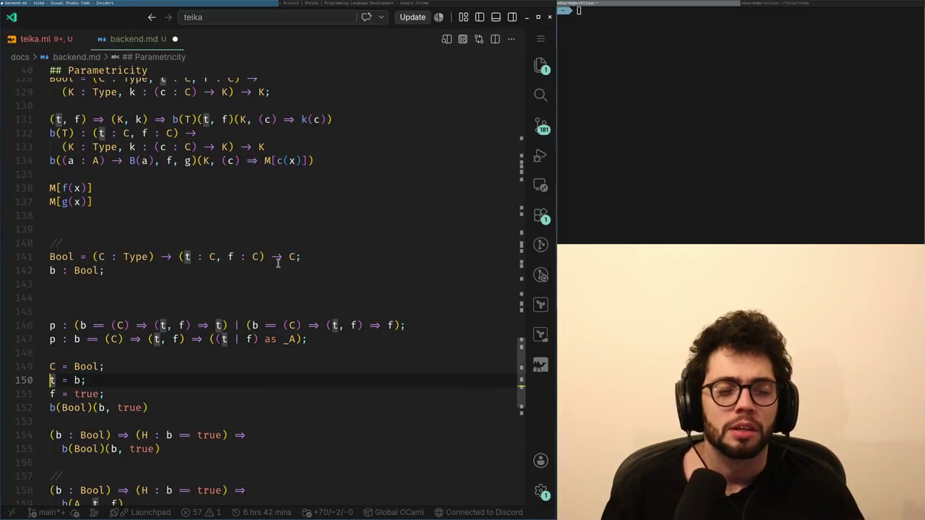
key(Down)
key(Down)
key(Down)
key(Up)
key(Up)
key(Up)
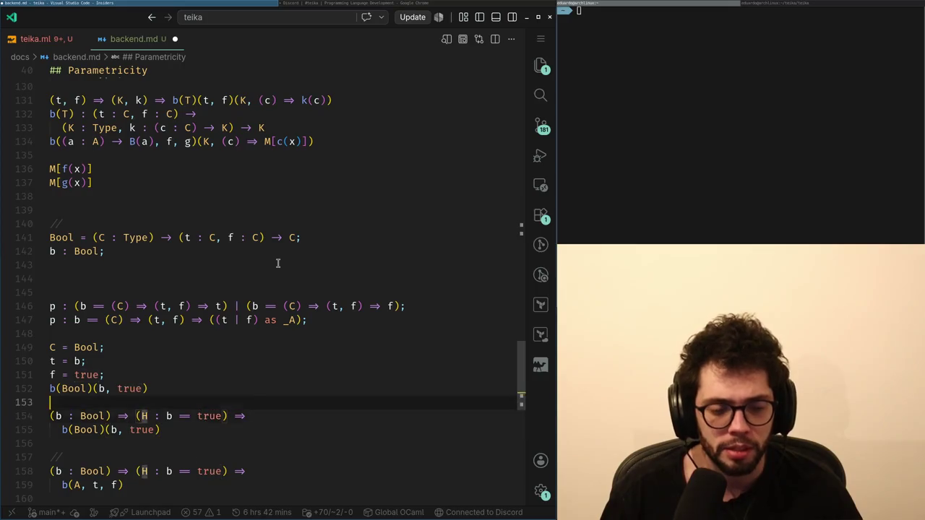
Insert a new 'b(Bool)(b, true)' line above C = Bool, with blank lines below it.
key(End)
key(Up)
key(Up)
key(Up)
key(Return)
text(b(Bool)
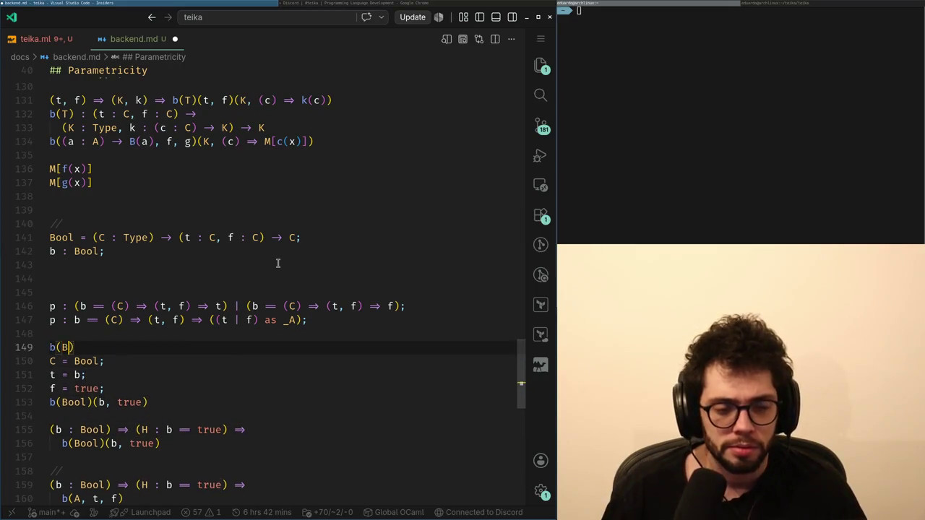
text()(b, true)
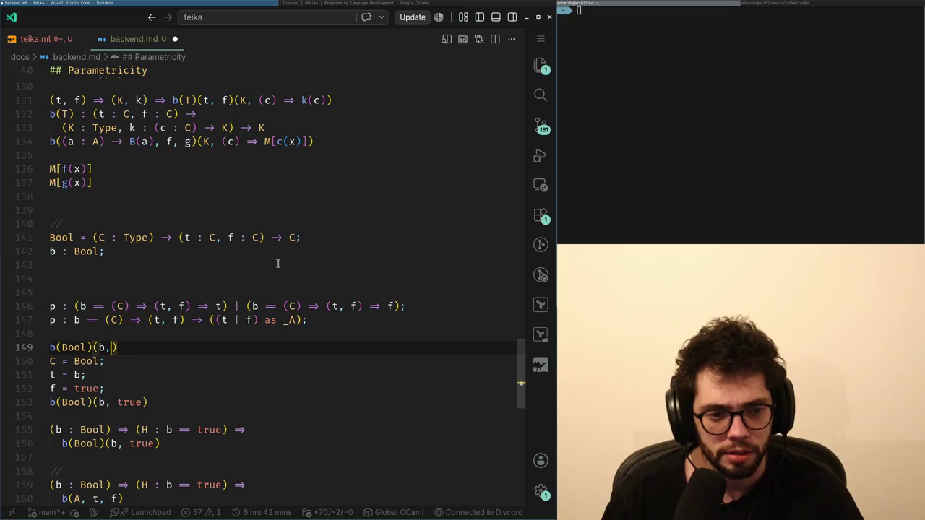
key(End)
key(Return)
key(Up)
key(Return)
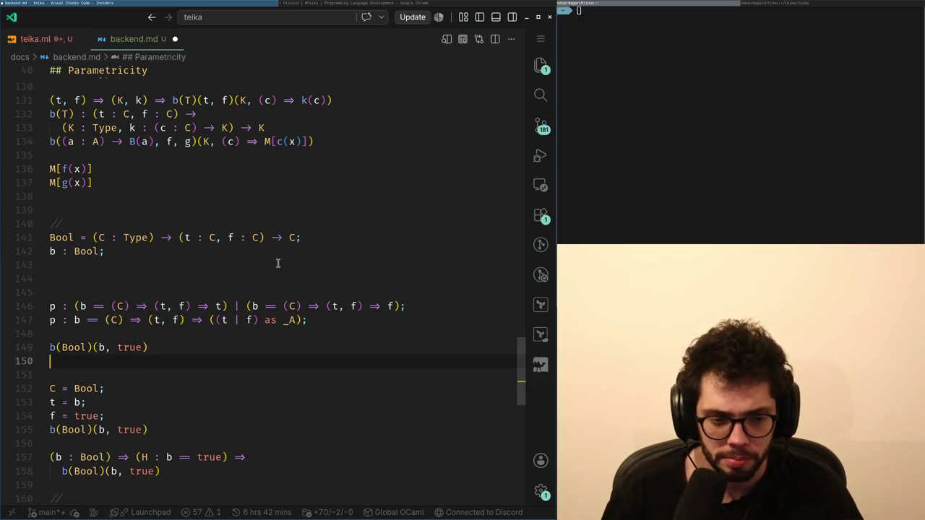
key(BackSpace)
Replace line 155 with '(t | f) as _'.
key(Down)
key(Down)
key(Down)
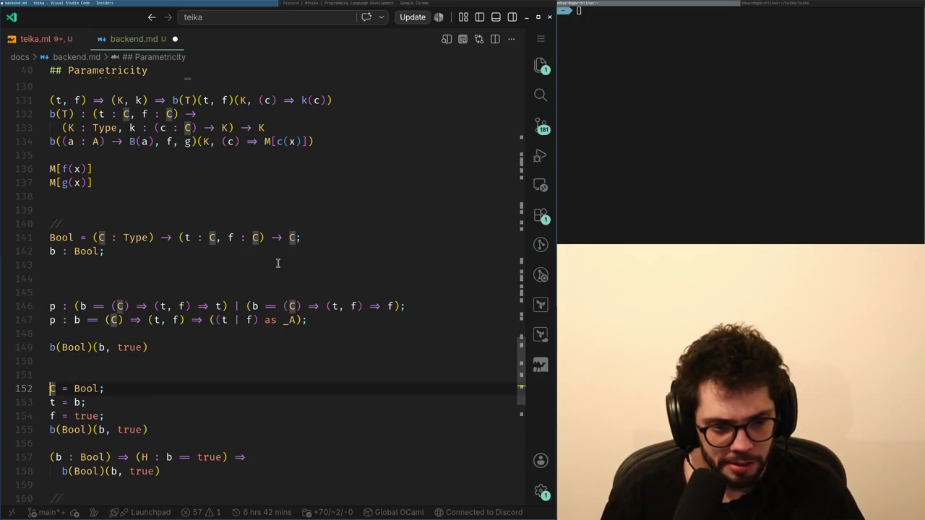
key(shift+End)
key(BackSpace)
text((t | f)
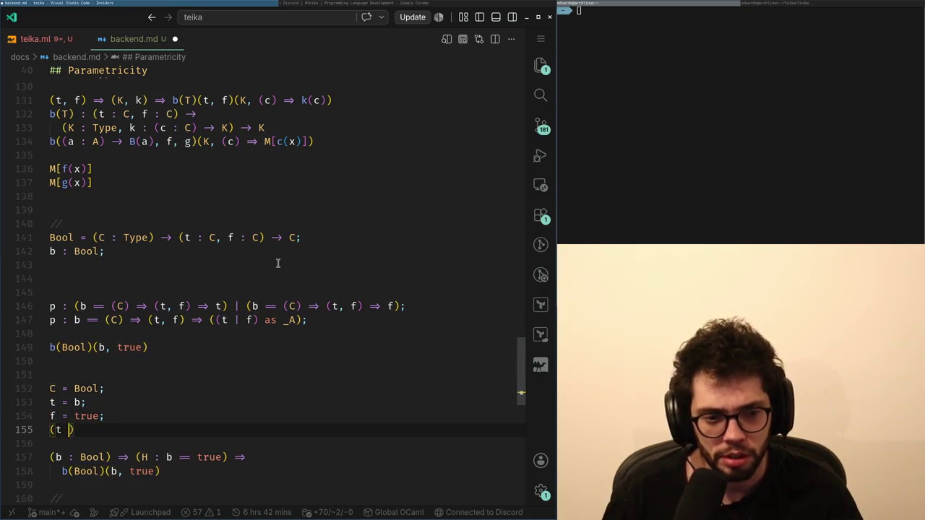
text() as _)
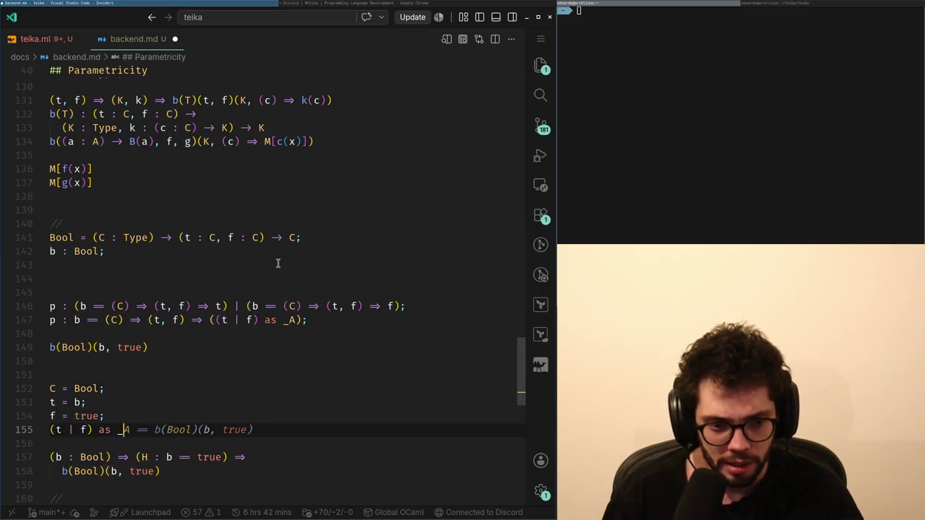
key(Up)
key(Up)
Delete the C = Bool line and the blank line above it.
key(Home)
key(Up)
key(shift+End)
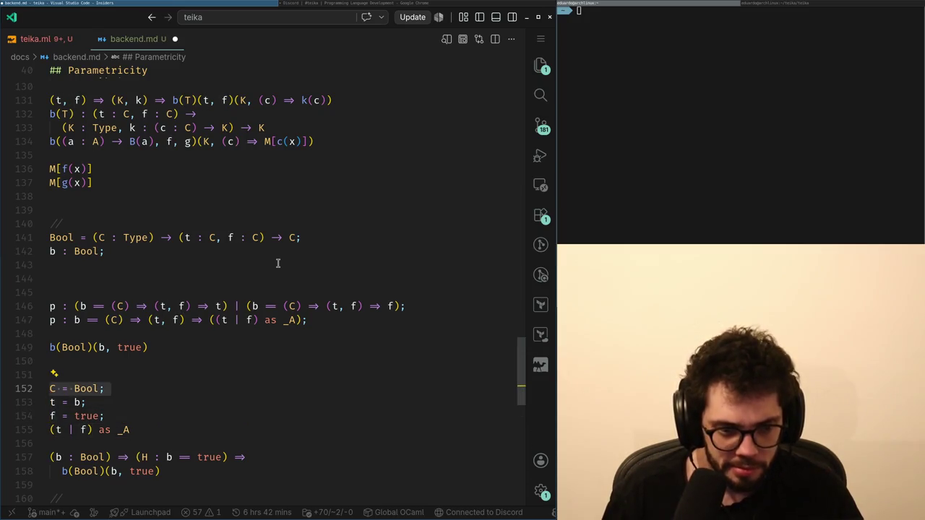
key(Home)
key(BackSpace)
key(Down)
key(Up)
key(ctrl+shift+k)
key(Down)
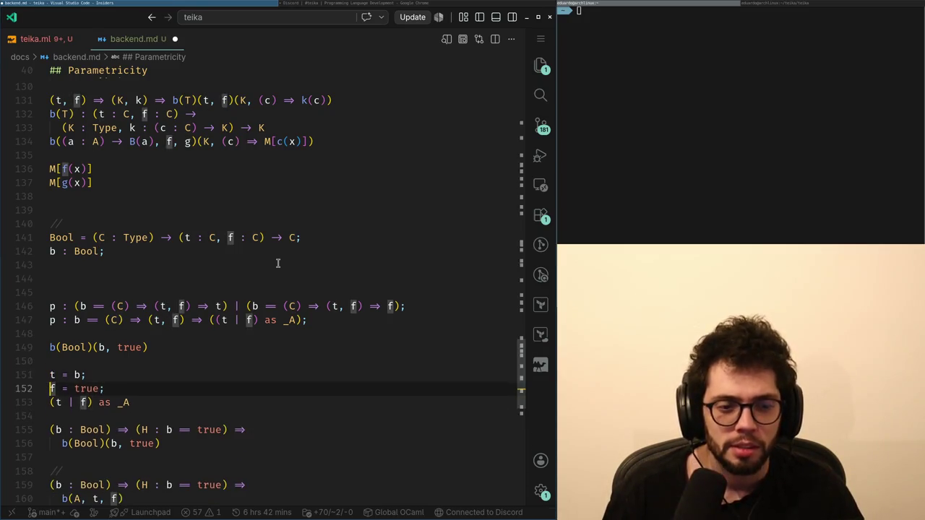
Join the t, f and (t | f) lines onto b(Bool)(b, true) with '=='.
key(shift+End)
key(End)
key(Delete)
key(Up)
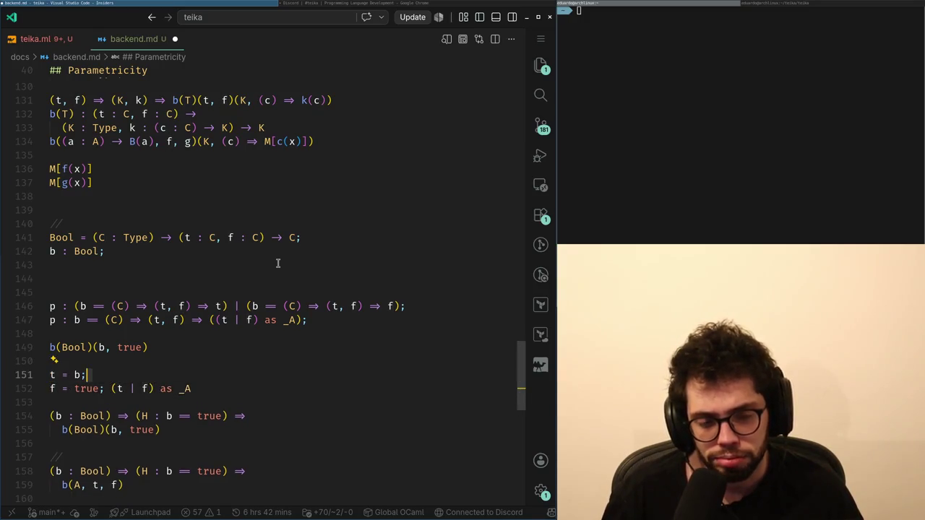
key(Delete)
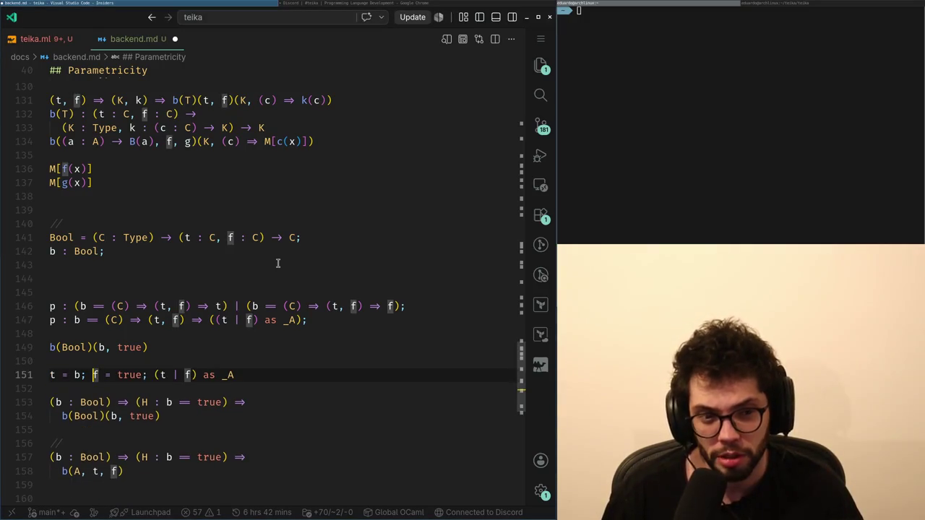
key(Home)
key(shift+End)
key(Home)
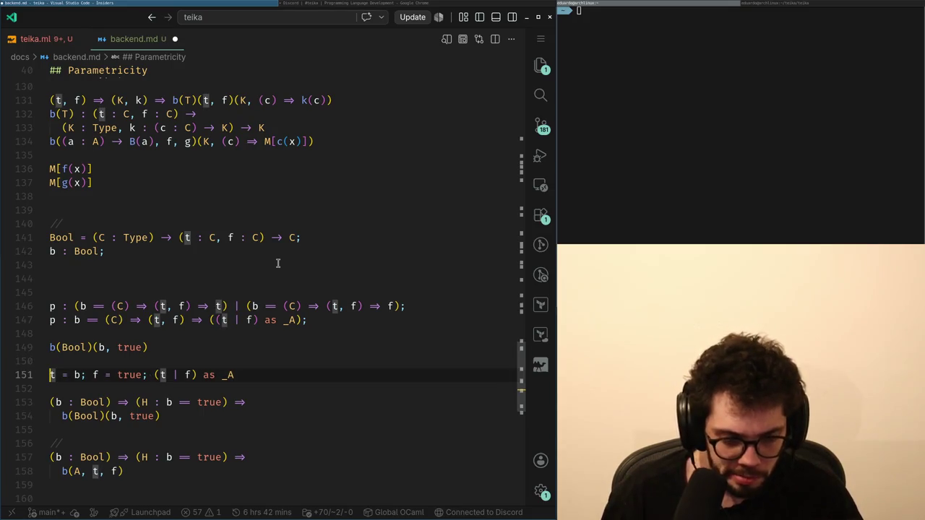
key(BackSpace)
key(BackSpace)
text(==)
key(End)
Select the p definition and b(Bool) equation on lines 147–149 and copy them.
key(shift+Up)
key(shift+Up)
key(shift+Home)
key(ctrl+c)
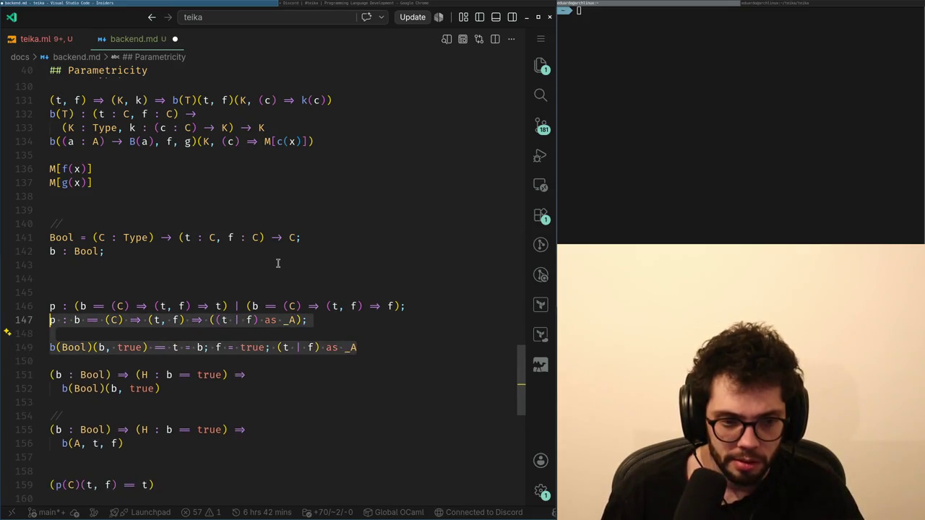
key(alt+Tab)
Send the copied p and b(Bool) lines as an ```ocaml code block in #teika.
text(```ocaml)
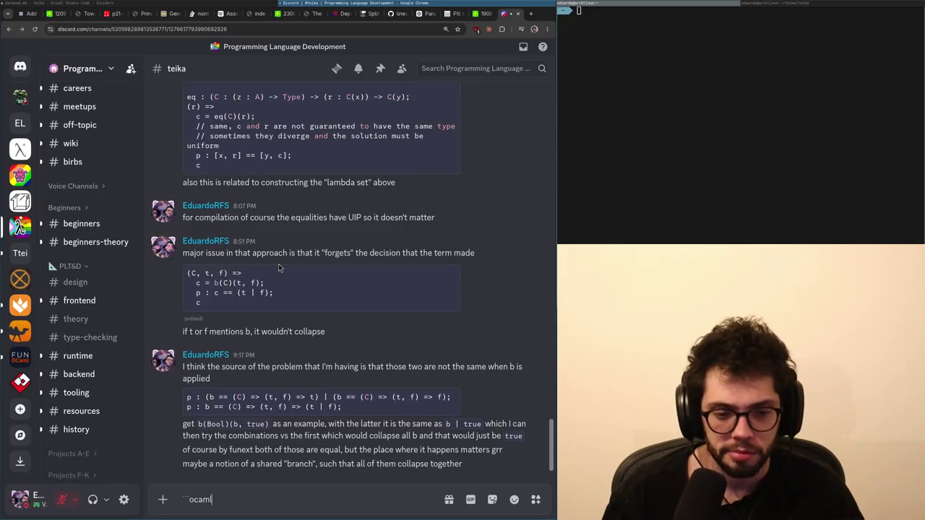
key(shift+Return)
key(ctrl+v)
text(```)
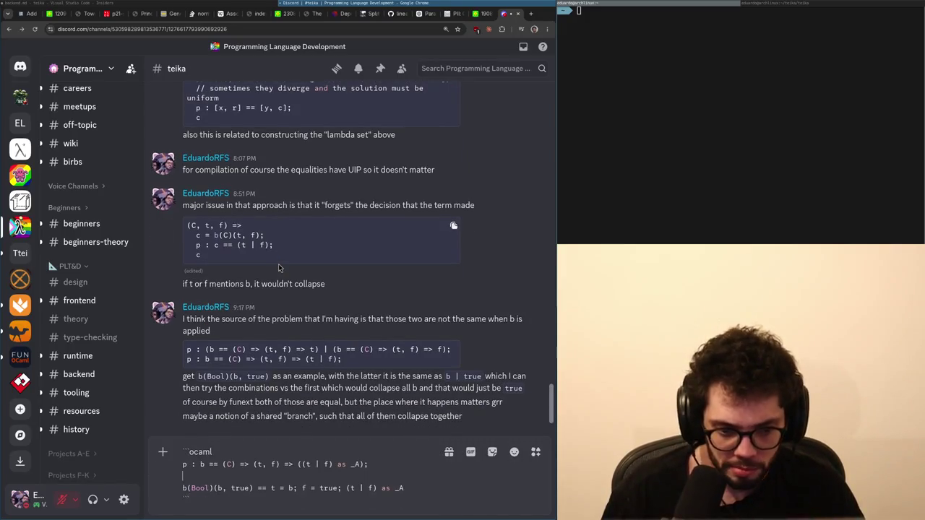
key(Return)
Draft the follow-up 'then when I speculate on _A', correcting the spelling of speculate.
text(then when I)
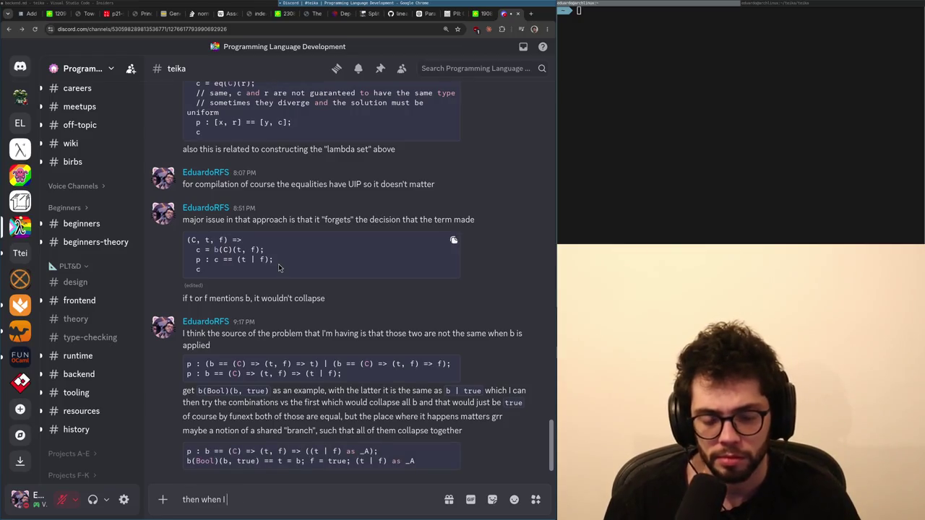
key(BackSpace)
text(sp)
key(BackSpace)
key(BackSpace)
key(BackSpace)
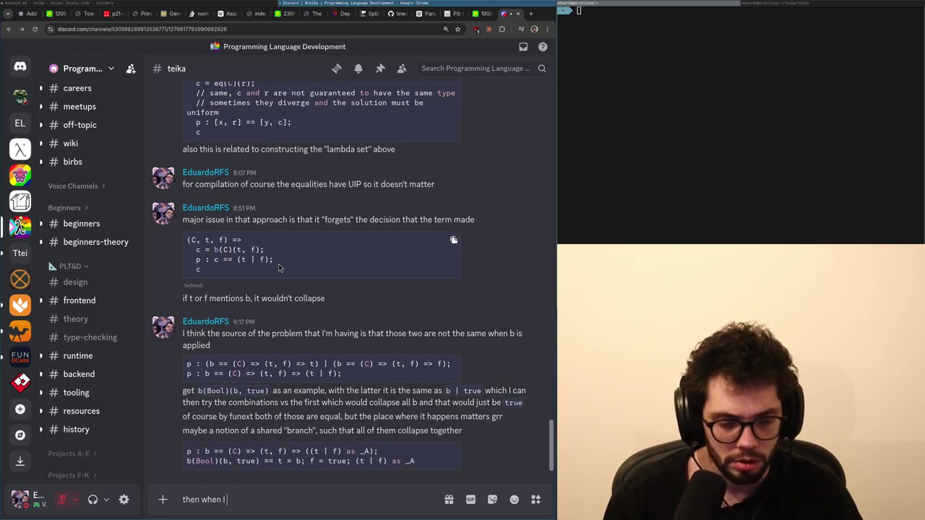
text(especulate on)
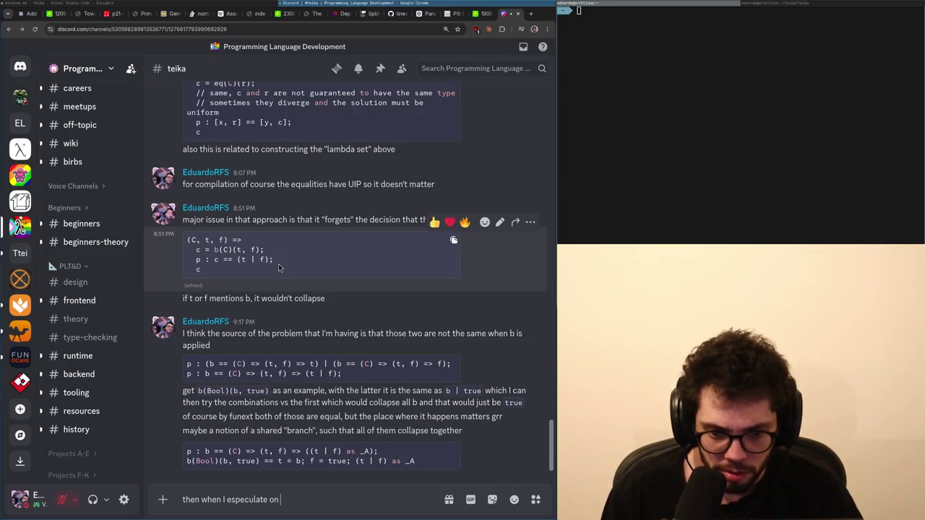
text(_A)
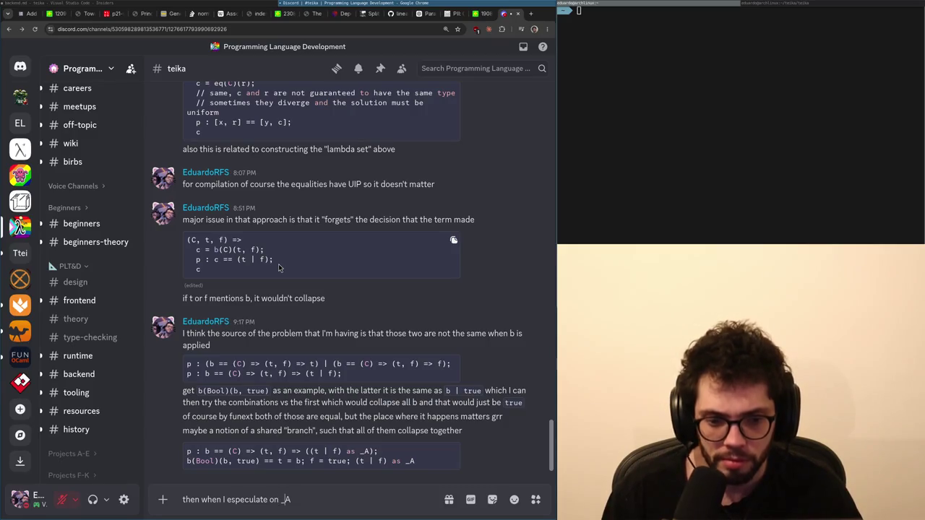
key(ctrl+Left)
key(ctrl+Left)
key(Delete)
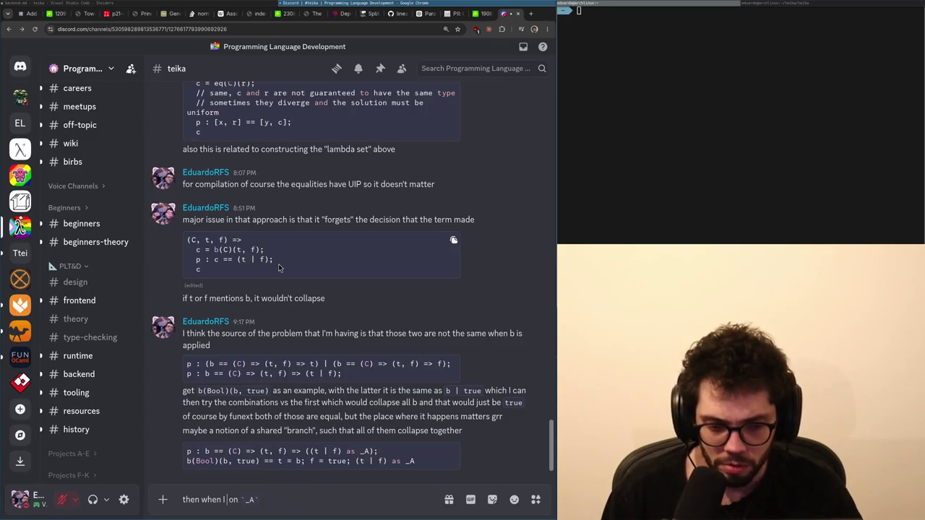
key(ctrl+Right)
key(BackSpace)
text(e)
key(End)
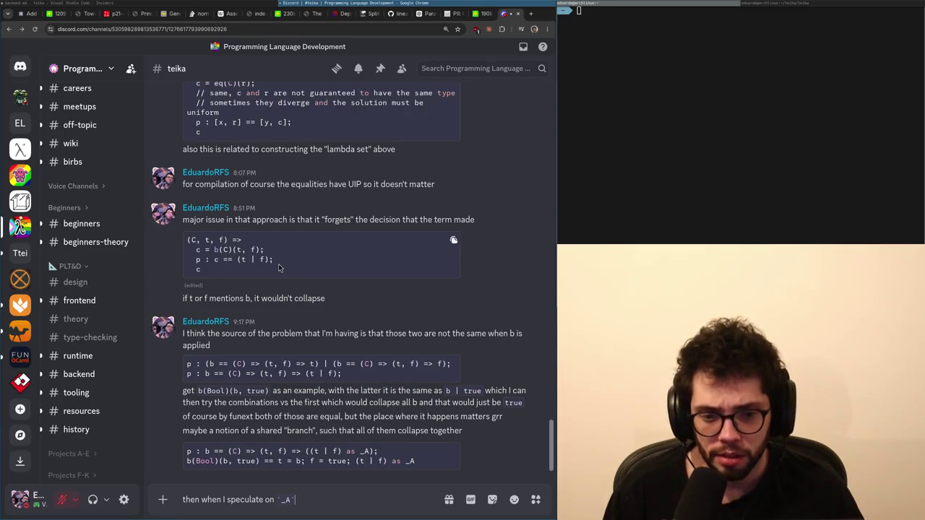
Briefly load X in a new tab, then close it and return to the Discord draft.
key(ctrl+t)
text(x)
key(Return)
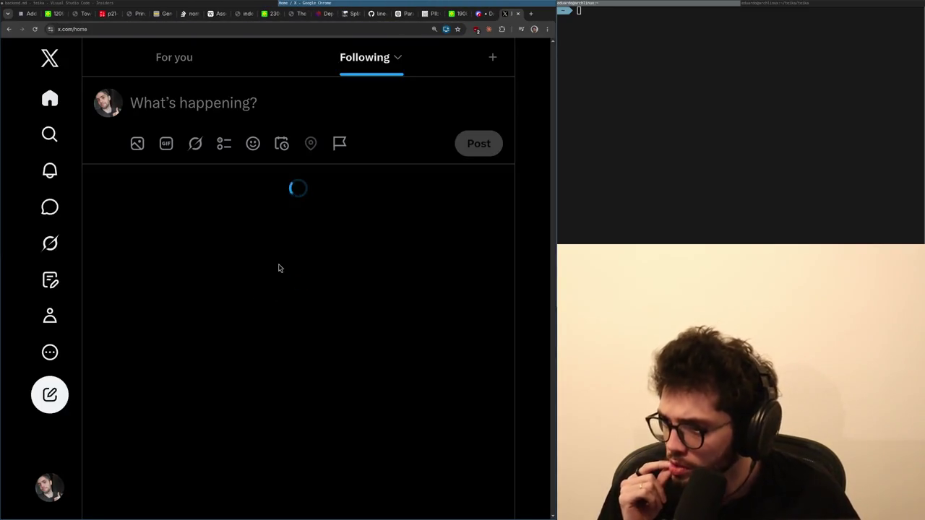
scroll(281, 267, down, 2)
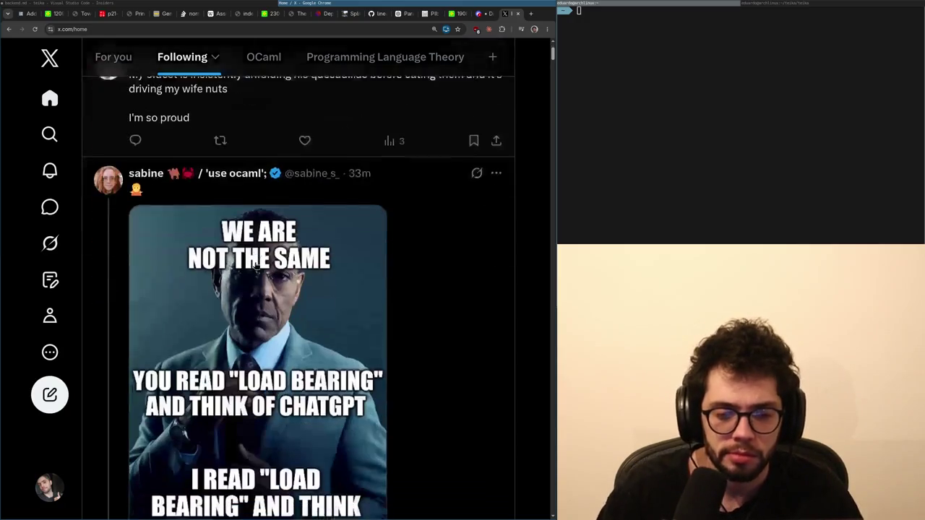
key(ctrl+w)
click(205, 28)
key(alt+Tab)
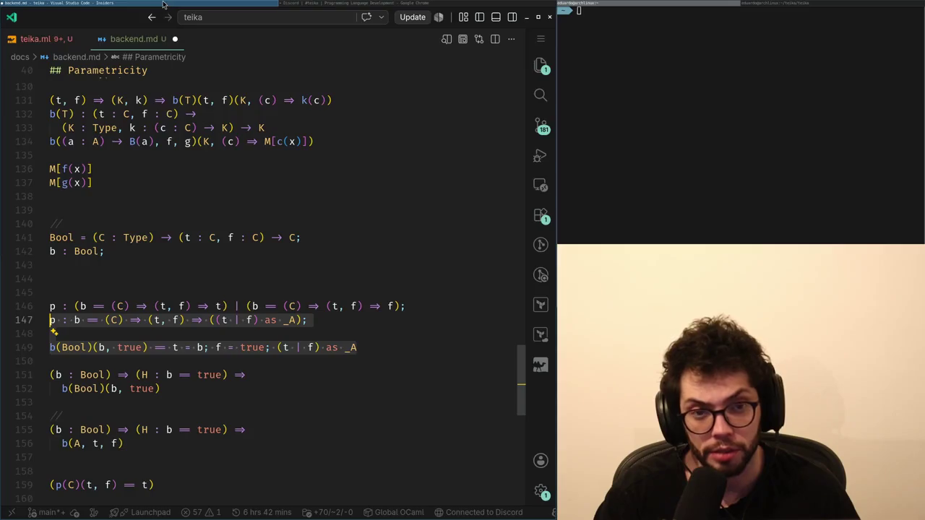
key(alt+Tab)
key(Escape)
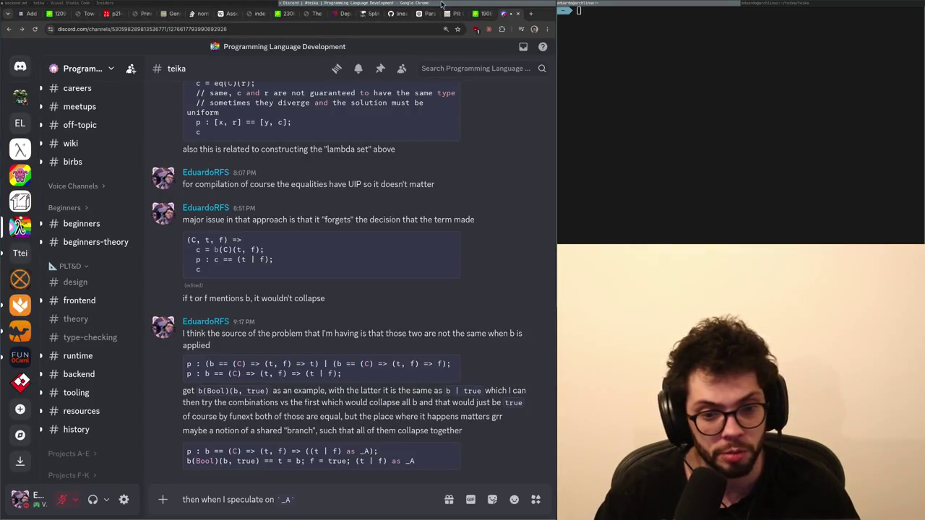
Finish the draft, noting any mention of b in t also collapses, and send it.
click(326, 504)
text(it collapses both, annoying issue is th)
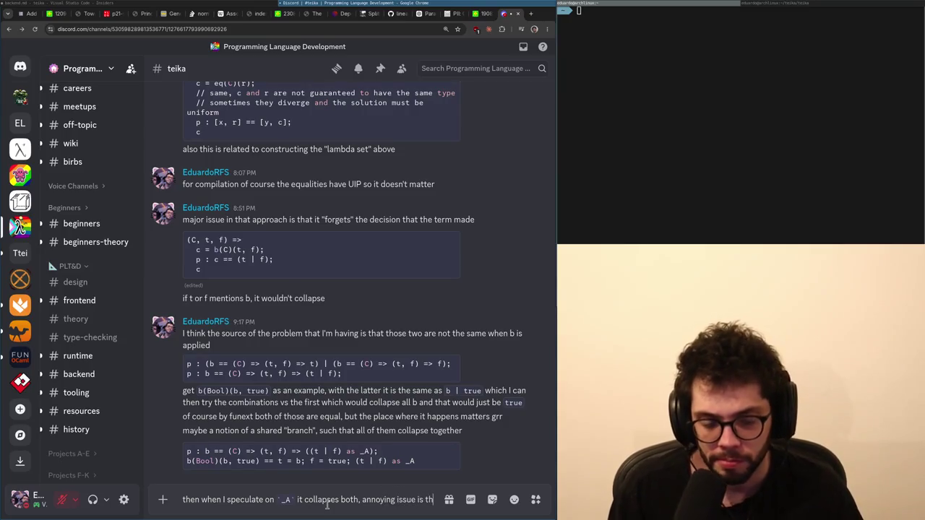
text(at)
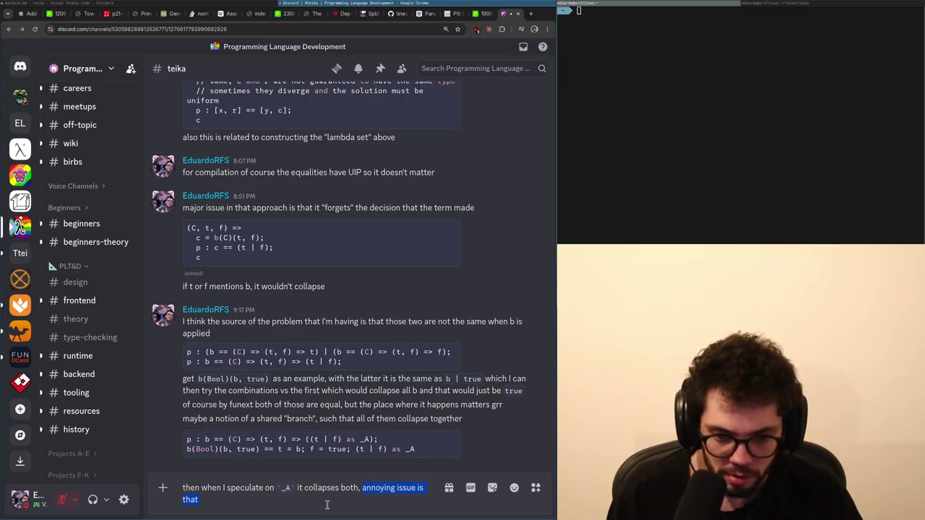
key(BackSpace)
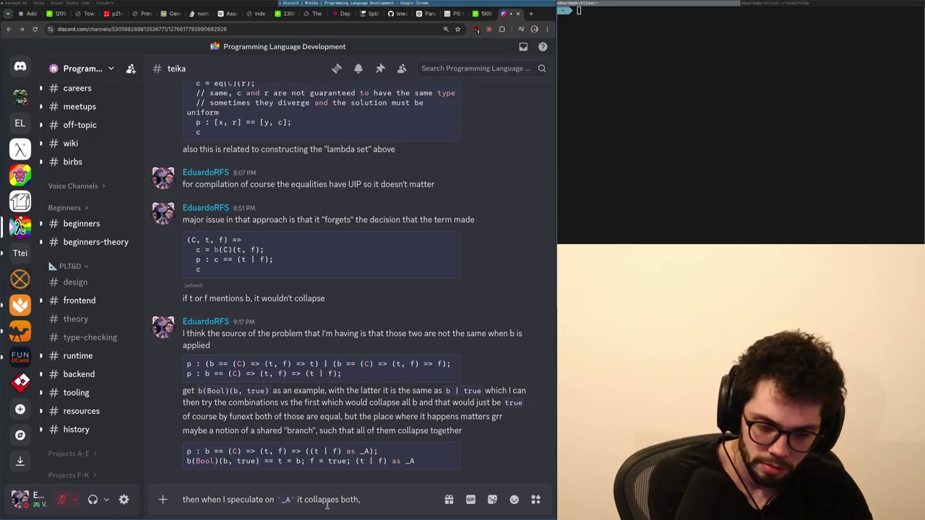
text(and)
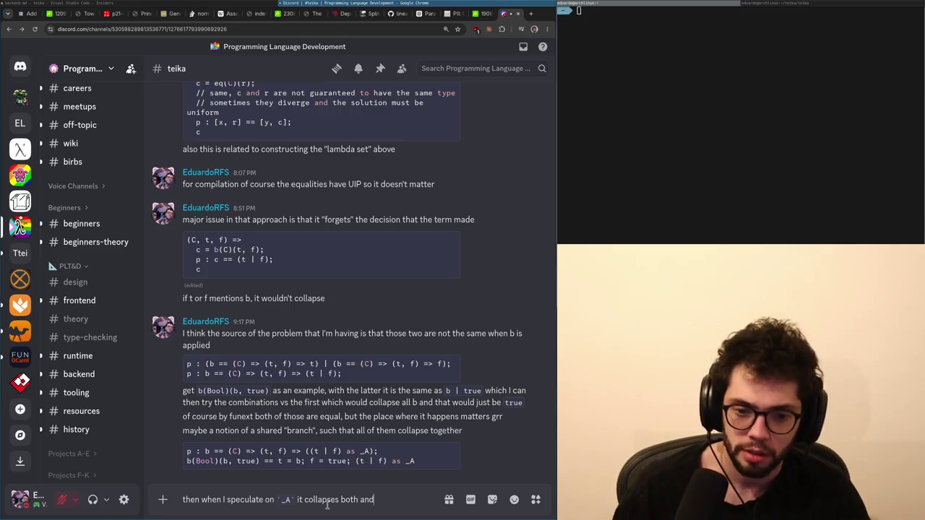
text( any mention)
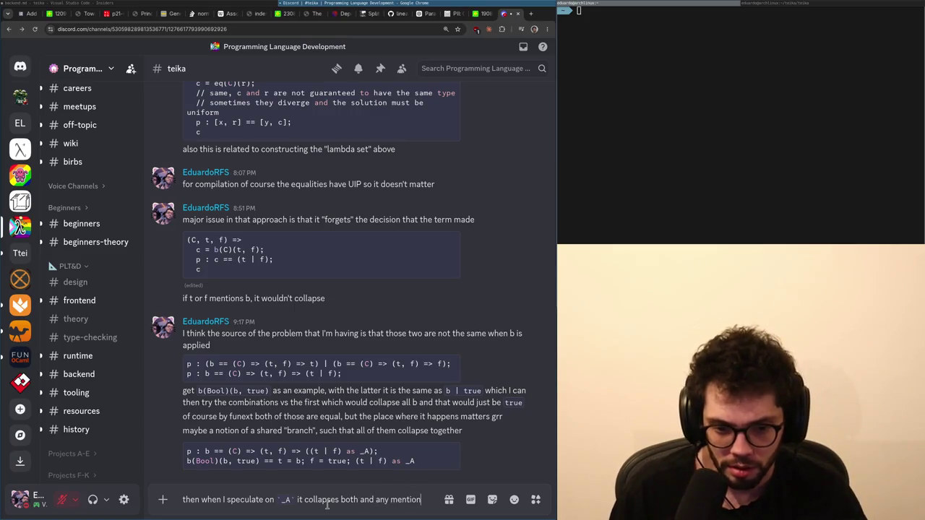
text( of b in t,)
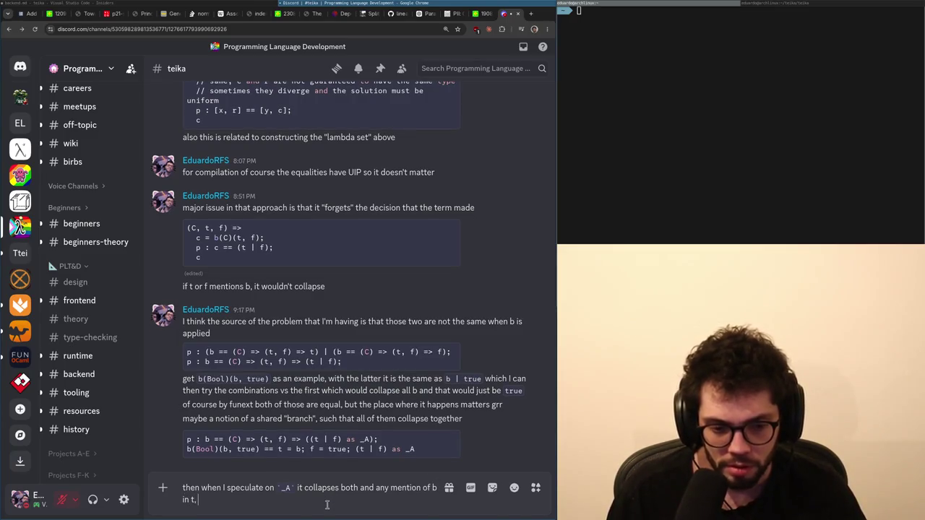
text(se)
key(Return)
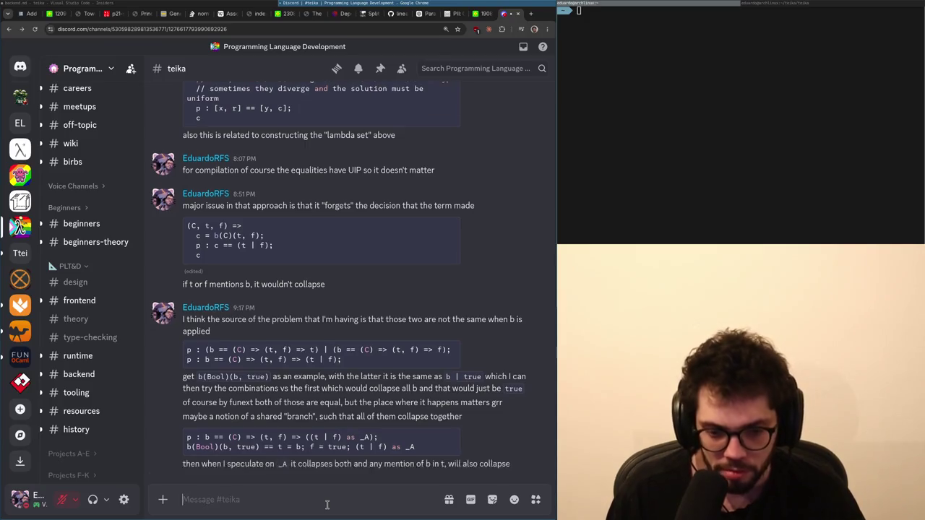
Add a blank line below the b(Bool)(b, true) equation in backend.md.
key(alt+Tab)
key(End)
key(Return)
key(Down)
key(Down)
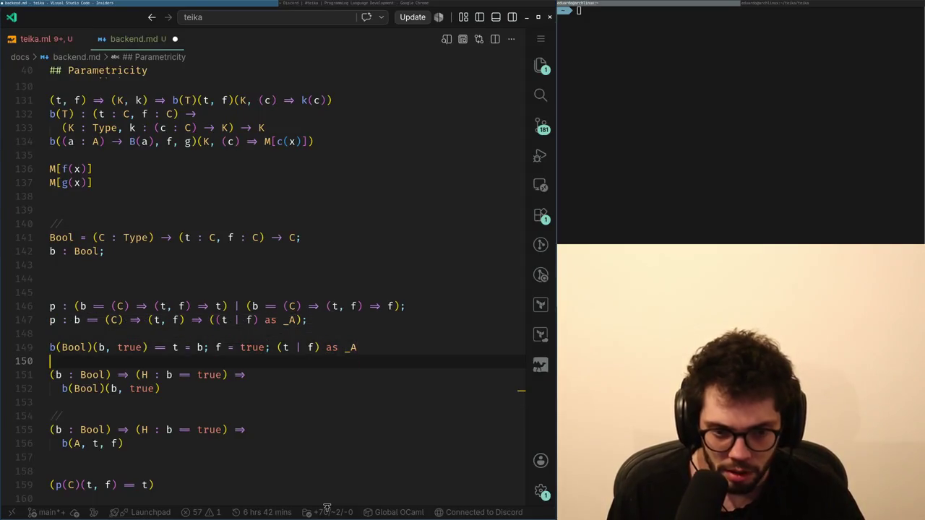
Start a 'nice one is that' message in Discord, then discard it.
key(alt+Tab)
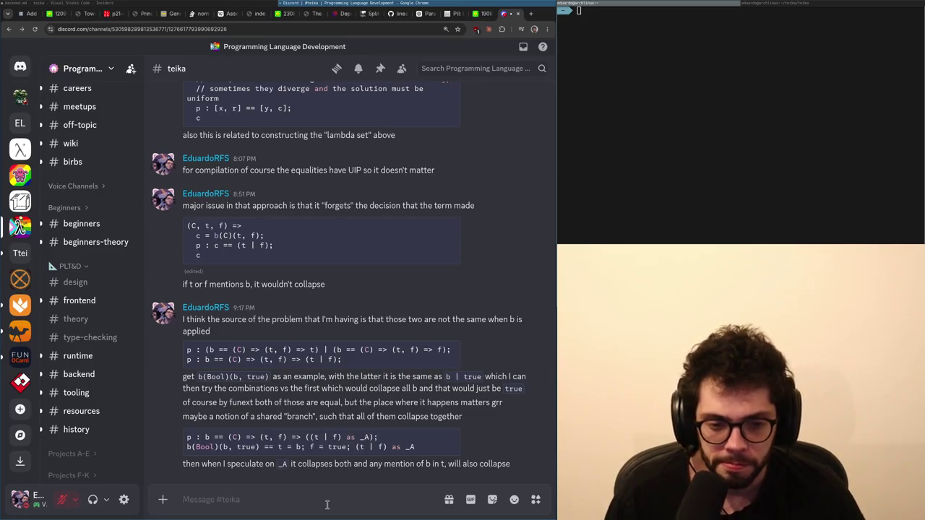
text(nice one is)
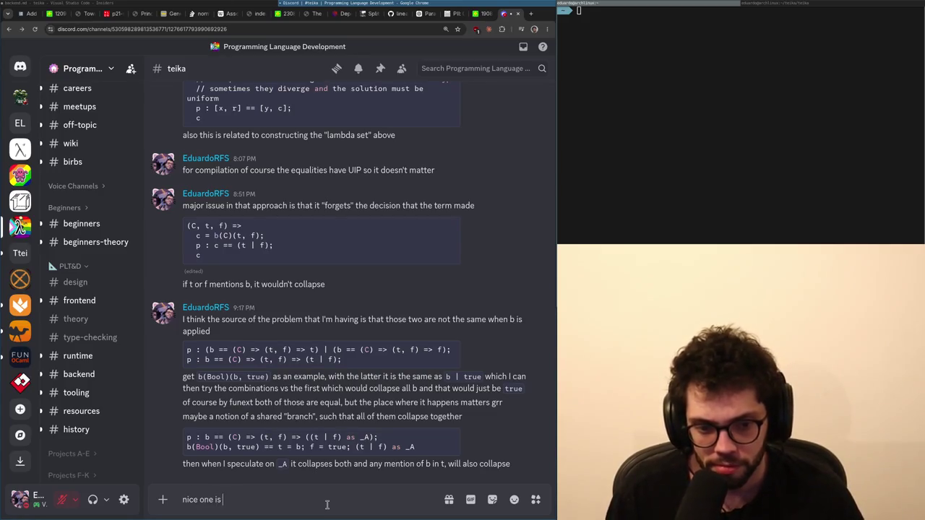
text( that)
key(BackSpace)
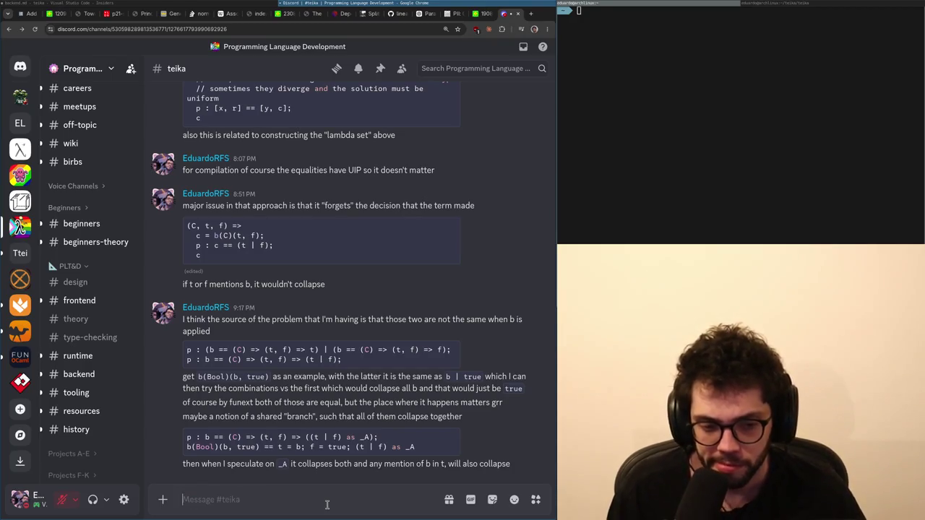
key(alt+Tab)
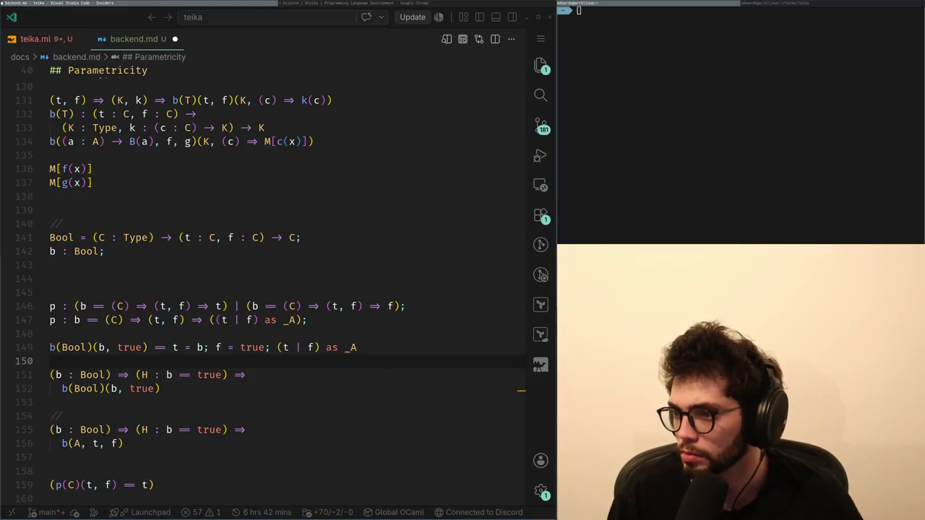
Glance at the Optimal module in teika.ml, go back to backend.md, then to Discord.
key(alt+Tab)
key(alt+Tab)
key(ctrl+Tab)
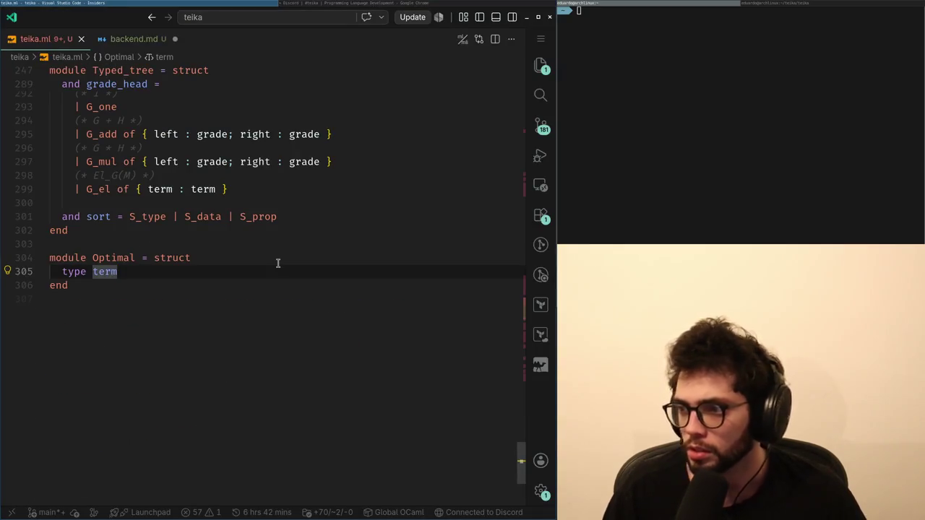
scroll(184, 93, up, 3)
key(ctrl+Tab)
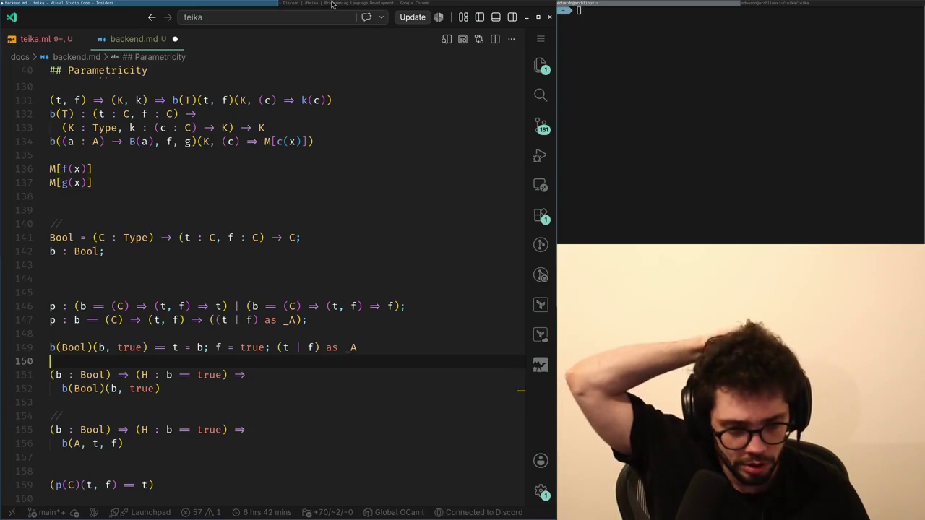
key(alt+Tab)
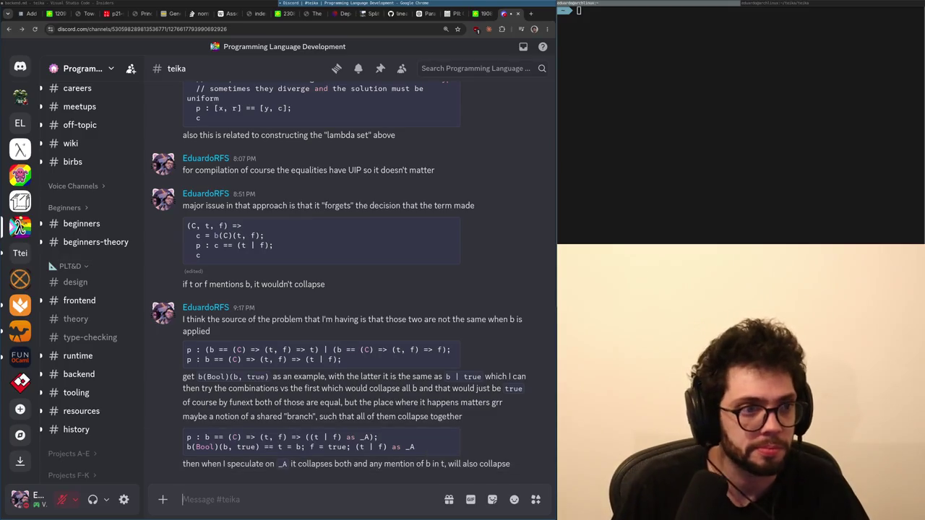
Load x.com in a new tab and scroll down through the Following timeline.
key(ctrl+t)
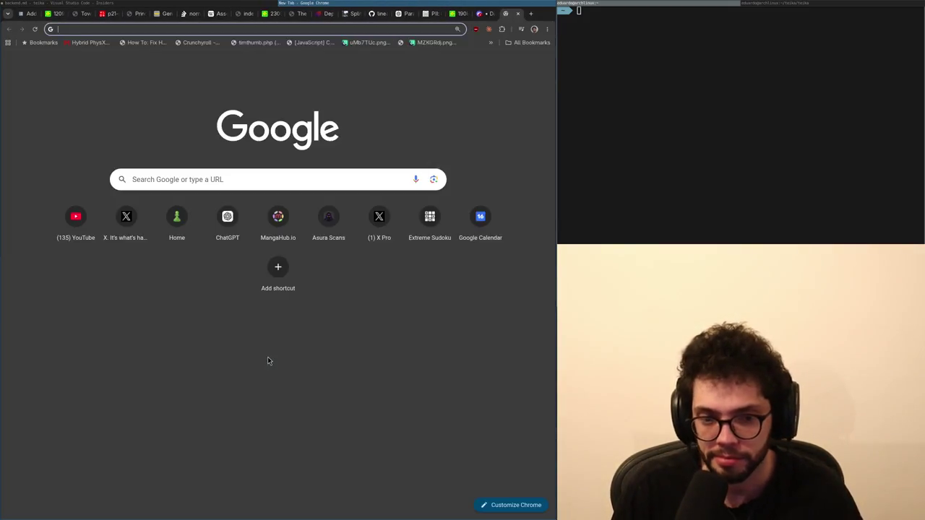
text(x.com)
key(Return)
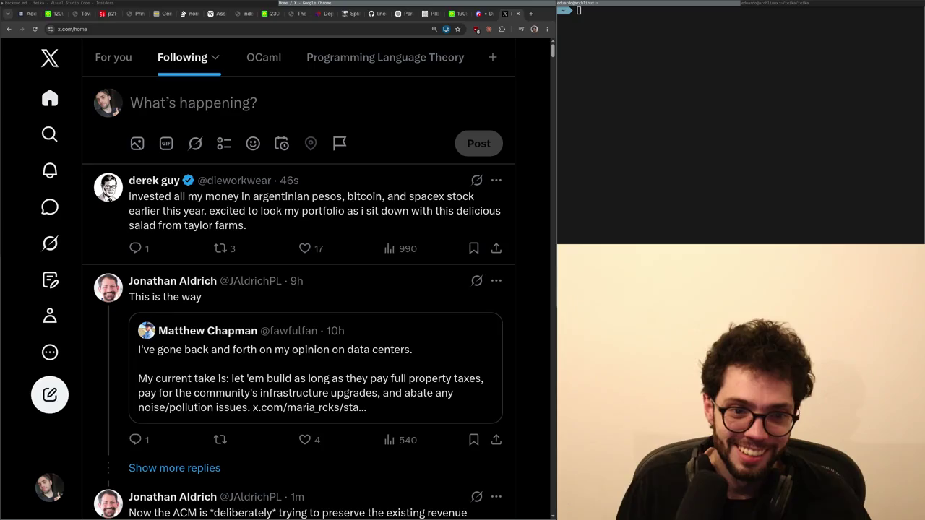
scroll(431, 372, down, 15)
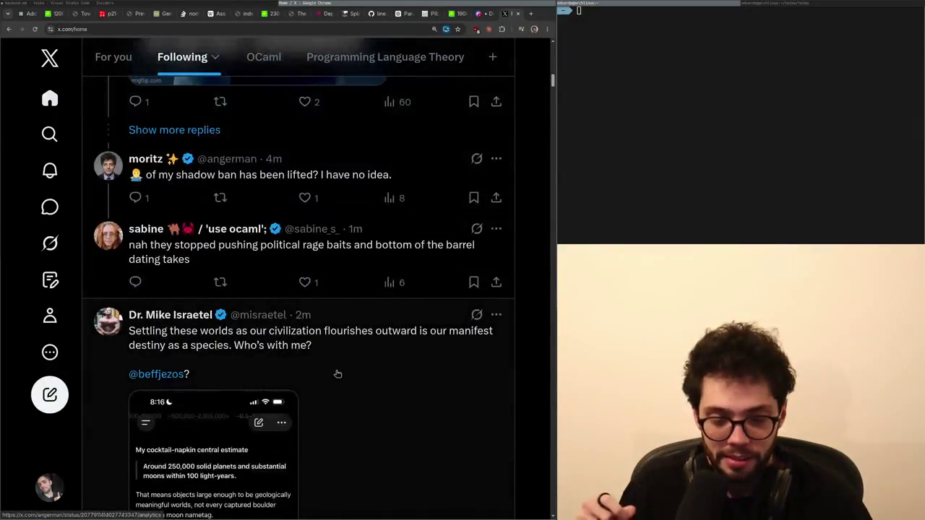
scroll(338, 374, down, 20)
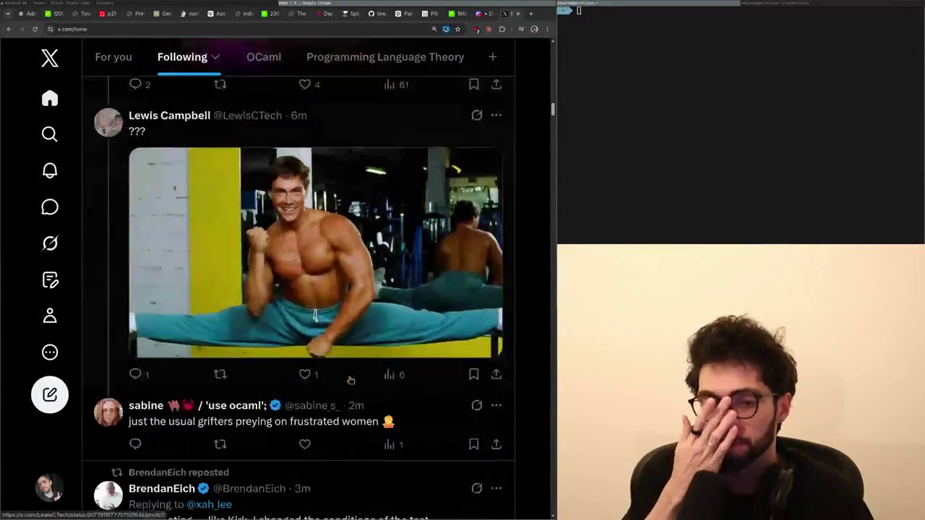
scroll(350, 380, down, 5)
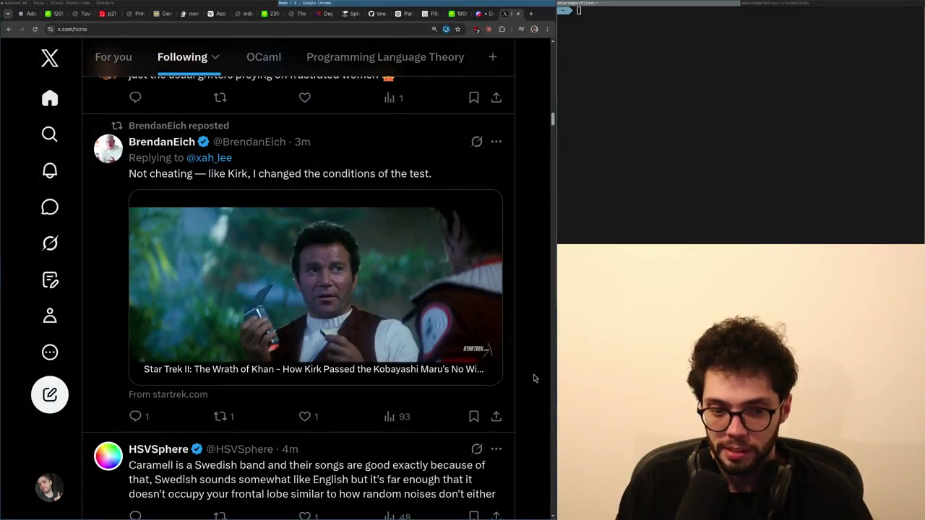
scroll(536, 379, down, 15)
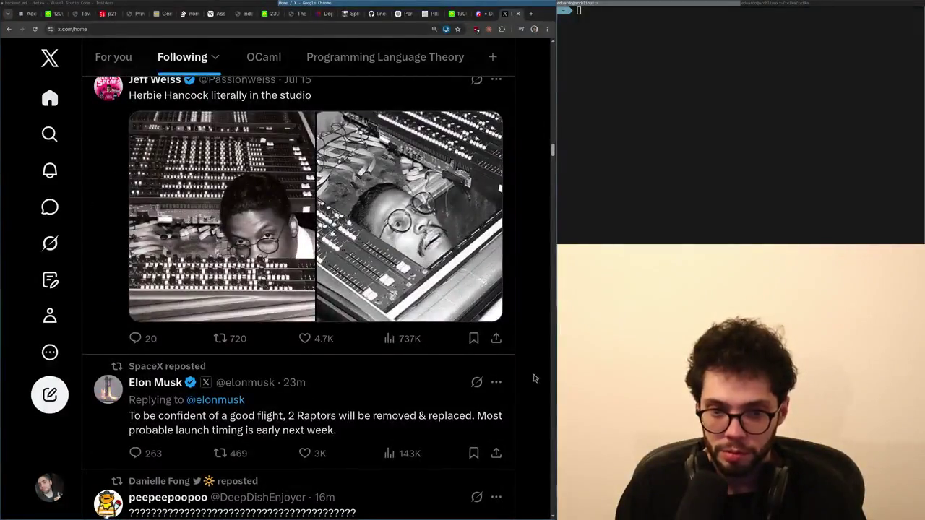
scroll(534, 378, down, 10)
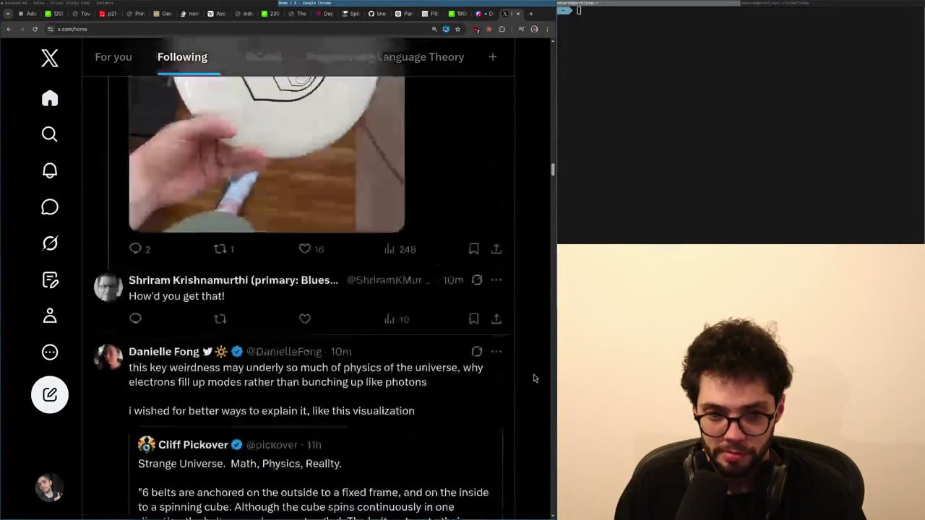
key(alt+Tab)
key(alt+Tab)
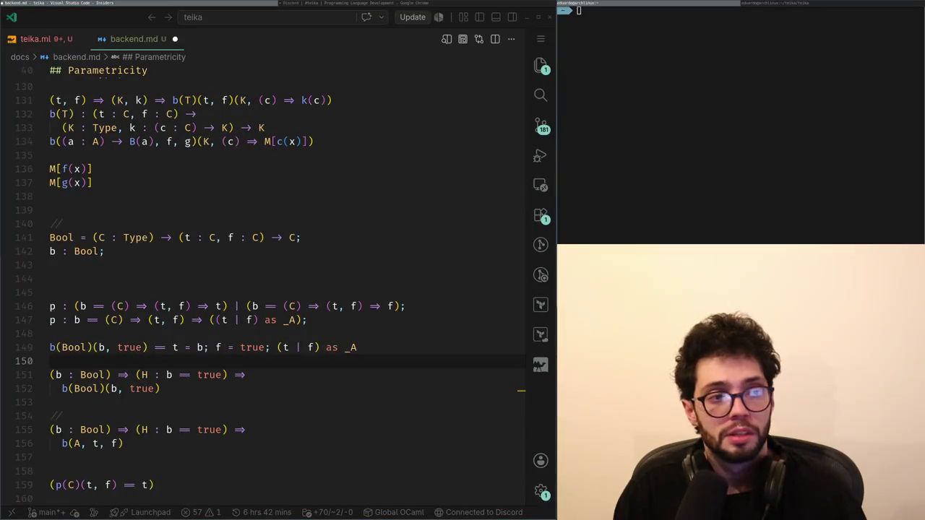
Switch from the backend.md notes back to the Discord #teika discussion.
key(alt+Tab)
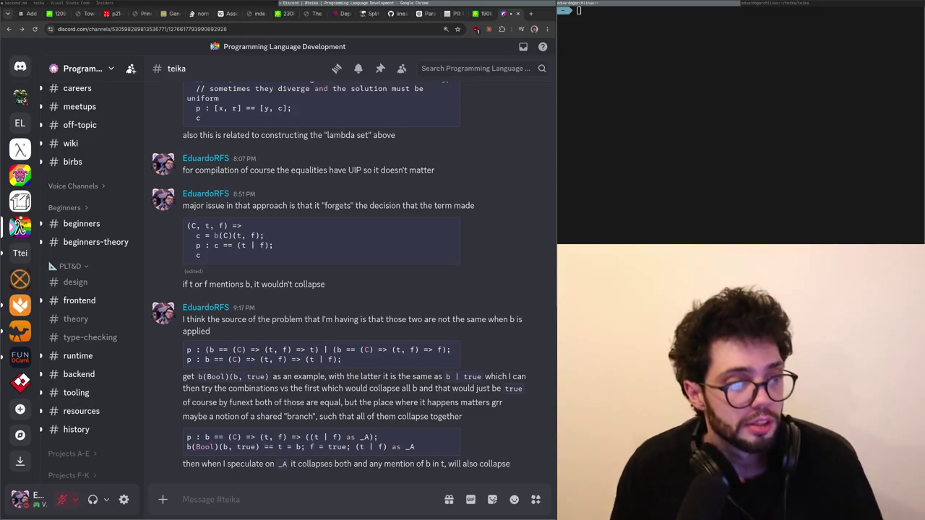
Compare the #teika messages with the backend.md notes, checking the p definition on line 146.
key(alt+Tab)
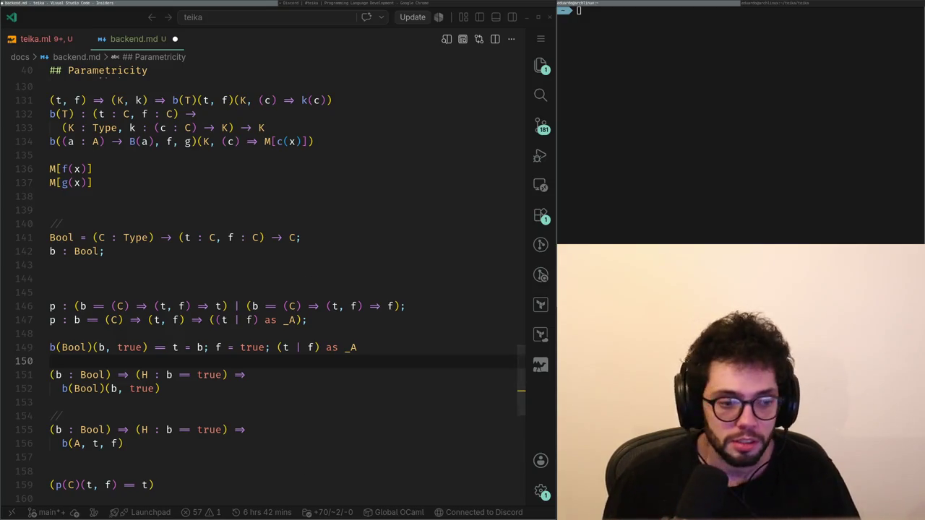
key(alt+Tab)
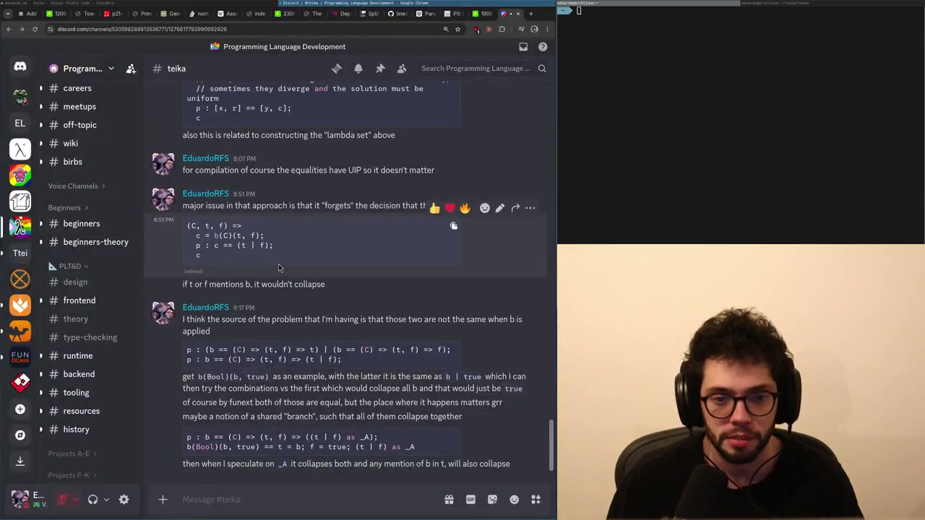
key(alt+Tab)
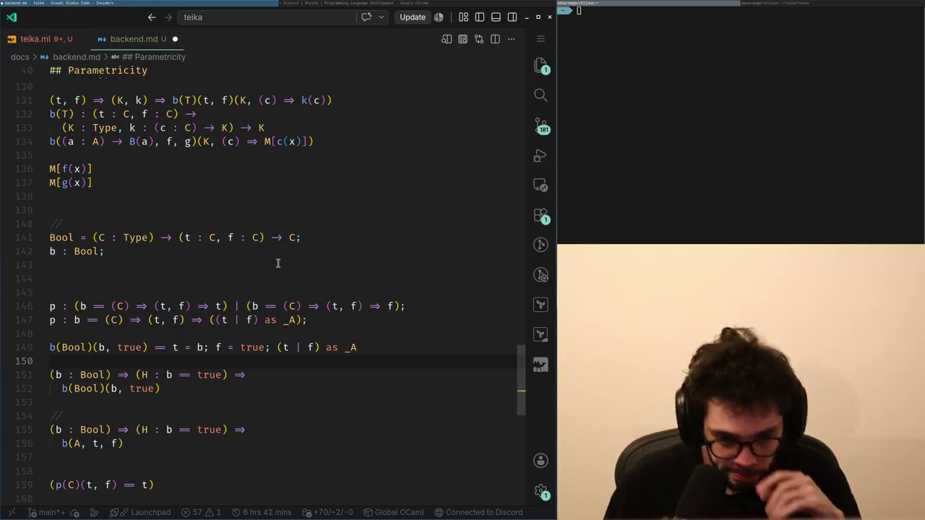
key(alt+Tab)
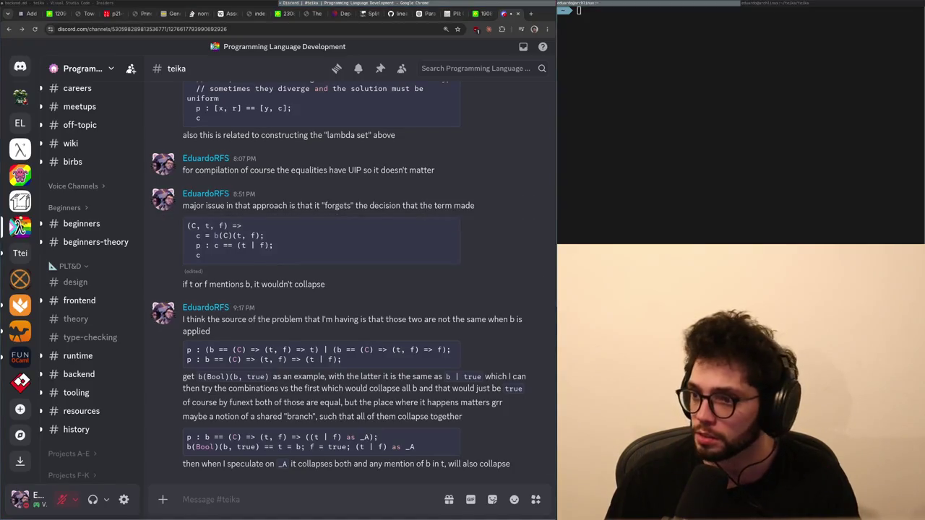
key(alt+Tab)
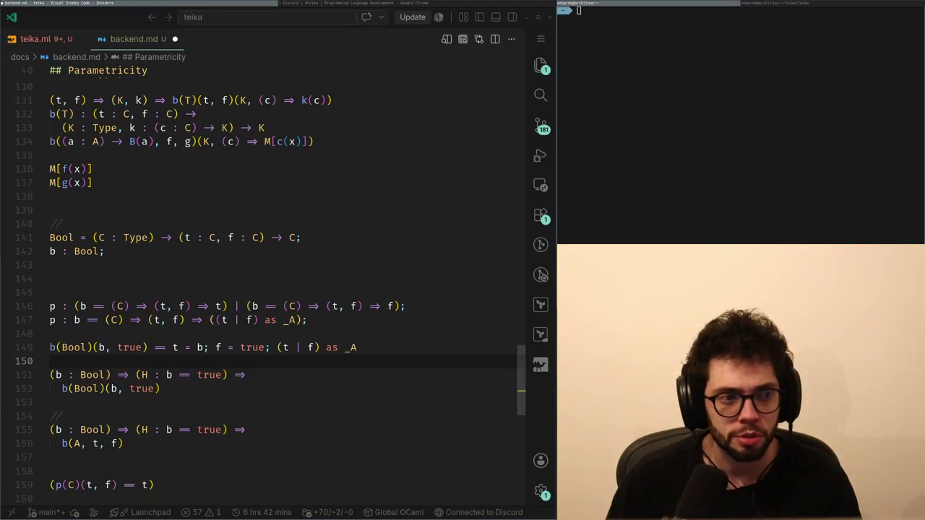
key(Up)
key(Up)
key(Up)
key(alt+Tab)
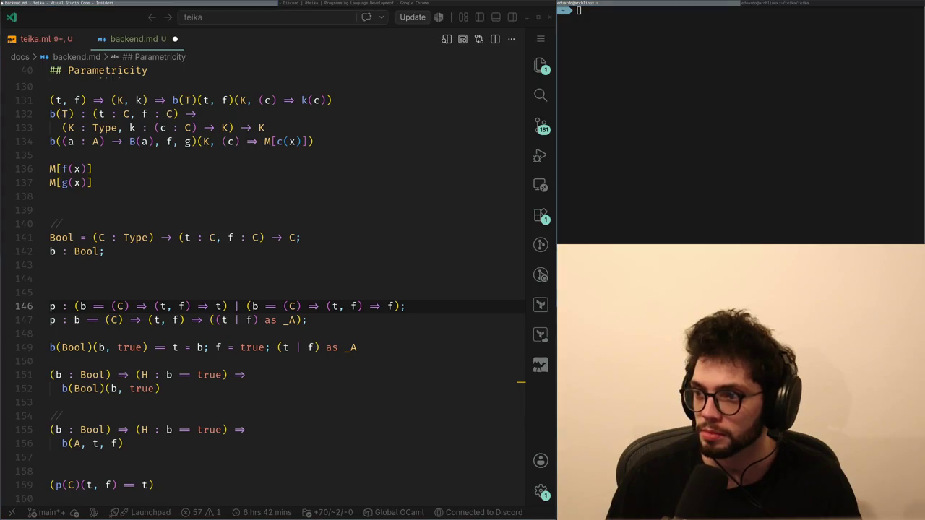
Open the sudoku.com/extreme puzzle in a new browser tab.
key(super+Right)
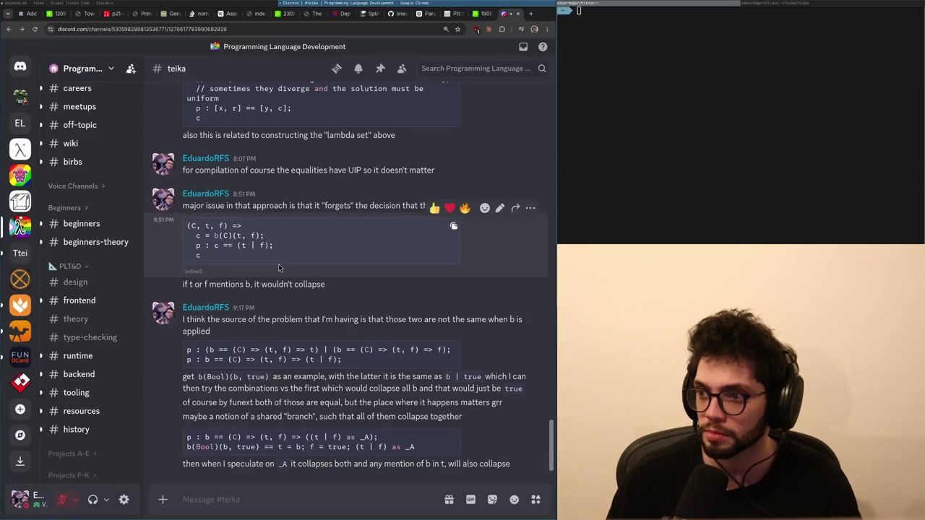
key(ctrl+t)
text(sud)
key(Return)
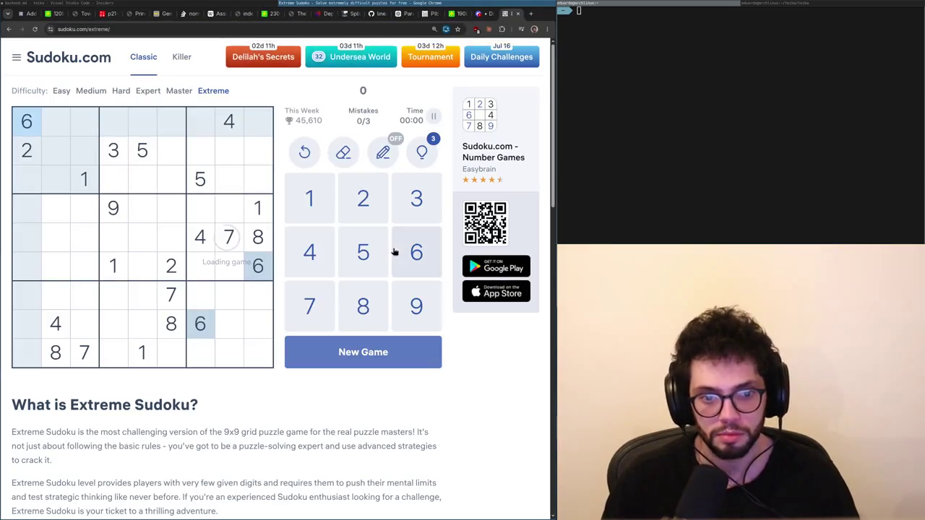
Highlight the given 1s through 7s across the grid, then select the empty cell at row 8, column 9.
click(92, 184)
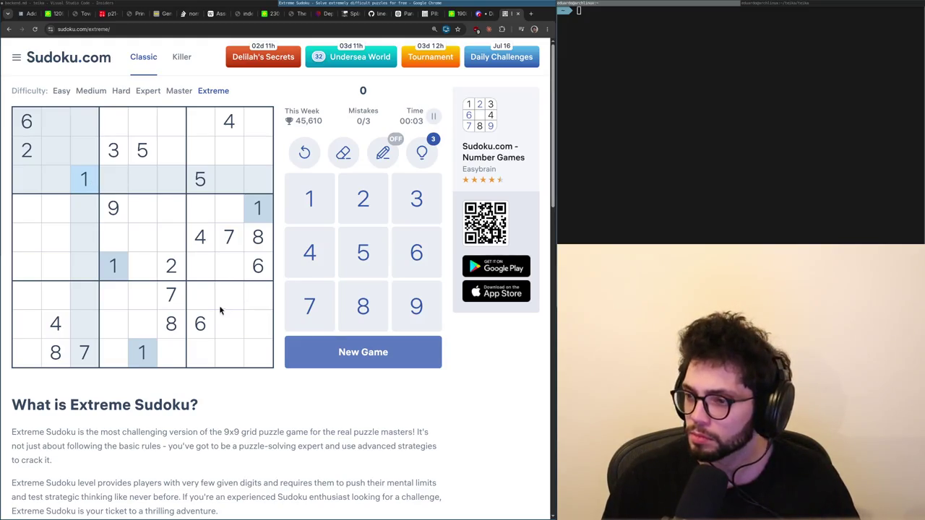
click(32, 155)
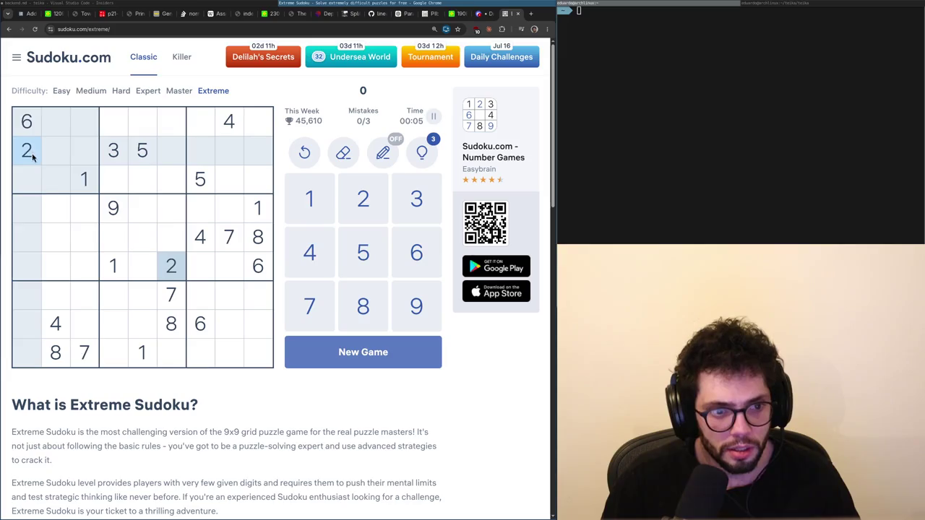
click(117, 157)
click(199, 238)
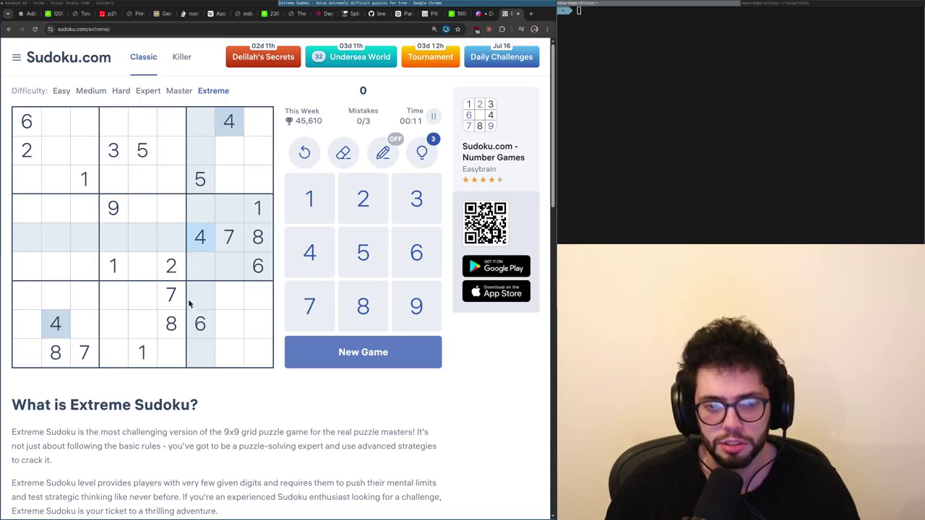
click(131, 158)
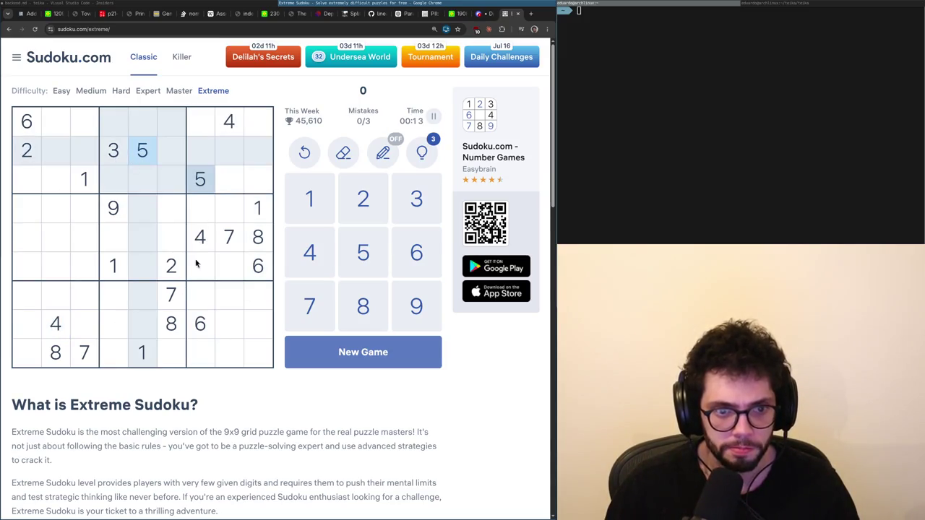
click(256, 267)
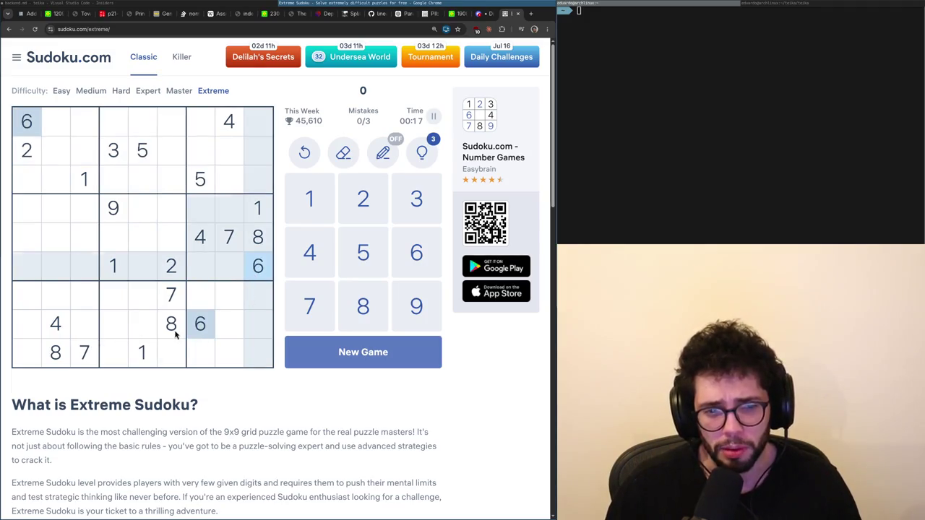
click(208, 333)
click(31, 159)
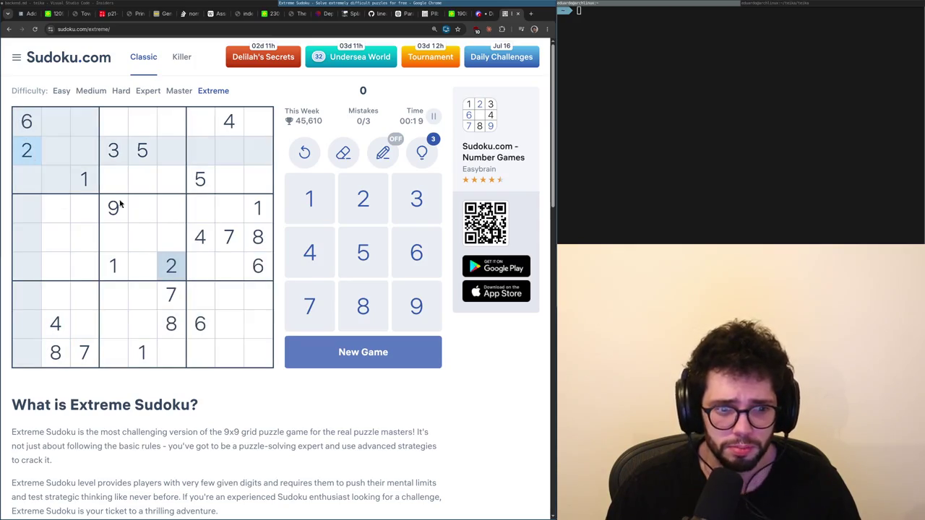
click(207, 334)
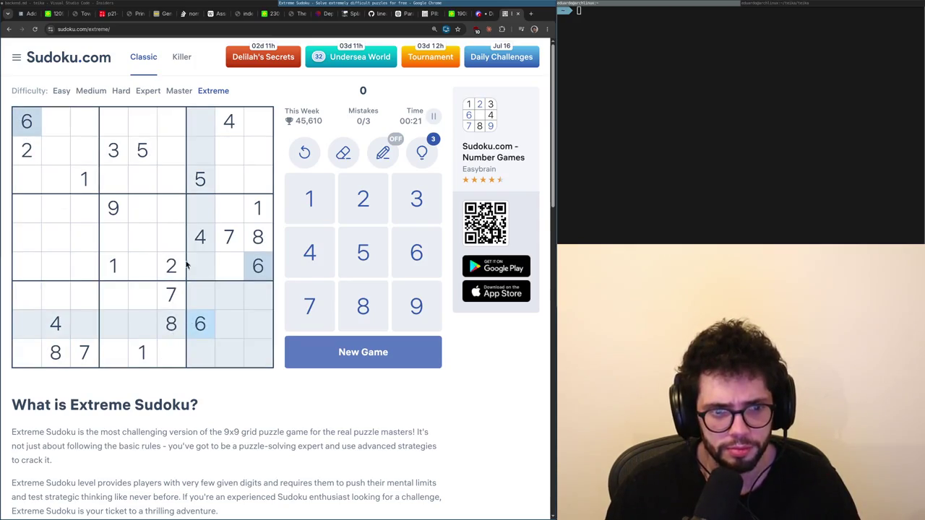
click(227, 240)
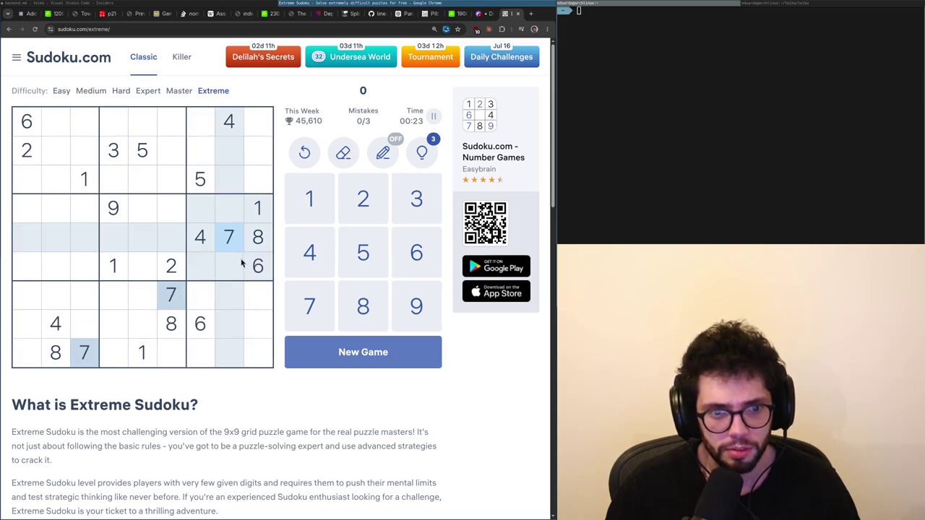
click(252, 326)
Place a 7 in row 8, column 9, then recheck the 1s, 8s and column-6 digits.
key(7)
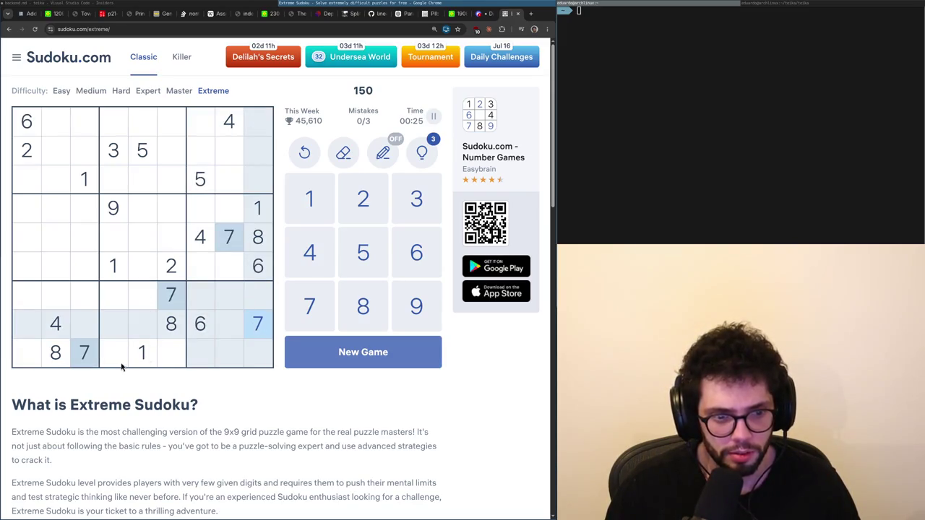
click(146, 361)
click(255, 327)
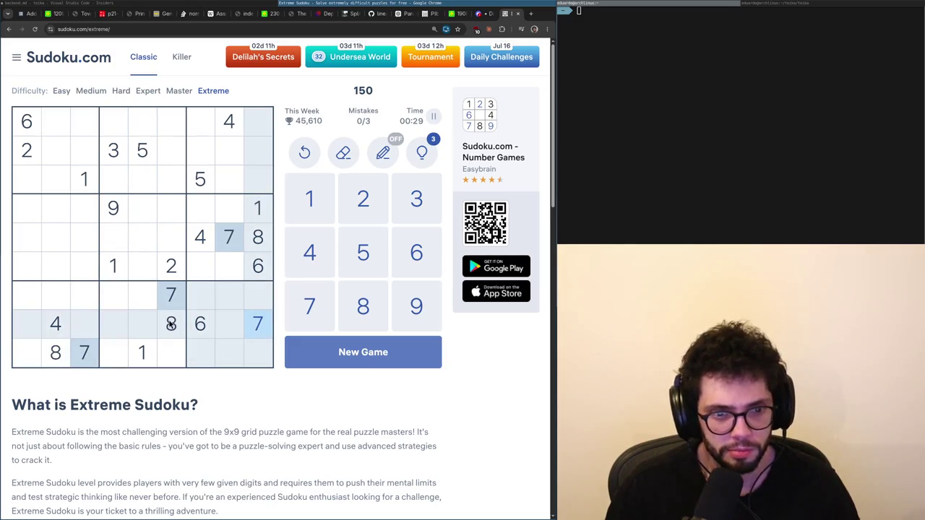
click(172, 325)
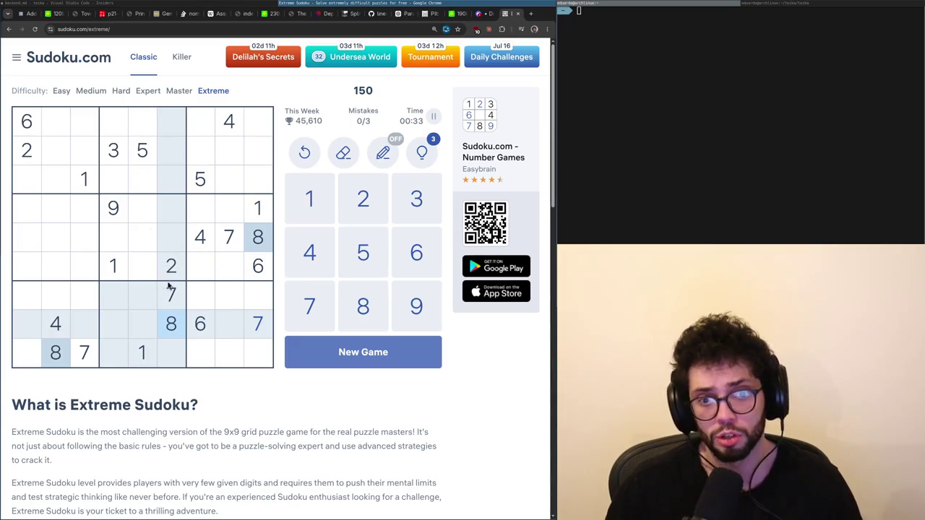
click(150, 350)
click(173, 298)
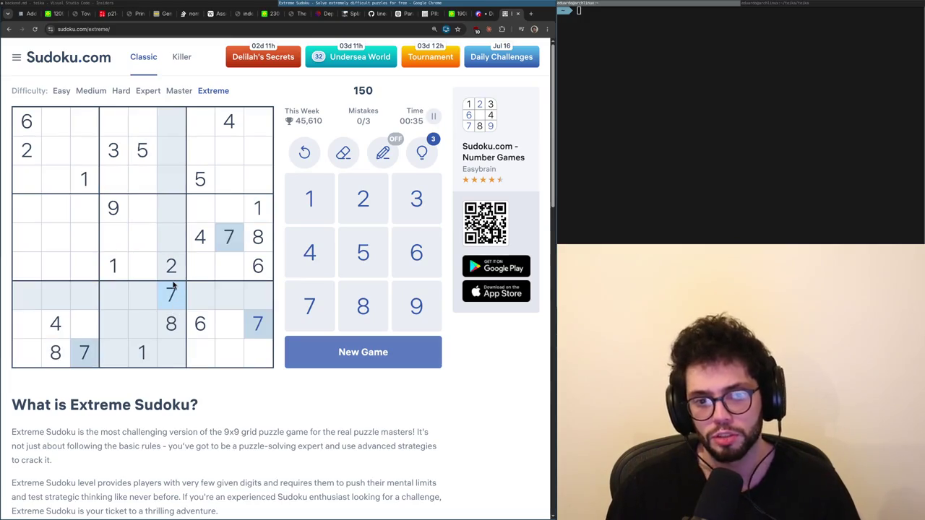
click(173, 269)
click(173, 323)
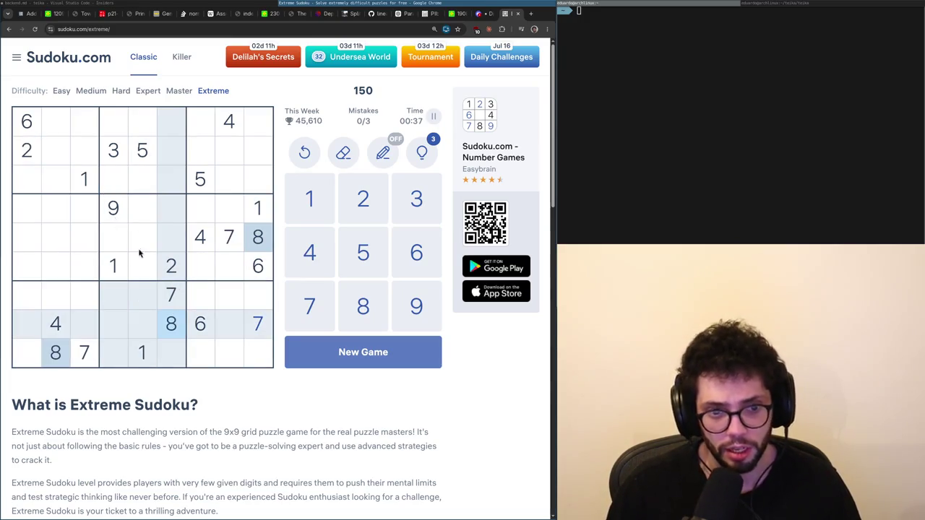
click(115, 213)
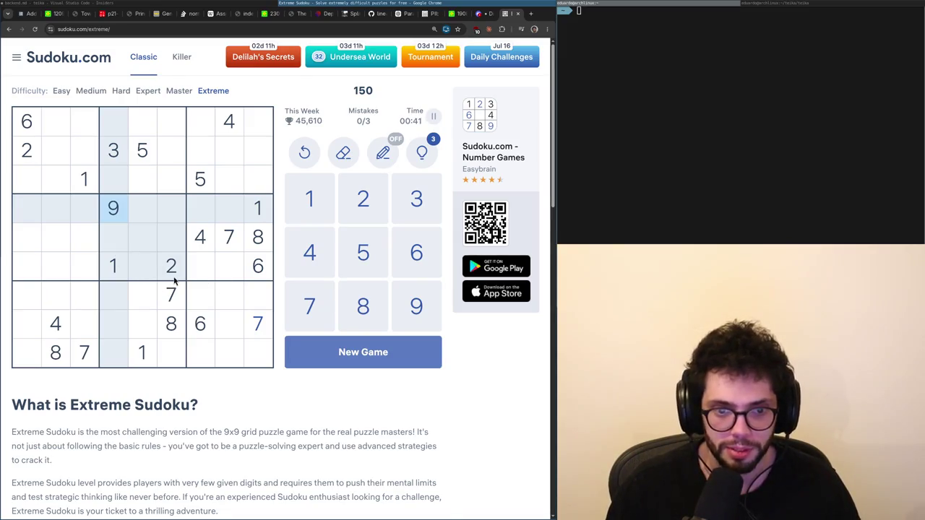
Scan the grid by highlighting the 1s, 2s, 6s, 4s, 7s and 8s.
click(262, 221)
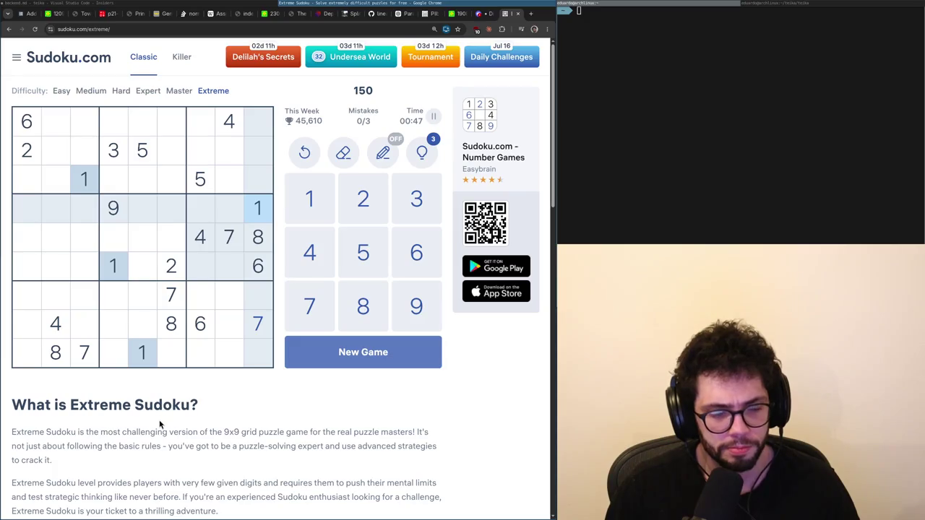
click(180, 276)
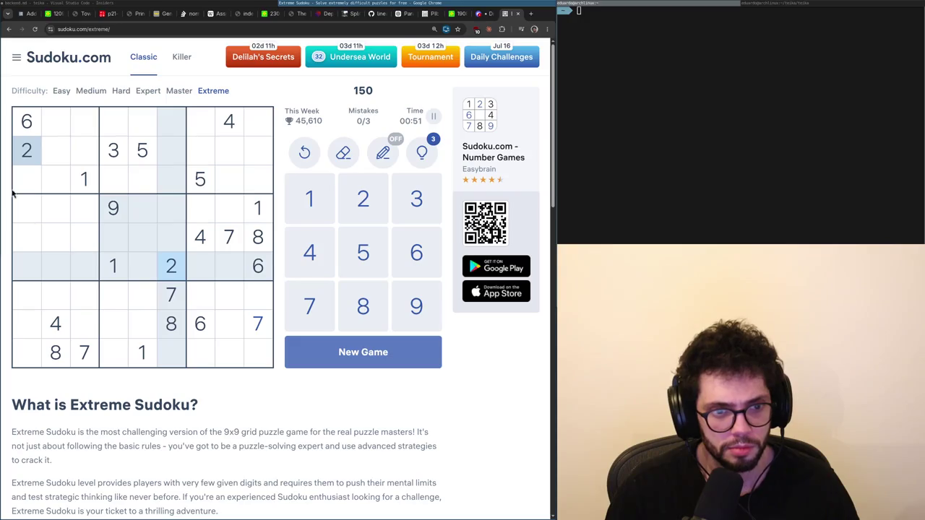
click(26, 124)
click(174, 272)
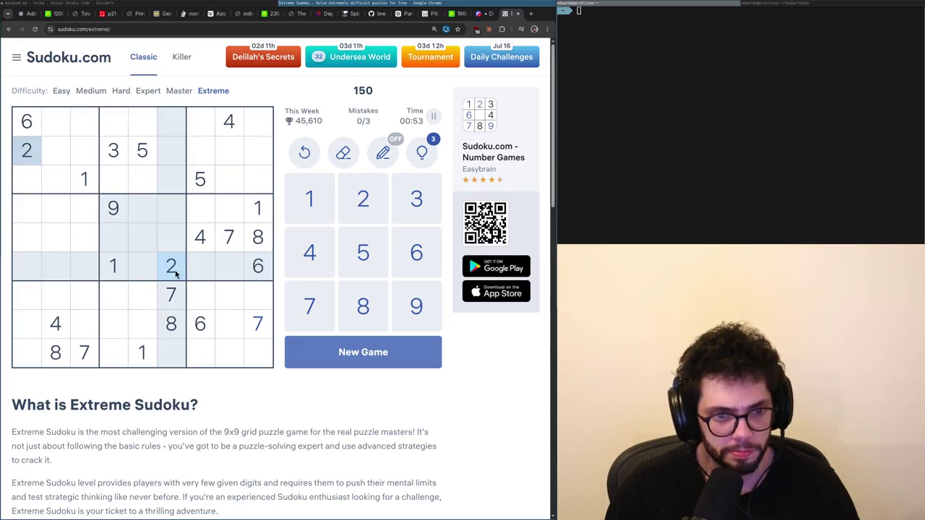
click(203, 247)
click(223, 243)
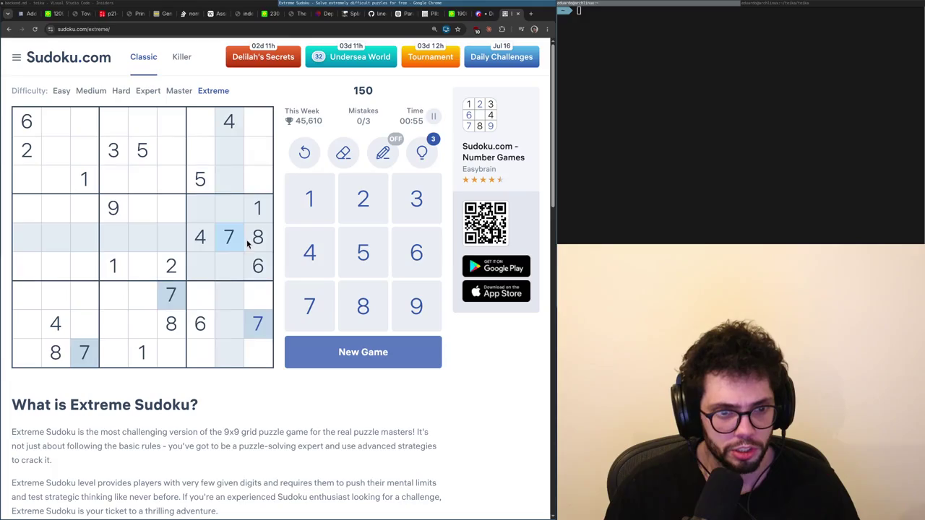
click(250, 245)
Place 4s at row 4 column 6, row 2 column 3 and row 6 column 1.
click(176, 215)
text(4)
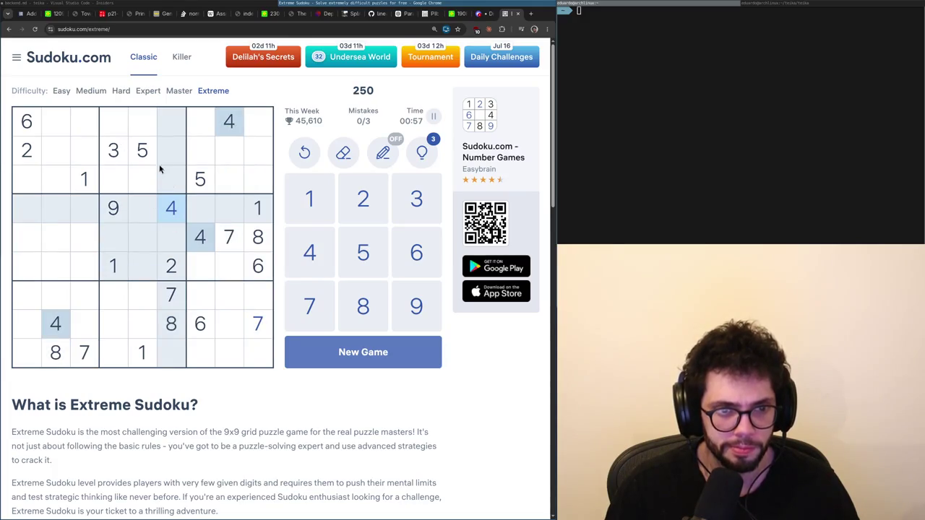
click(85, 152)
text(4)
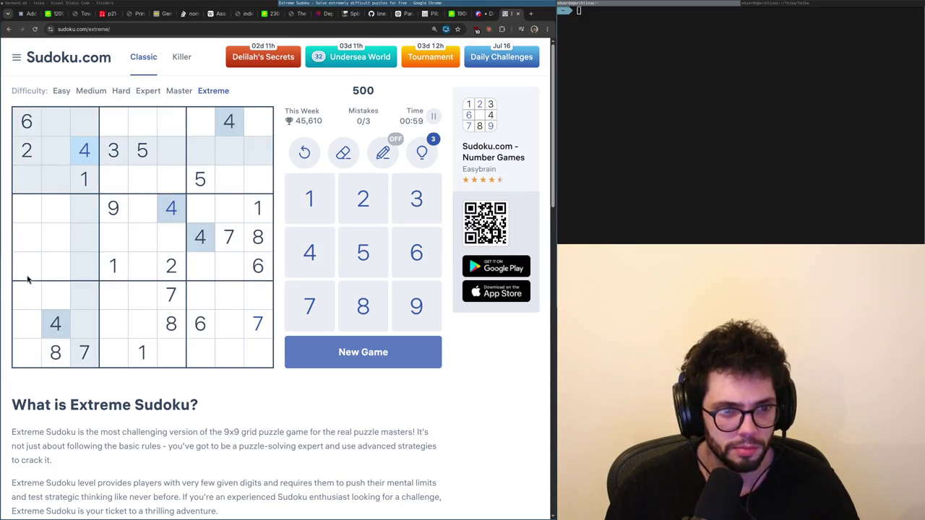
click(24, 264)
text(4)
After rechecking 7s, 8s and 4s, put a 4 at row 3 column 5 and a 2 at row 1 column 5.
click(228, 244)
click(258, 244)
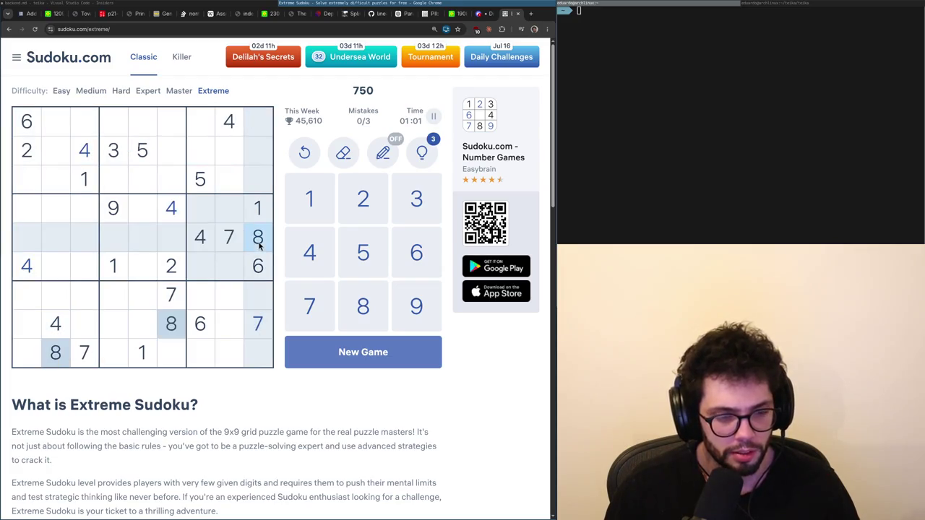
click(239, 243)
click(120, 176)
click(118, 128)
click(170, 209)
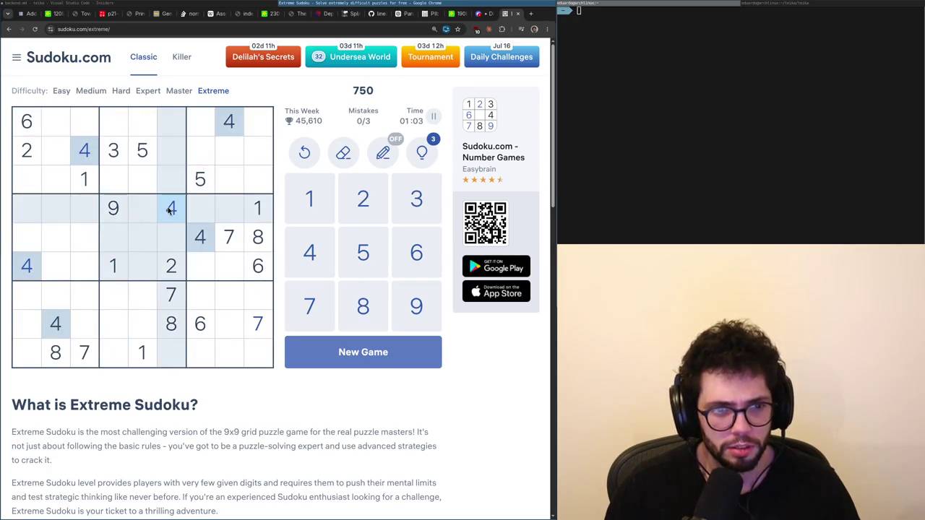
click(143, 179)
text(4)
click(171, 267)
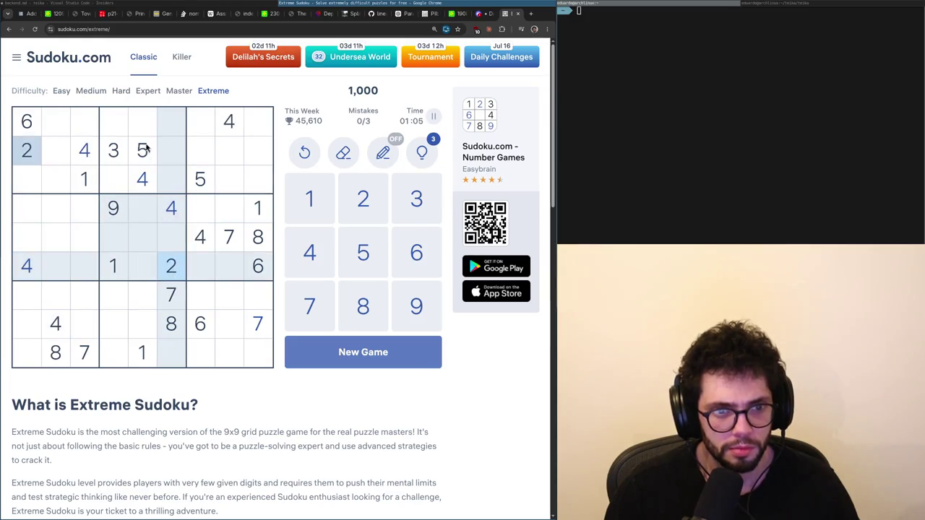
click(145, 128)
text(2)
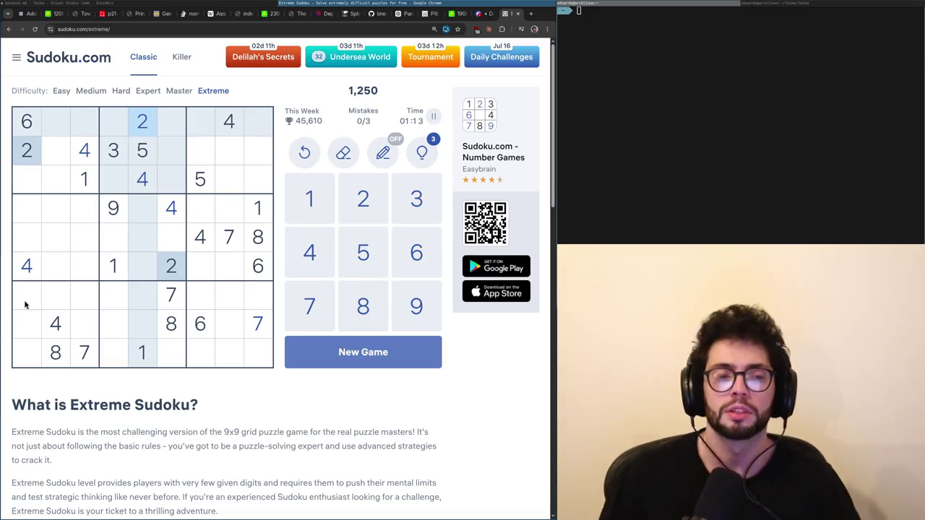
Check the 4s, 5s and 6s, place a 6 at row 5 column 5, and select row 5 column 6.
click(141, 177)
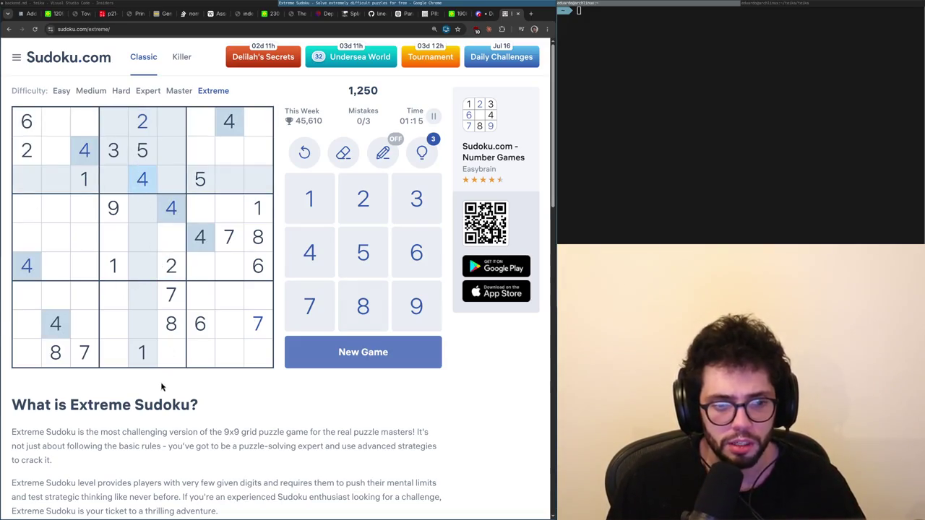
click(199, 190)
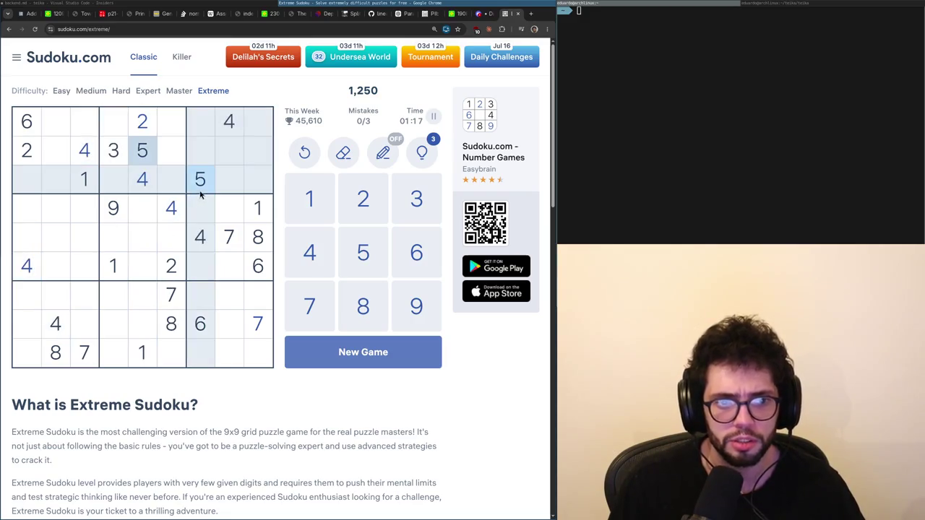
click(27, 125)
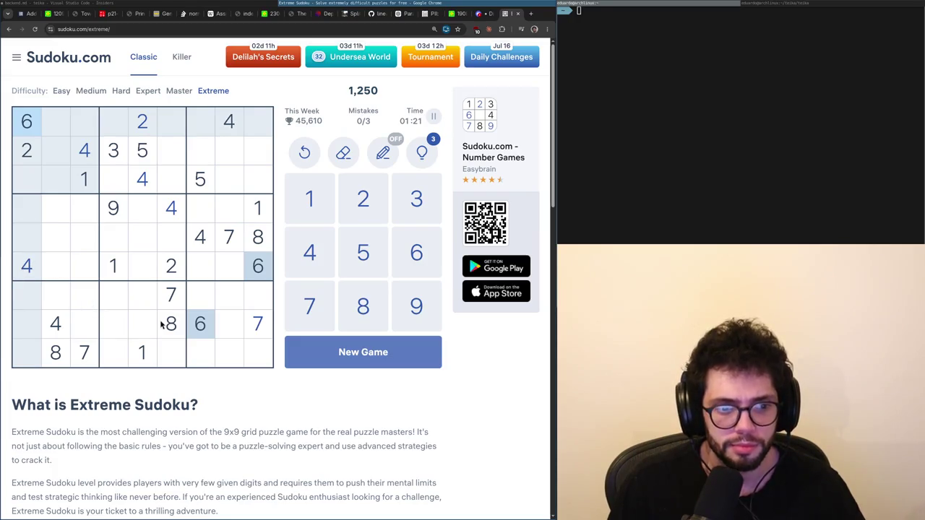
click(152, 244)
text(6)
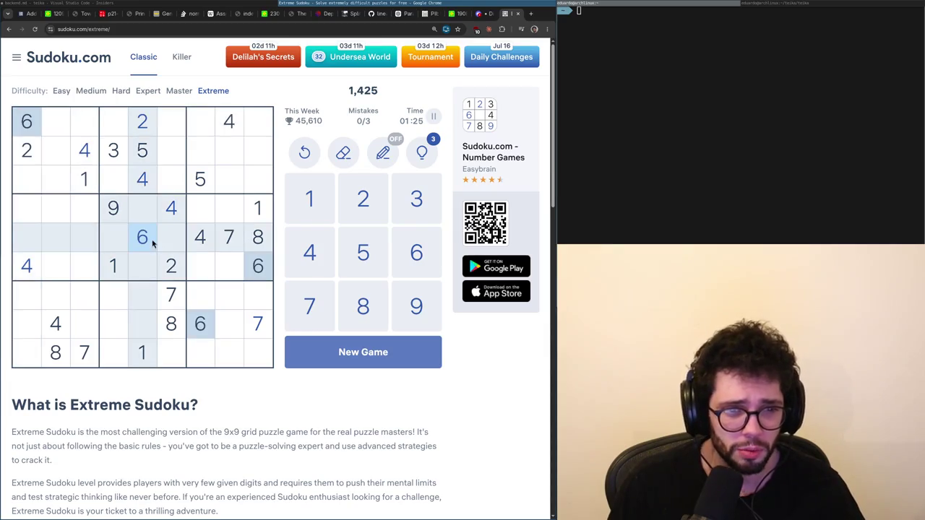
click(207, 180)
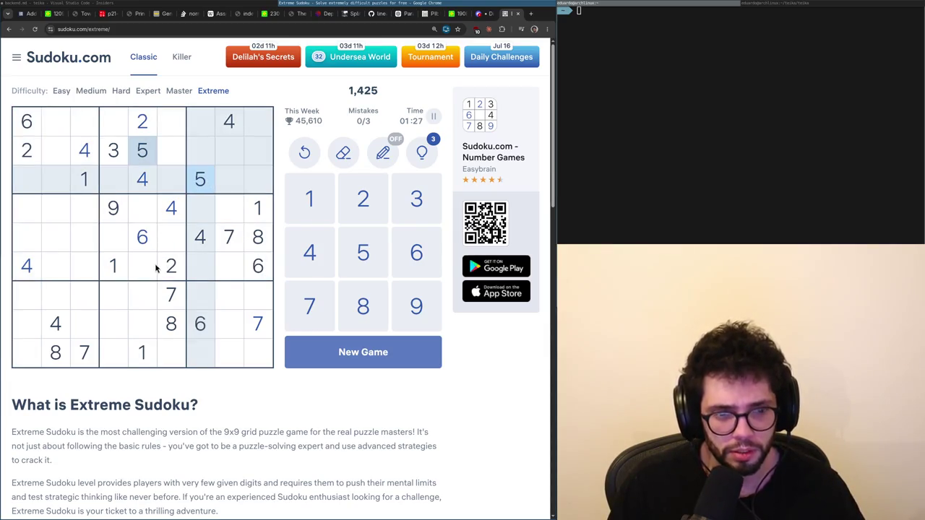
click(112, 161)
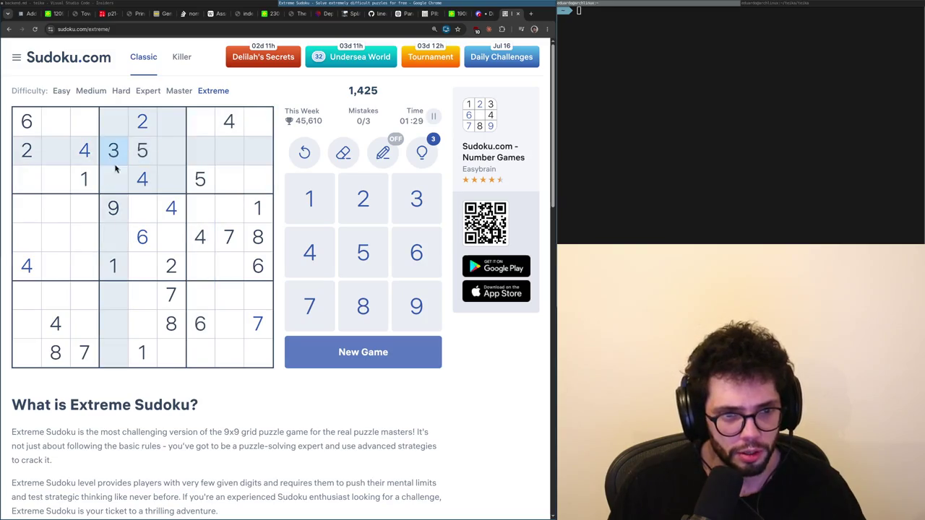
click(168, 246)
Enter 3 at row 5 column 6, 5 at row 5 column 4, and 5s at r9c6 and r7c9.
text(3)
click(118, 235)
text(5)
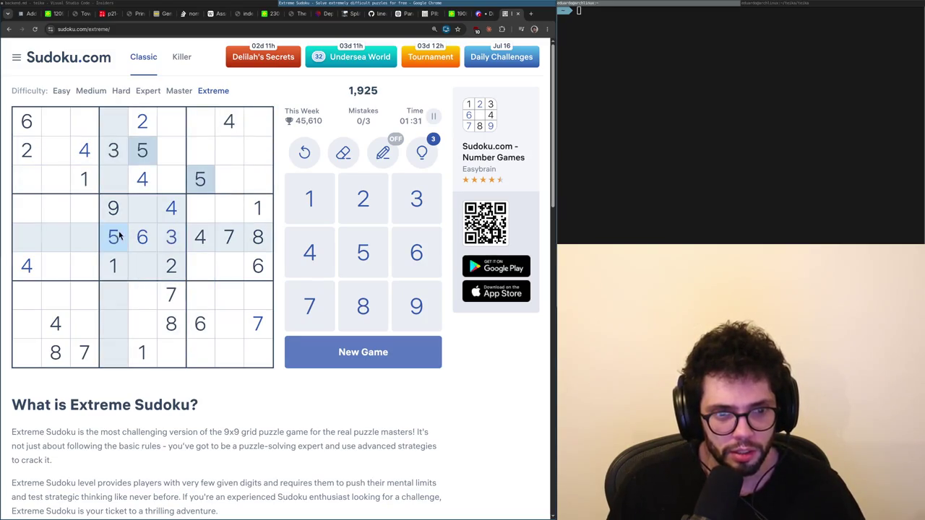
click(168, 360)
text(5)
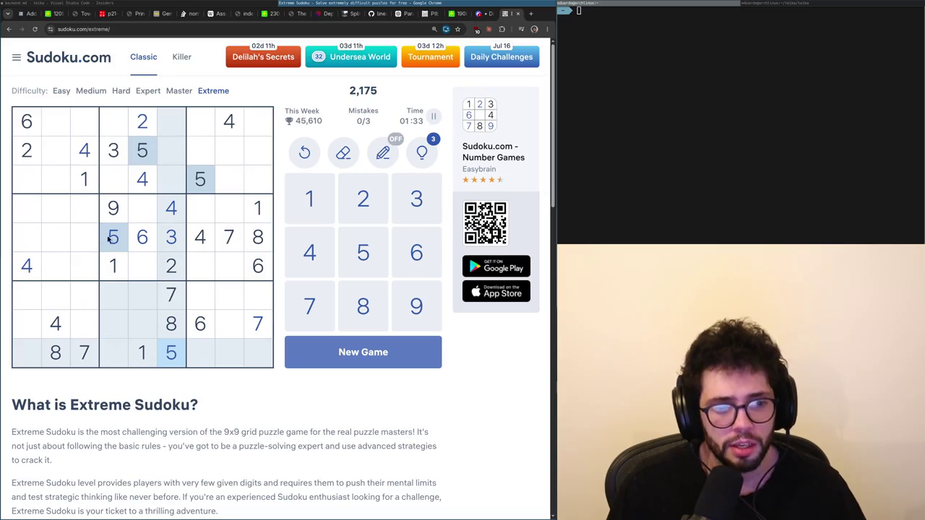
click(258, 302)
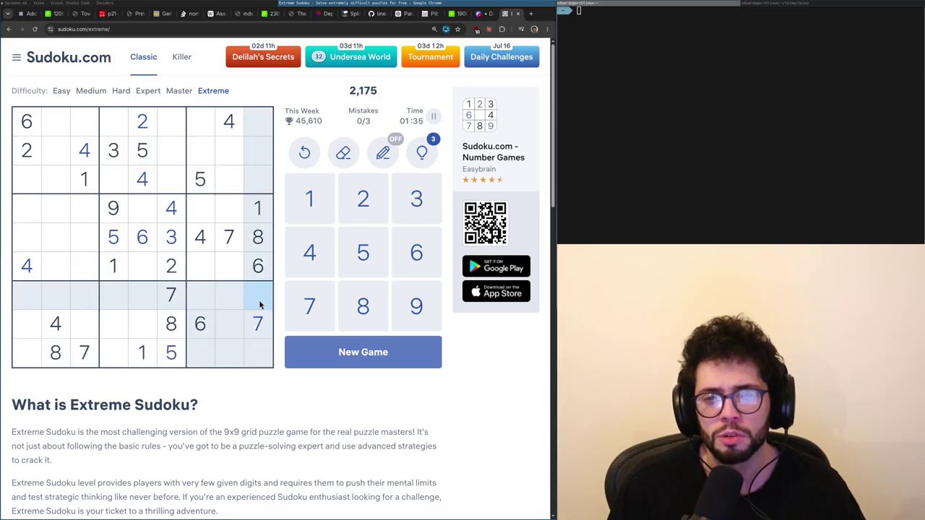
text(5)
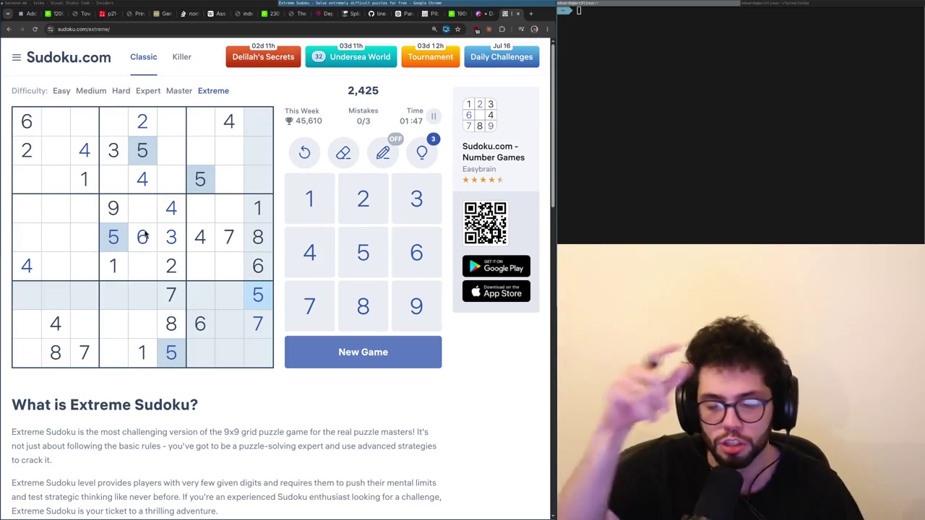
Fill column 4 with 6 at row 9, 4 at row 7 and 2 at row 8.
click(144, 239)
click(113, 354)
key(6)
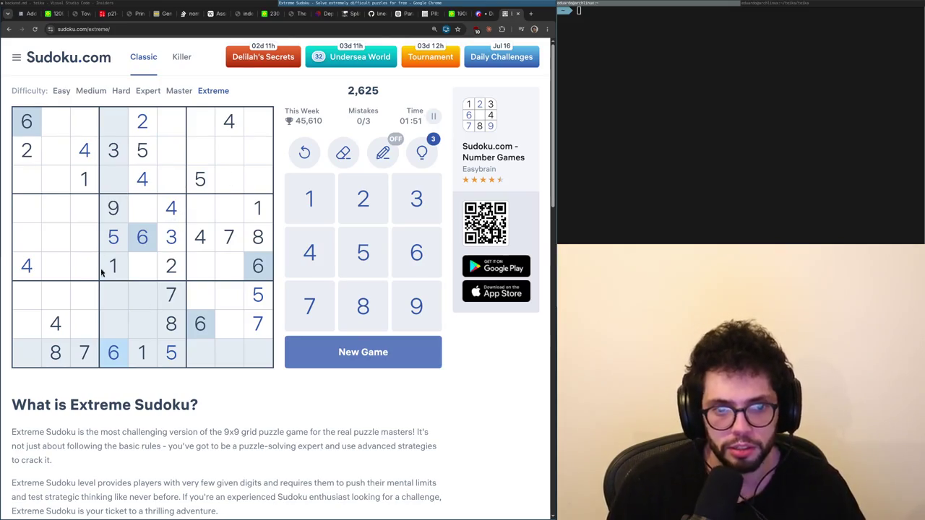
click(170, 244)
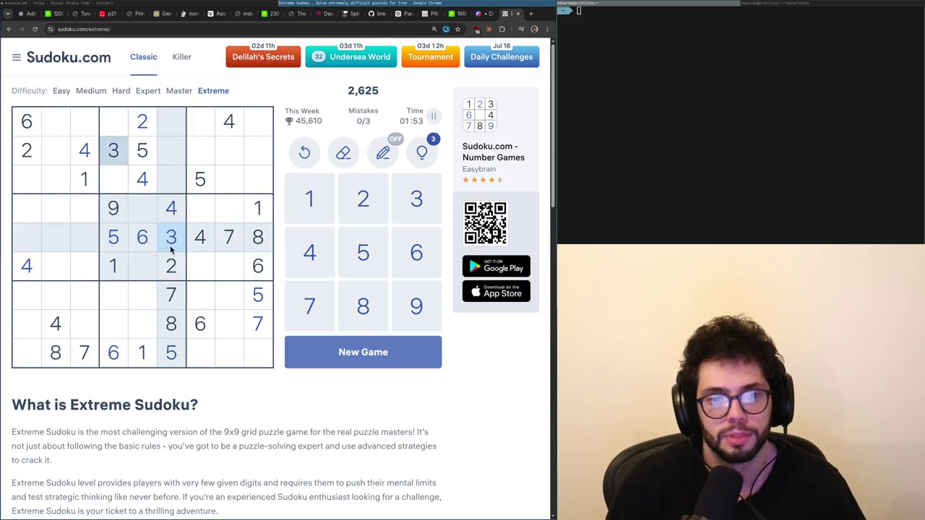
click(170, 266)
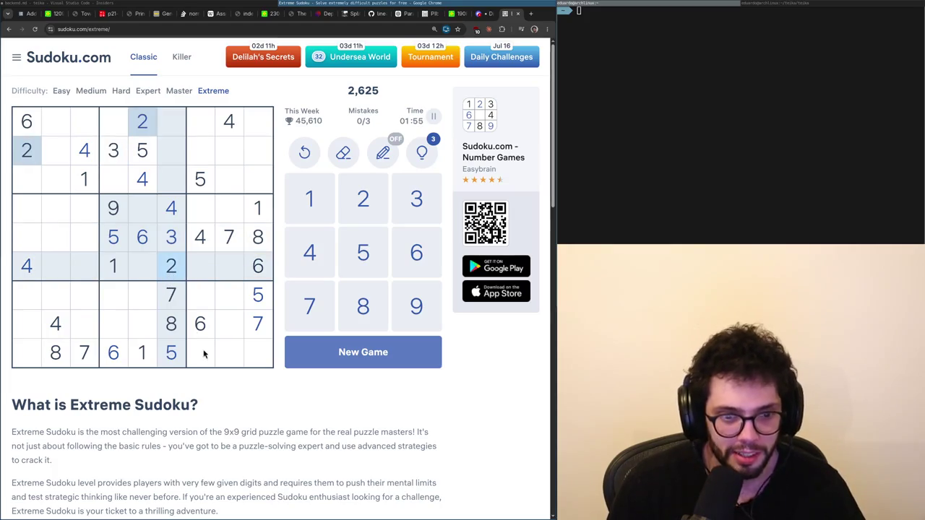
click(171, 229)
click(165, 213)
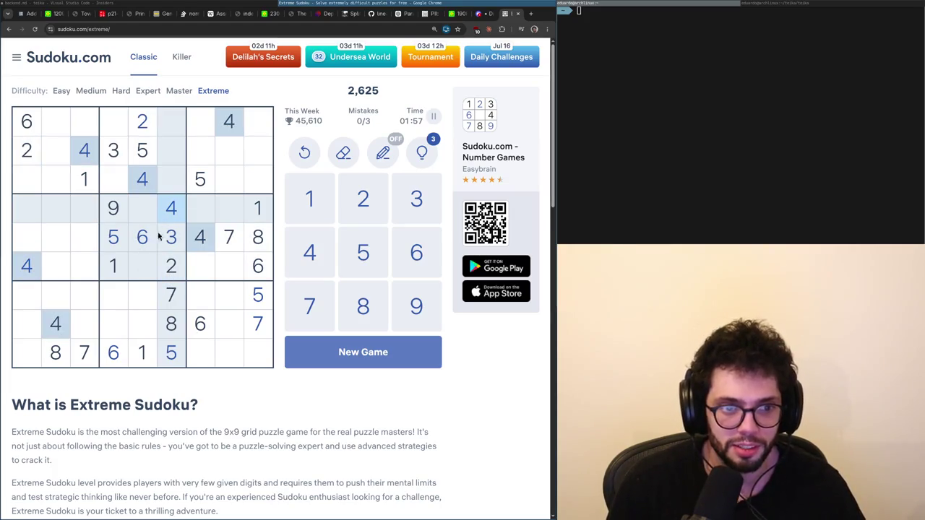
click(116, 292)
key(4)
click(143, 125)
click(121, 330)
key(2)
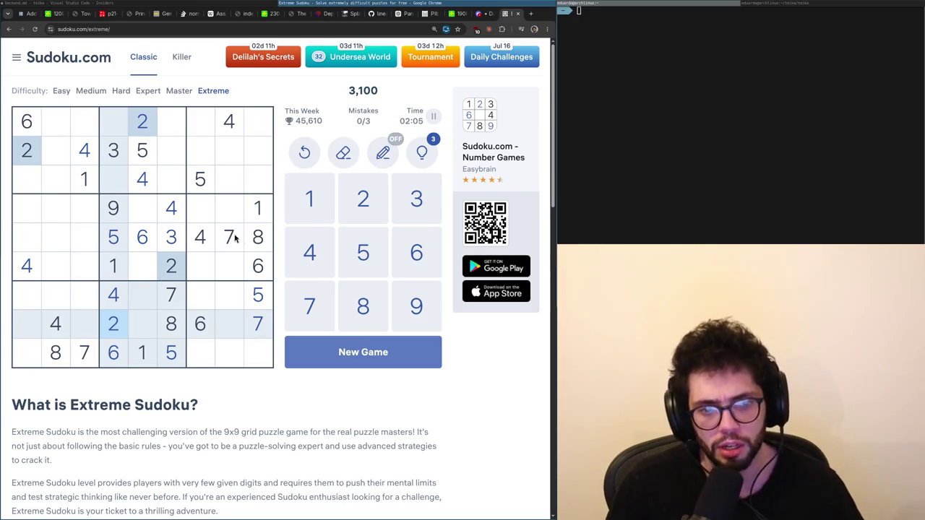
Check the 6s, 1s, 7s, 2s and 4s, then place a 4 in the bottom-right cell.
click(119, 349)
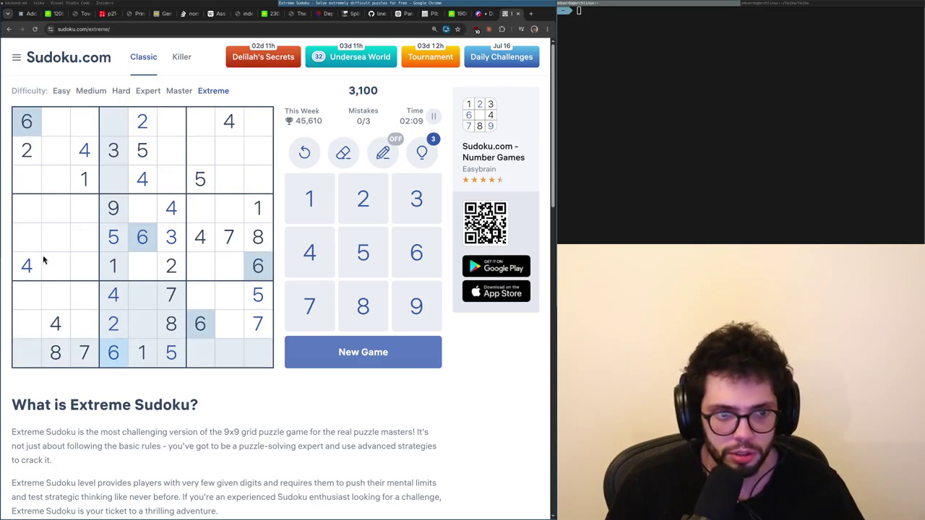
click(94, 180)
click(165, 306)
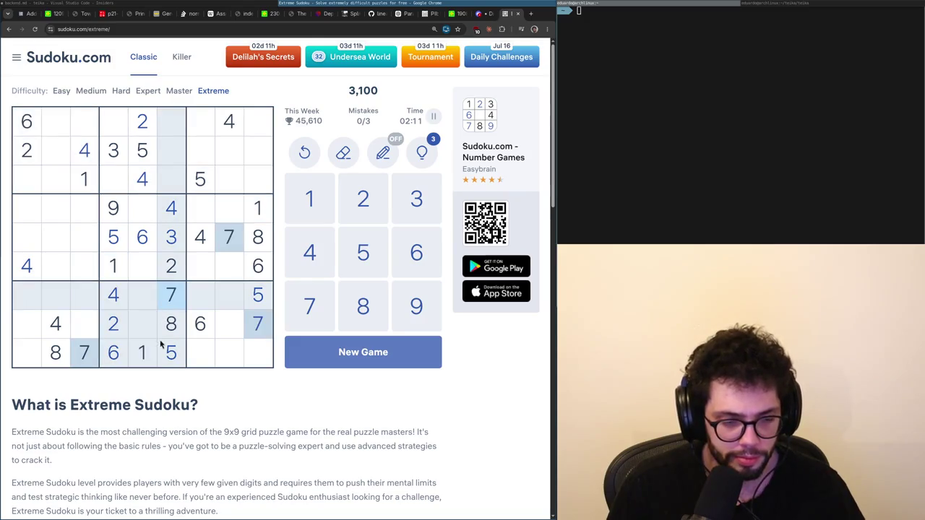
click(114, 332)
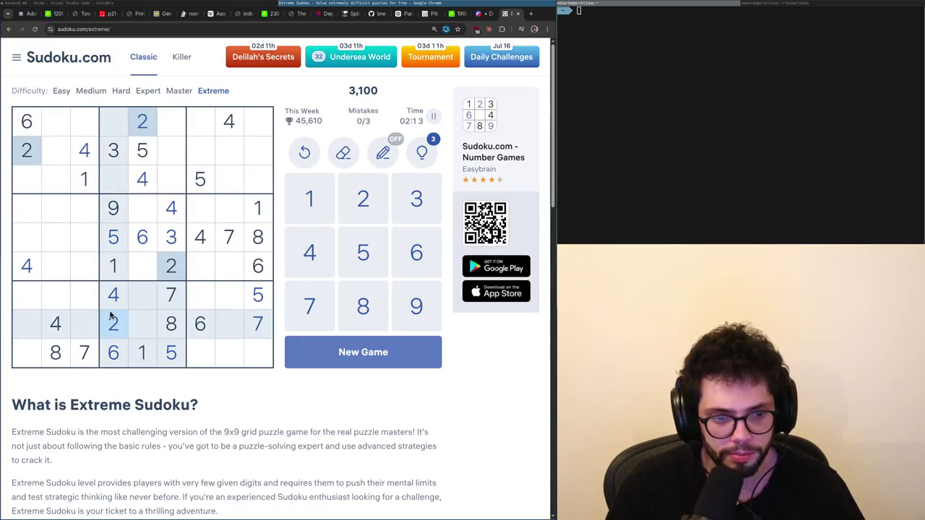
click(113, 306)
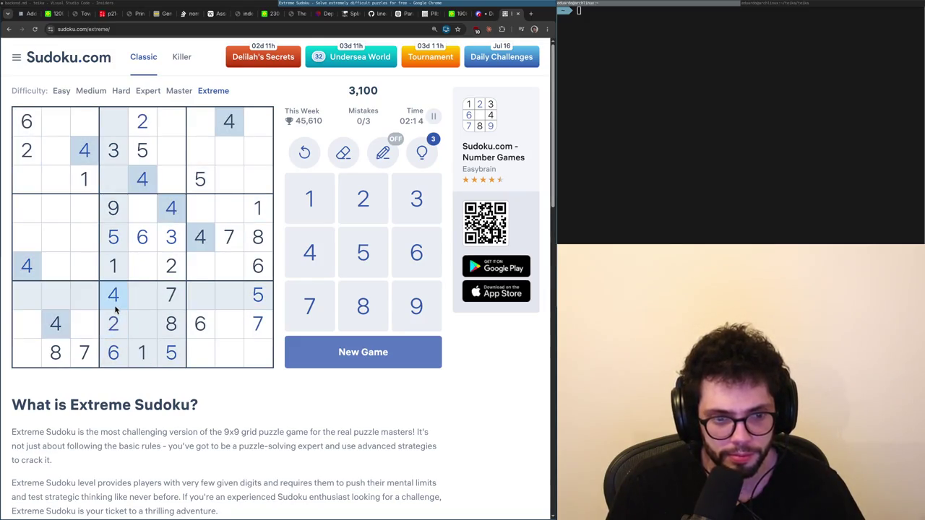
click(249, 360)
text(4)
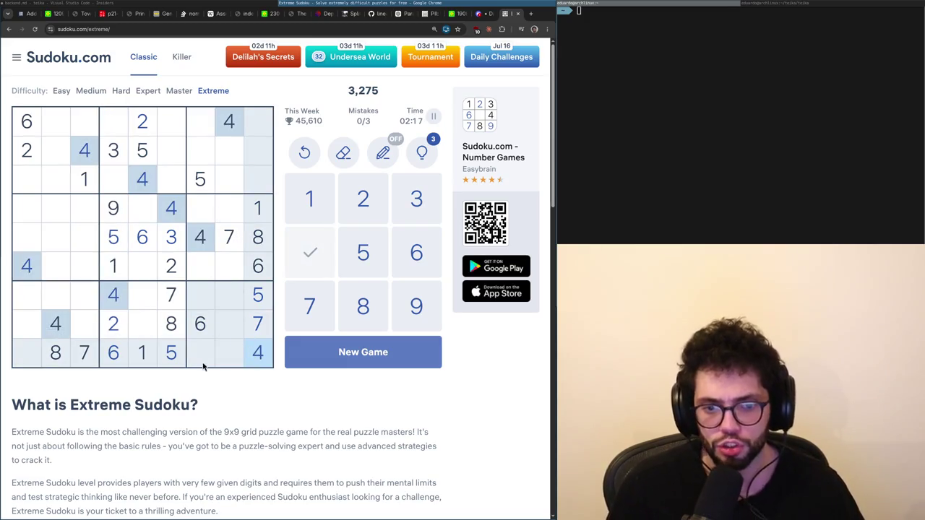
Complete column 9 with 2 at row 3, 3 at row 1 and 9 at row 2.
click(112, 334)
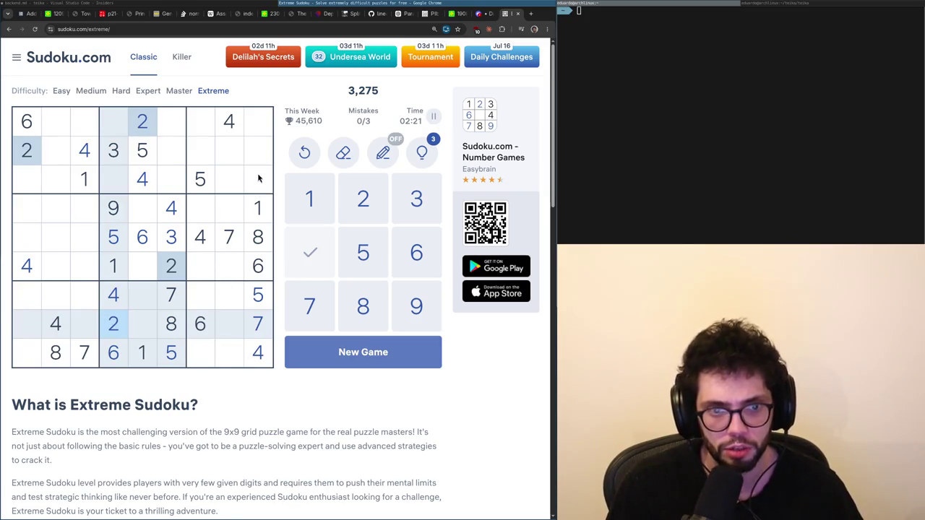
click(258, 178)
text(2)
click(114, 150)
click(258, 120)
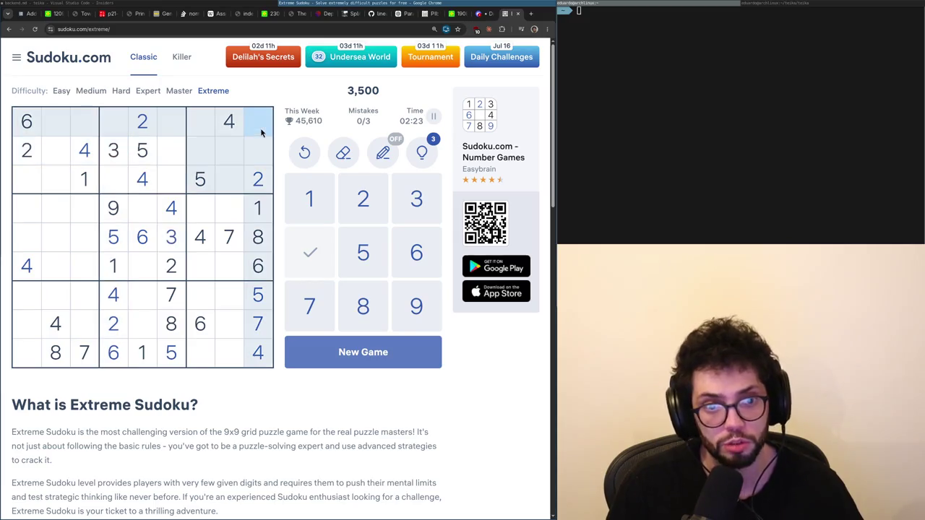
text(3)
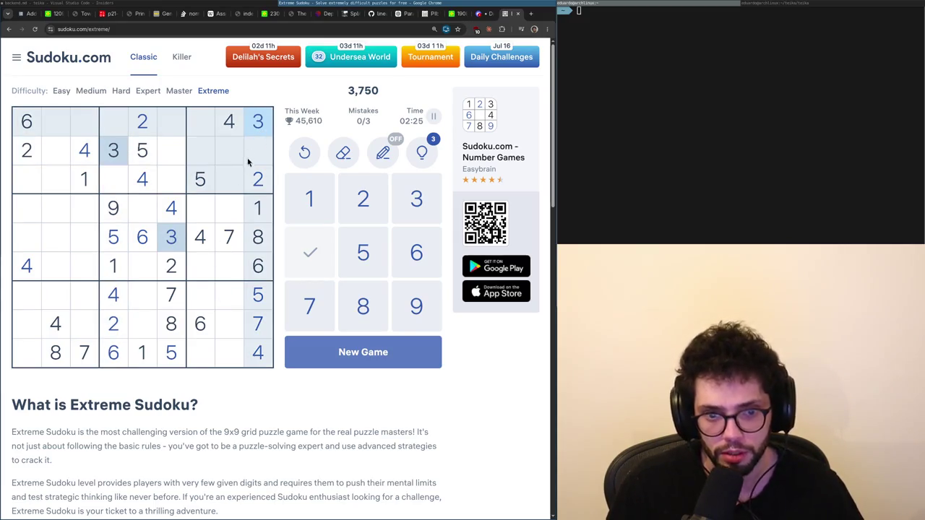
click(258, 150)
text(9)
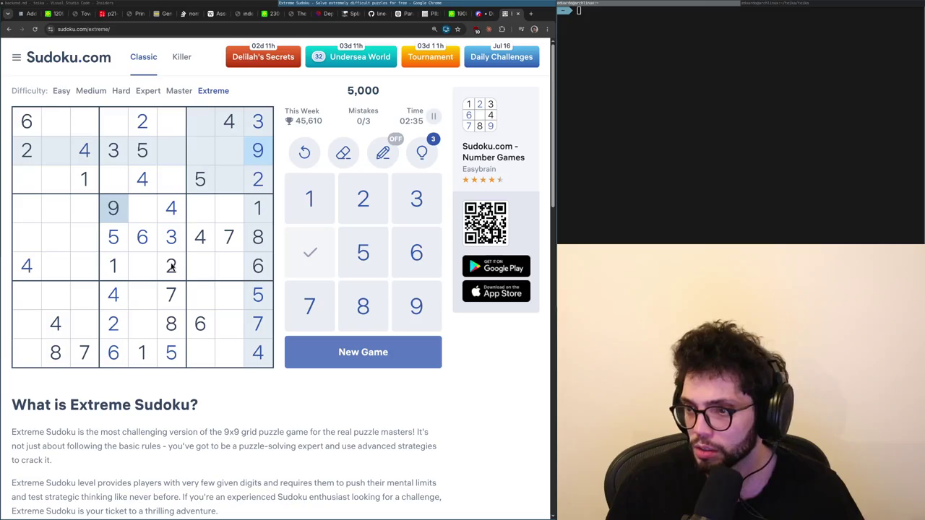
Review the 1s, 2s, 5s and 6s, then place a 1 at row 5 column 2.
click(143, 352)
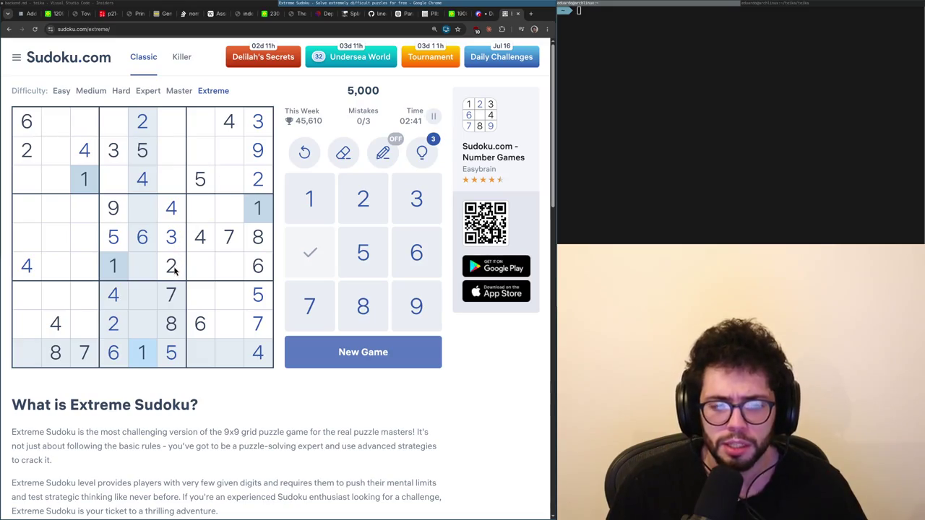
click(173, 266)
click(160, 343)
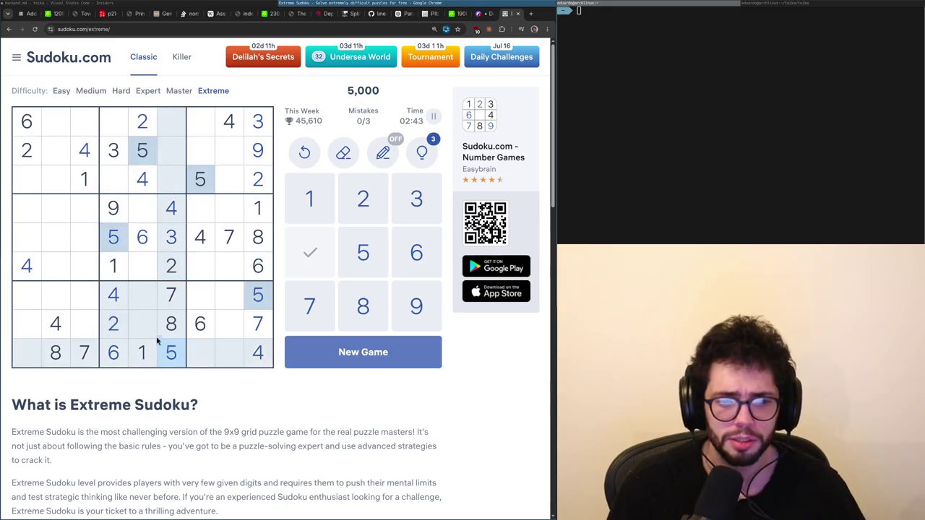
click(112, 336)
click(190, 329)
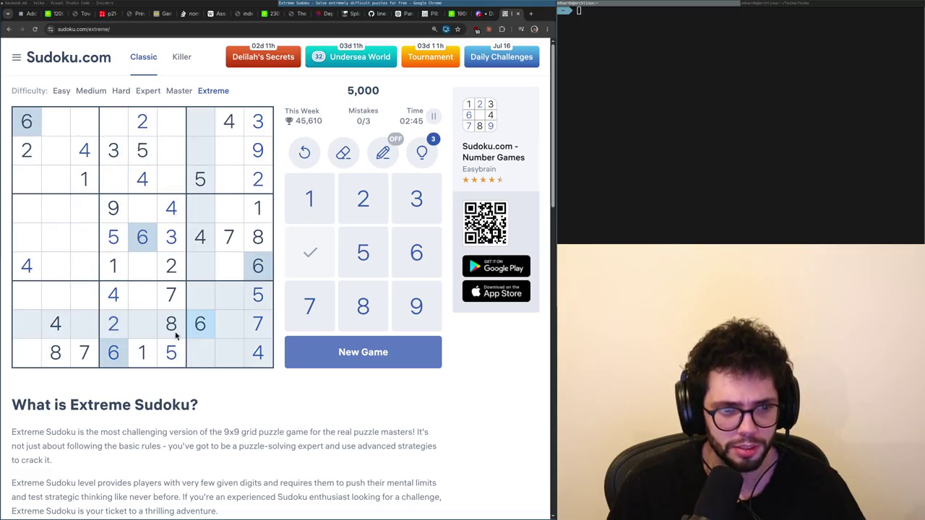
click(113, 265)
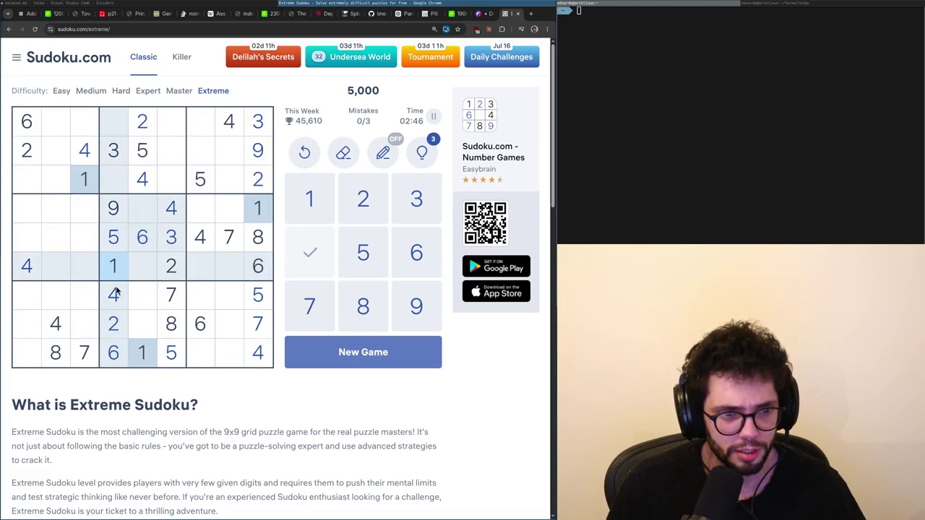
click(56, 240)
key(1)
Place 2s at row 5 column 3 and row 7 column 2, and a 9 at row 5 column 1.
click(22, 141)
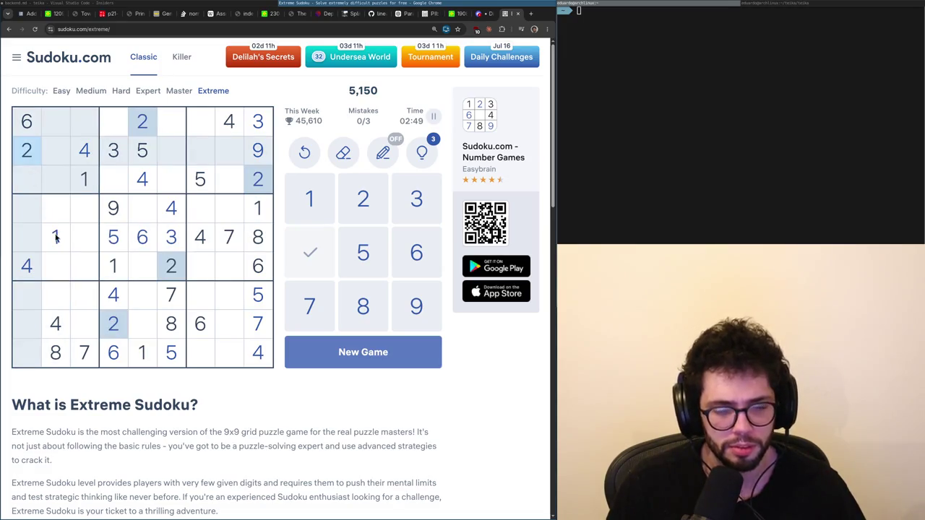
click(84, 241)
key(2)
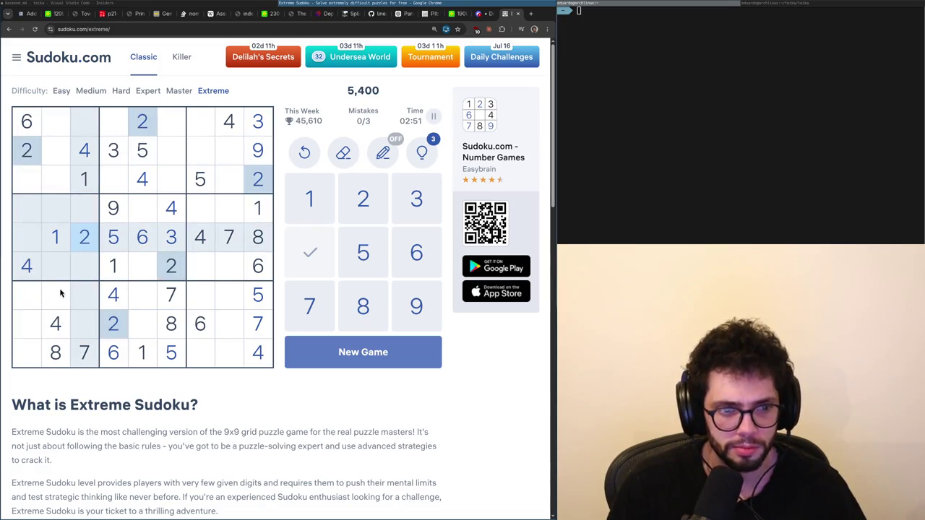
click(60, 293)
key(2)
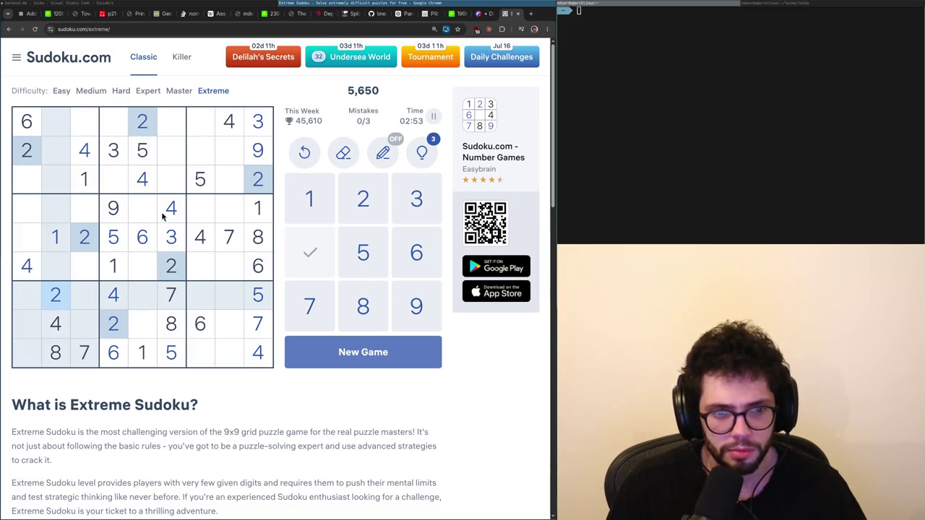
click(112, 210)
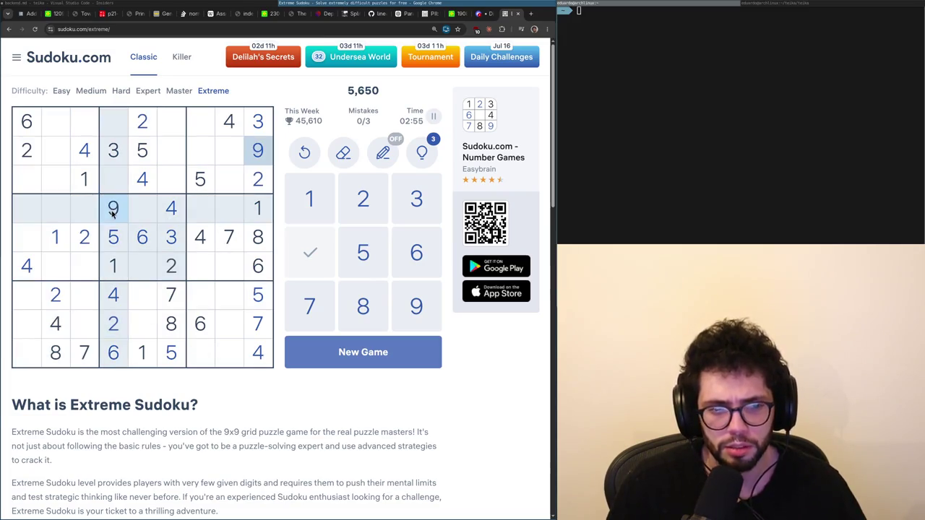
click(35, 243)
text(9)
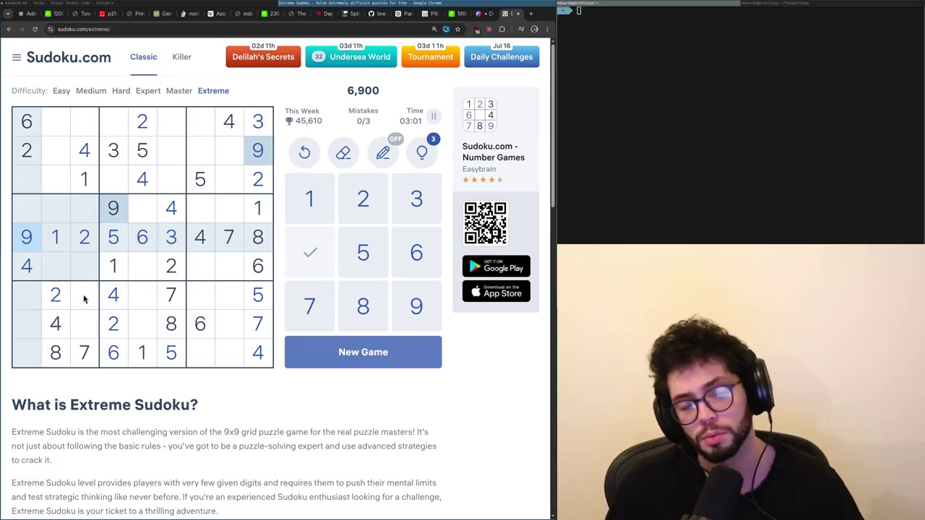
Enter 6 at r7c3, 9 at r8c3, 9 at r7c5 and 3 at r8c5.
click(135, 242)
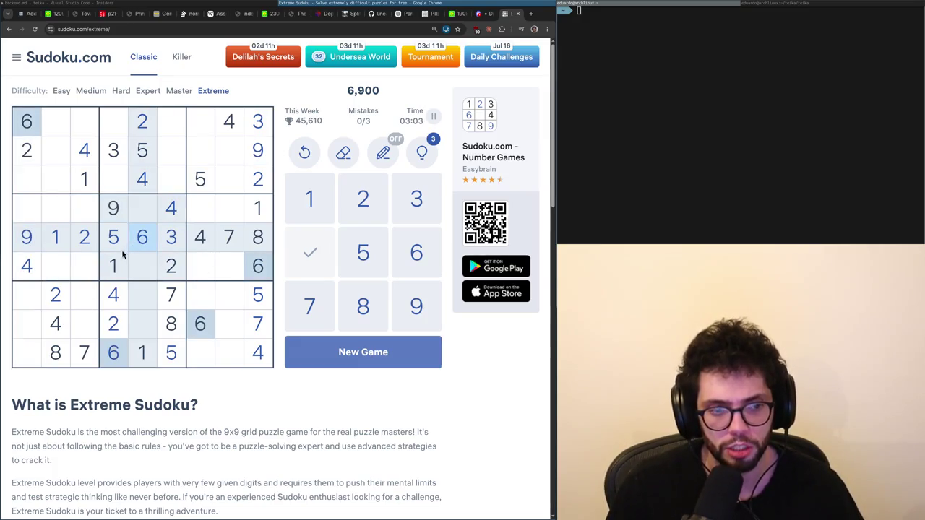
click(88, 299)
text(6)
click(27, 238)
click(82, 322)
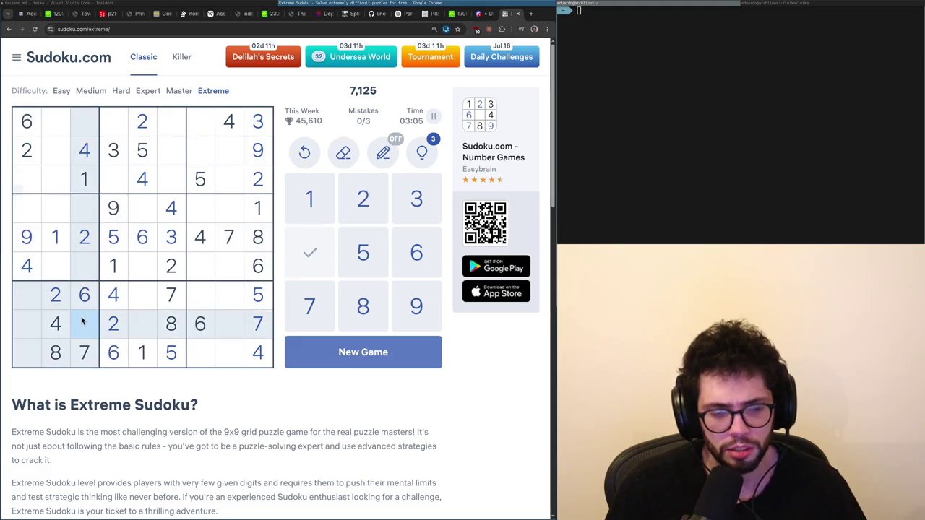
text(9)
click(142, 294)
text(9)
click(142, 323)
text(3)
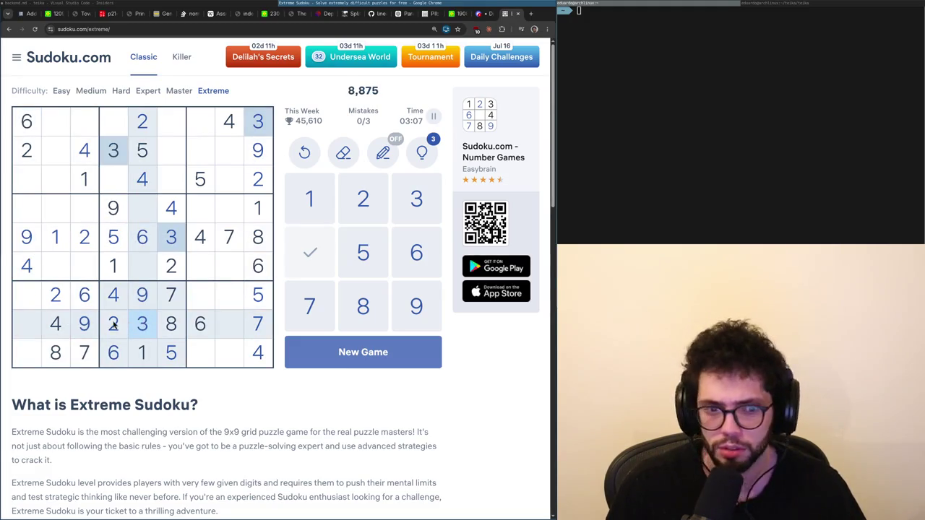
Check the 9s, 3s and 1s, then place a 3 at row 3 column 2.
click(96, 327)
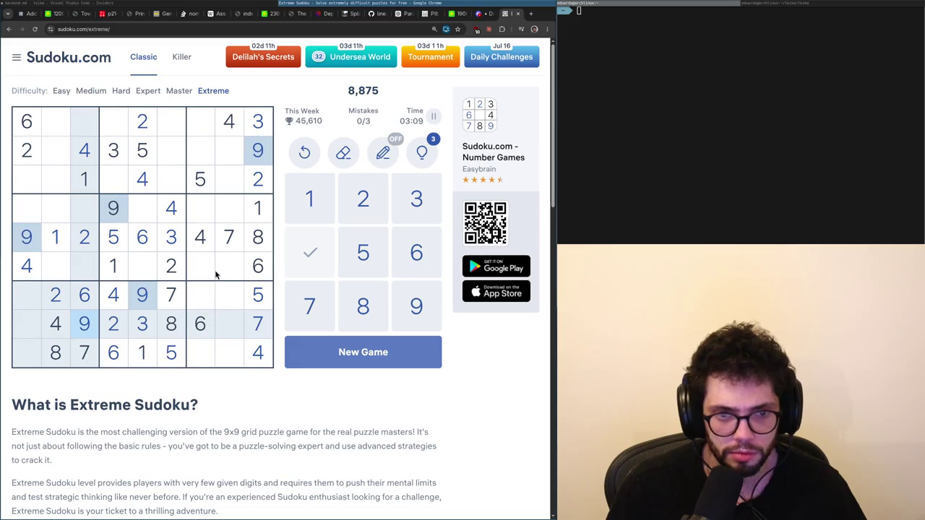
click(124, 156)
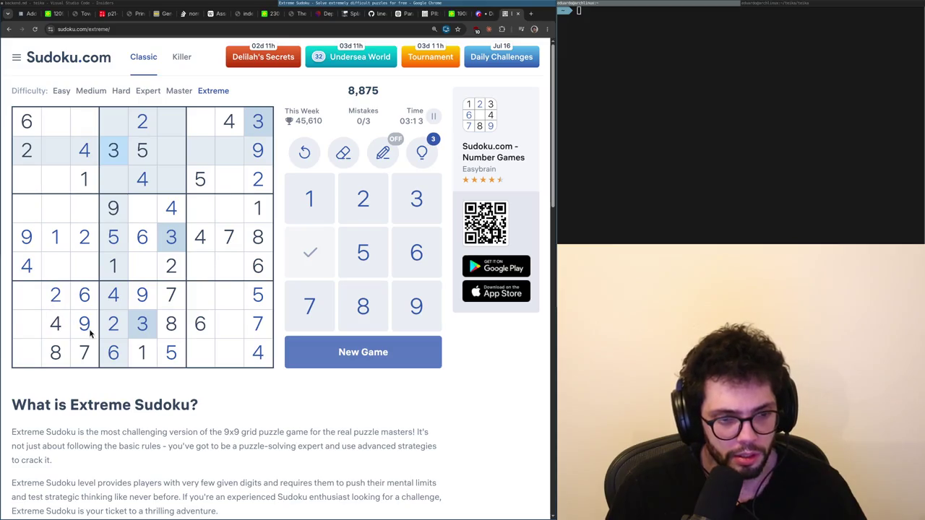
click(114, 276)
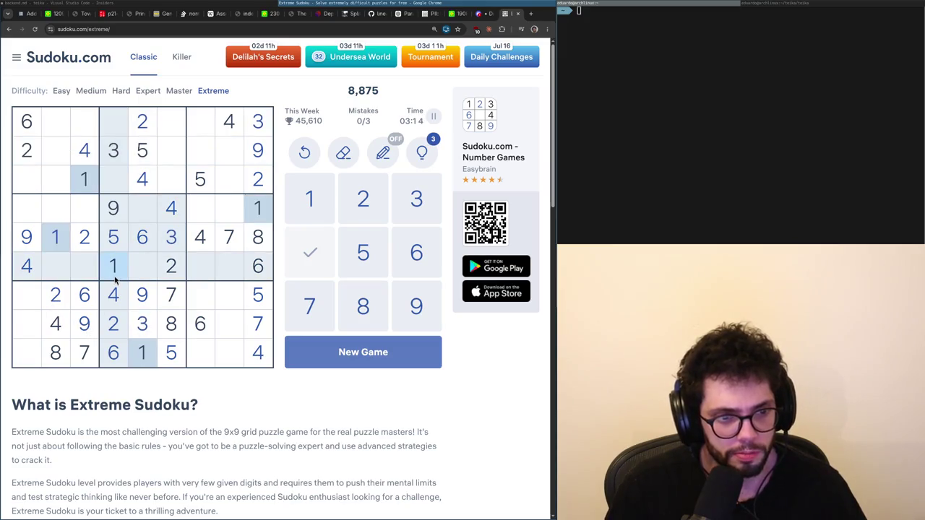
click(144, 328)
click(55, 184)
key(3)
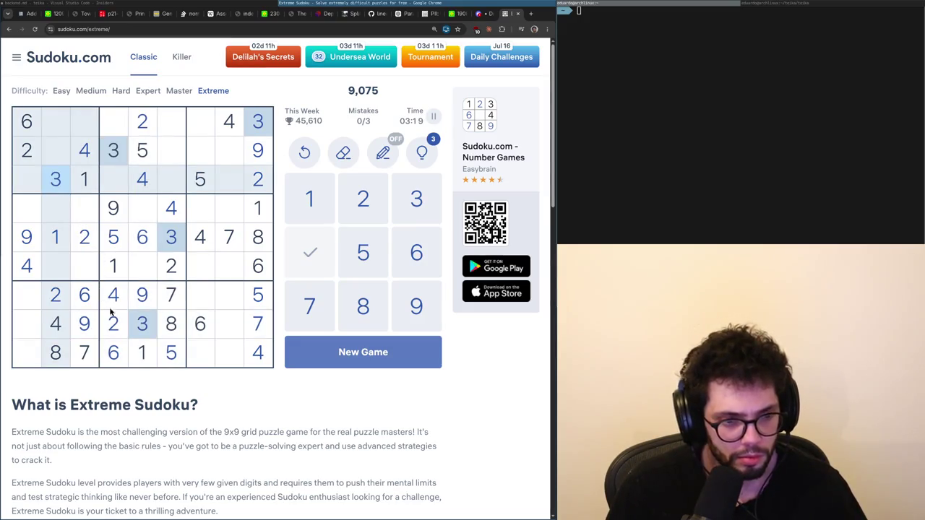
Place 5 at r8c1, 1s at r7c1 and r8c8, and 3 at r9c1, then review the 5s and 6s.
click(164, 352)
click(24, 314)
key(5)
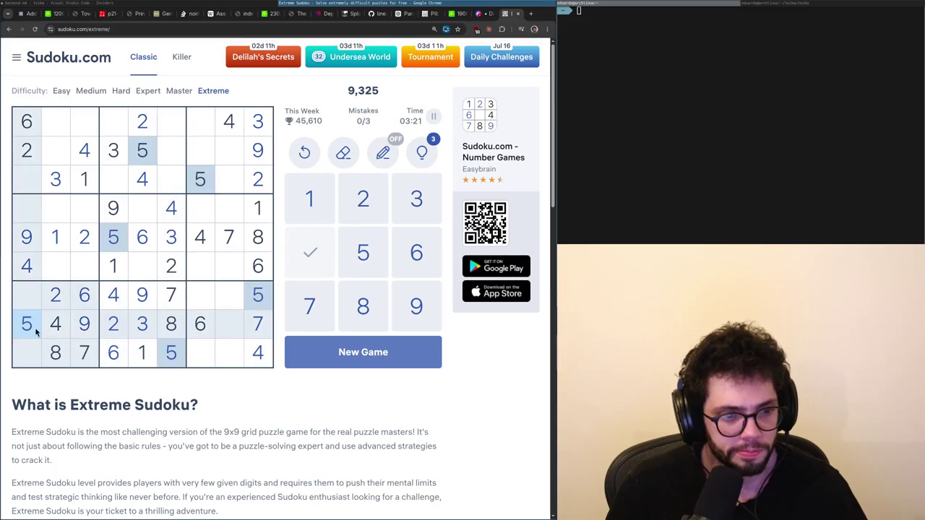
click(143, 352)
click(28, 302)
key(1)
click(227, 322)
key(1)
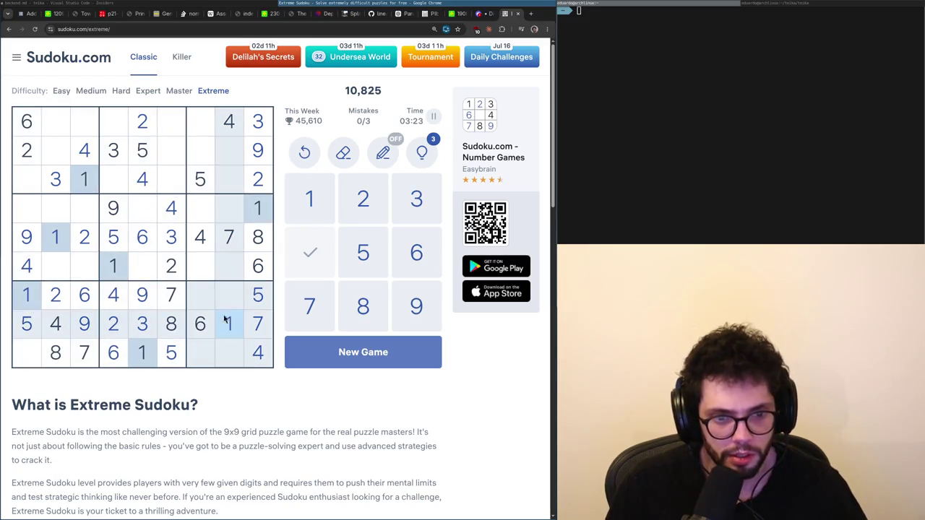
click(28, 356)
key(3)
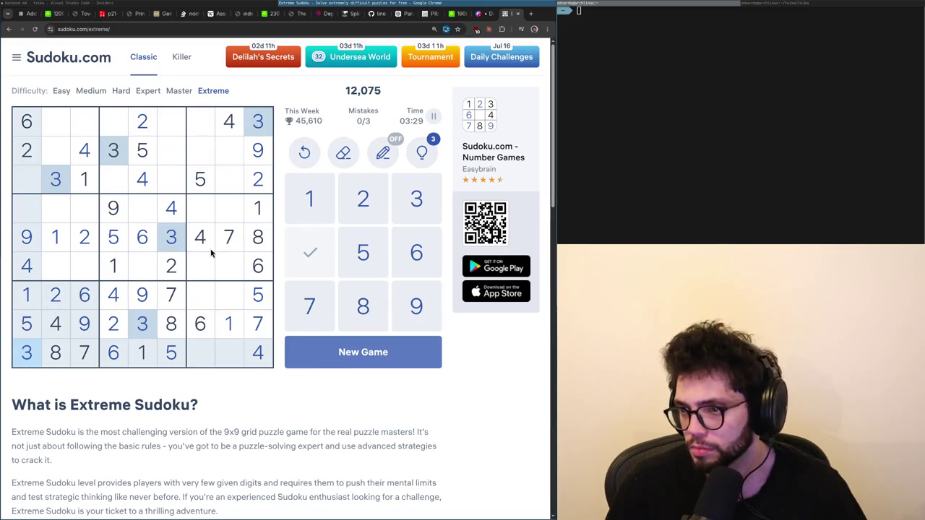
click(26, 324)
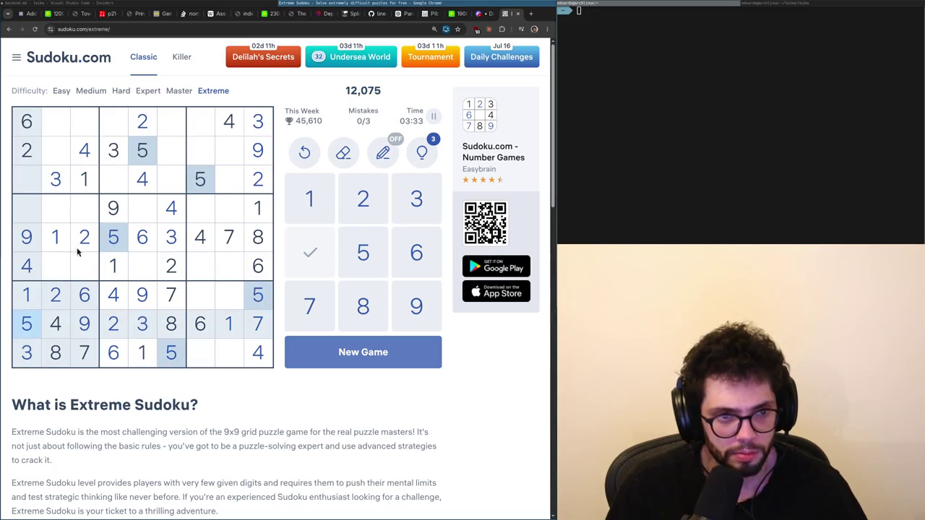
click(138, 243)
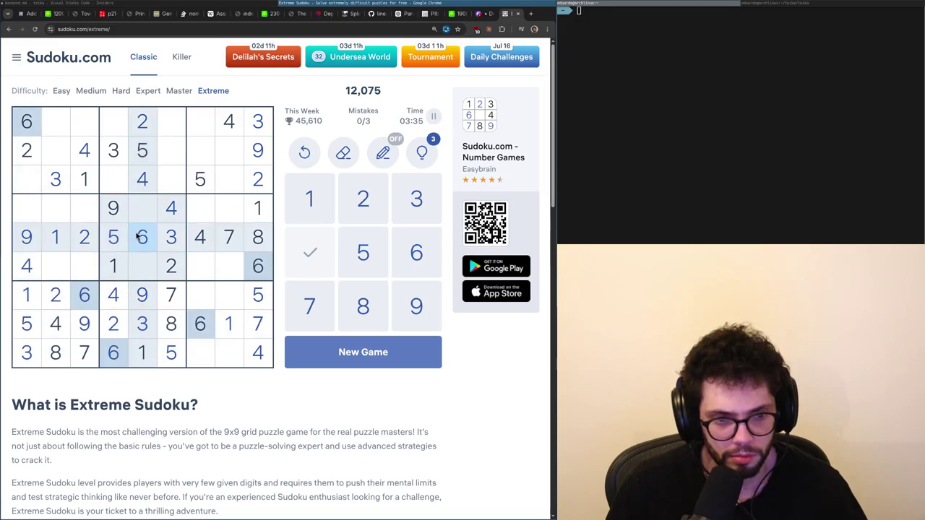
Place a 6 in row 4, column 2, then highlight the 7s and 8s.
click(60, 219)
text(6)
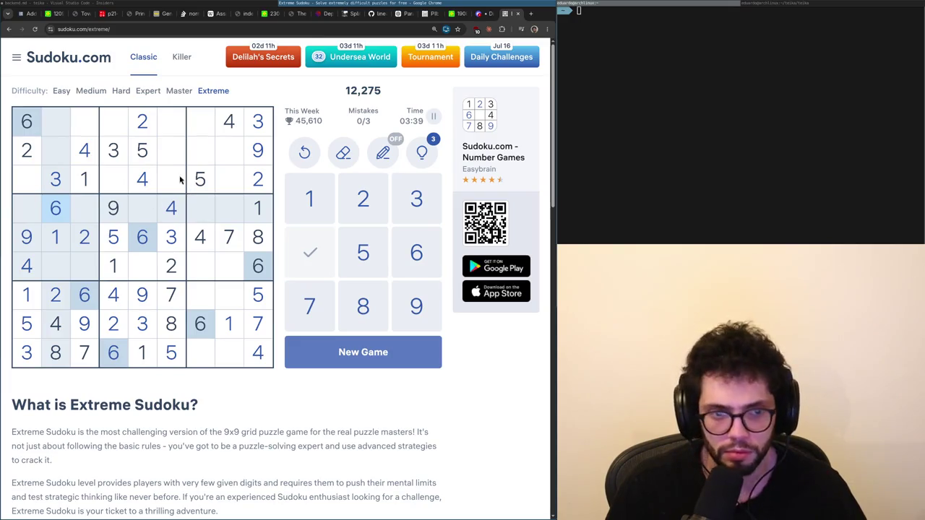
click(82, 353)
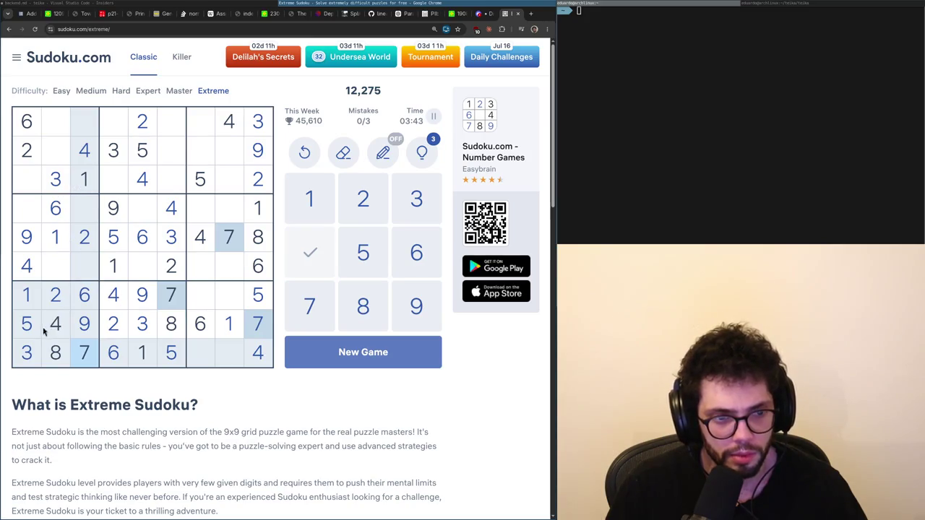
click(54, 350)
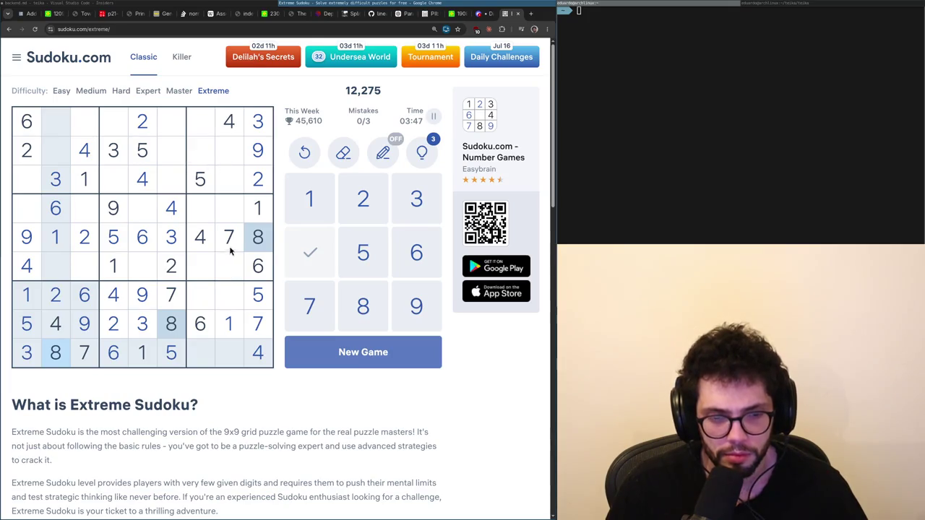
Check row 7, column 8 by highlighting each digit from 1 through 7 in turn.
click(222, 303)
click(224, 320)
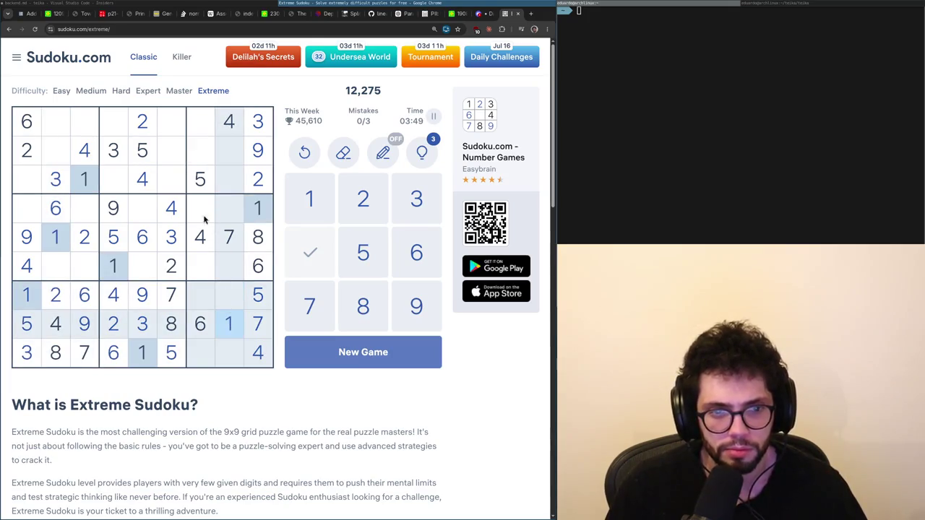
click(147, 130)
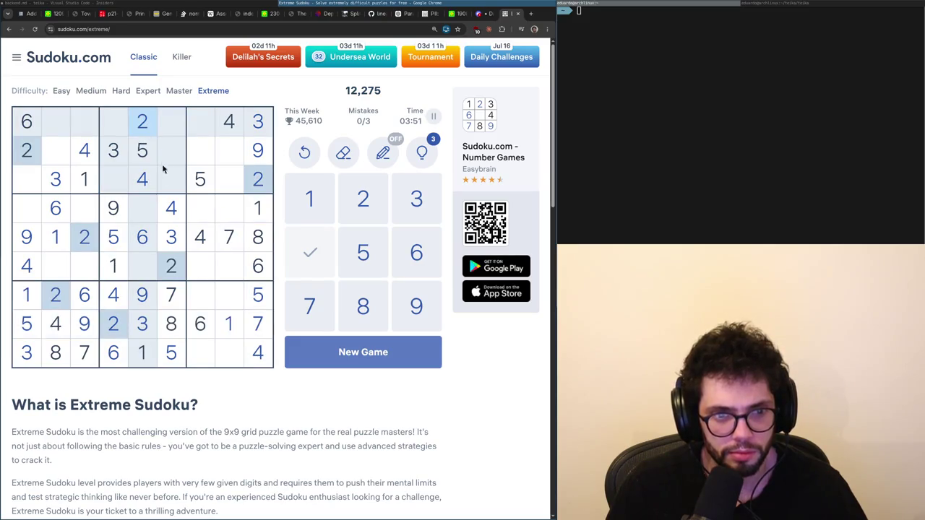
click(144, 326)
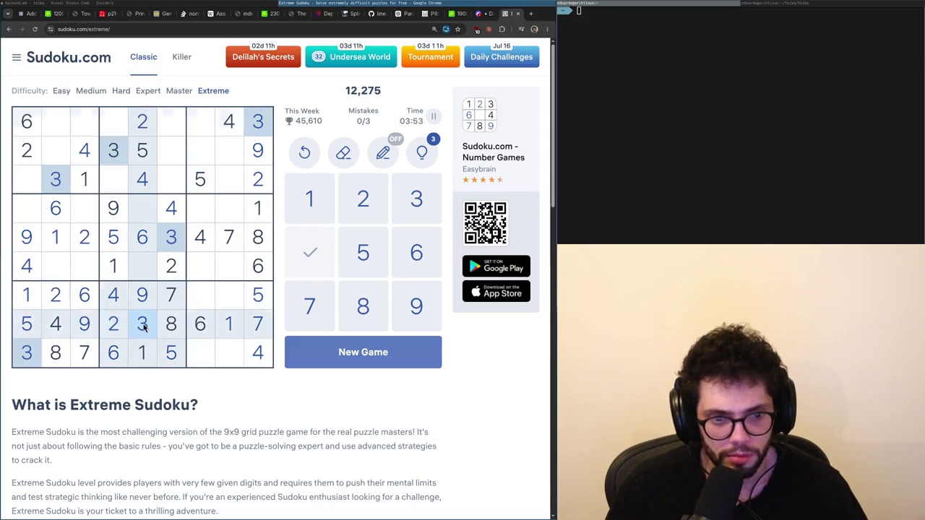
click(196, 243)
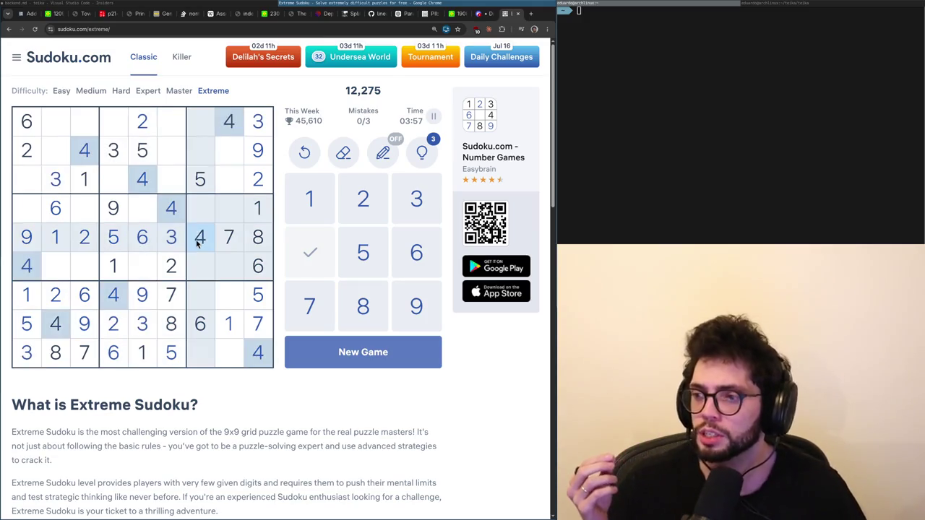
click(118, 242)
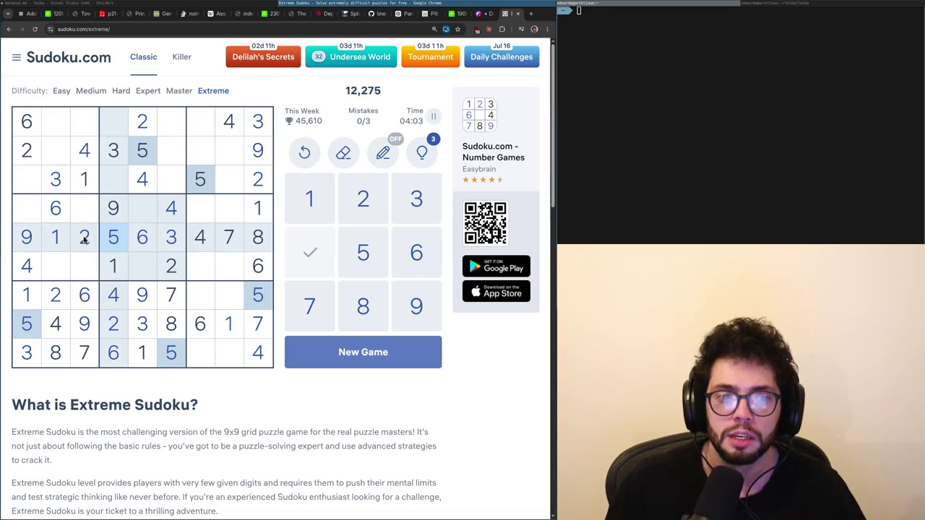
click(49, 219)
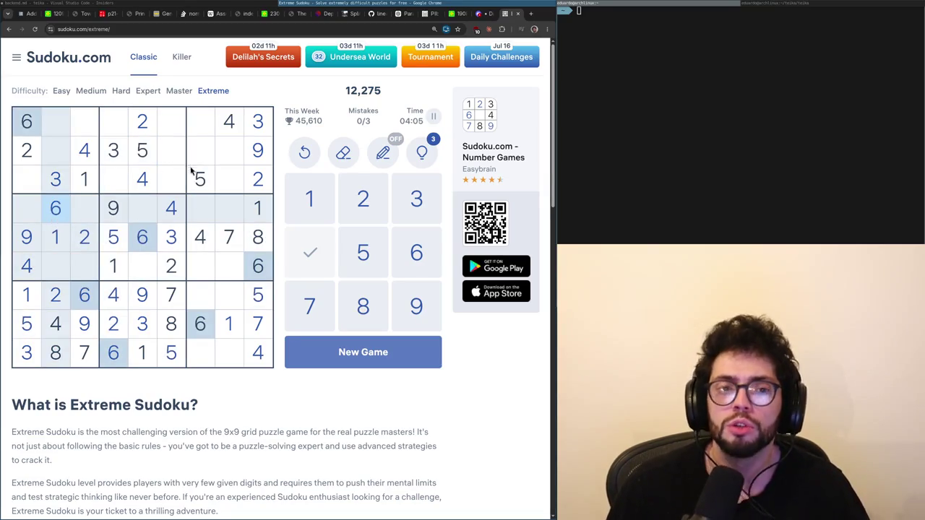
click(228, 235)
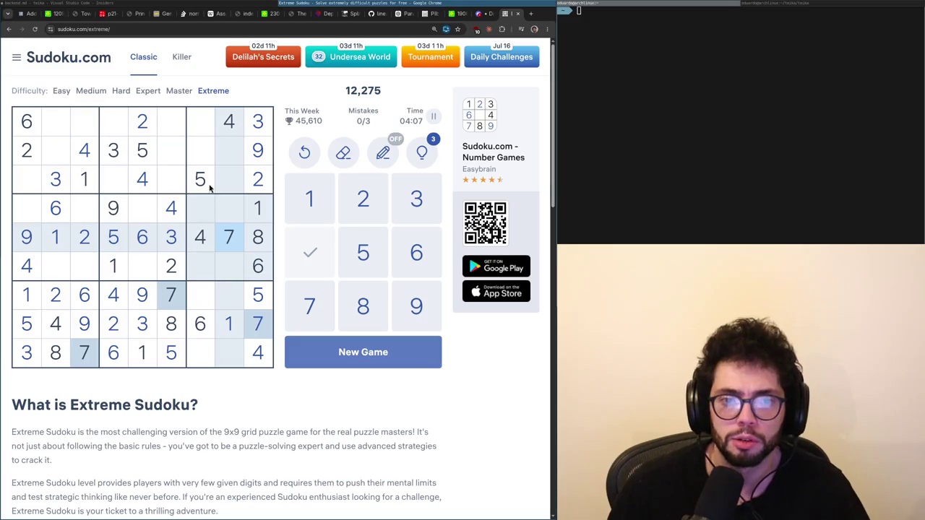
click(220, 329)
click(226, 245)
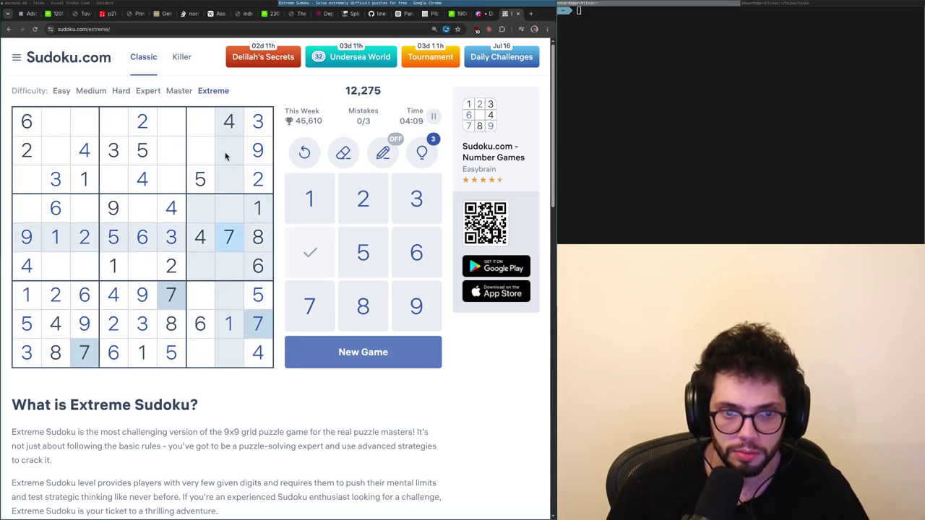
Check the empty column-7 cells against the 5s, 7s, 6s and 8s, then select row 7, column 7.
click(205, 149)
click(202, 135)
click(212, 151)
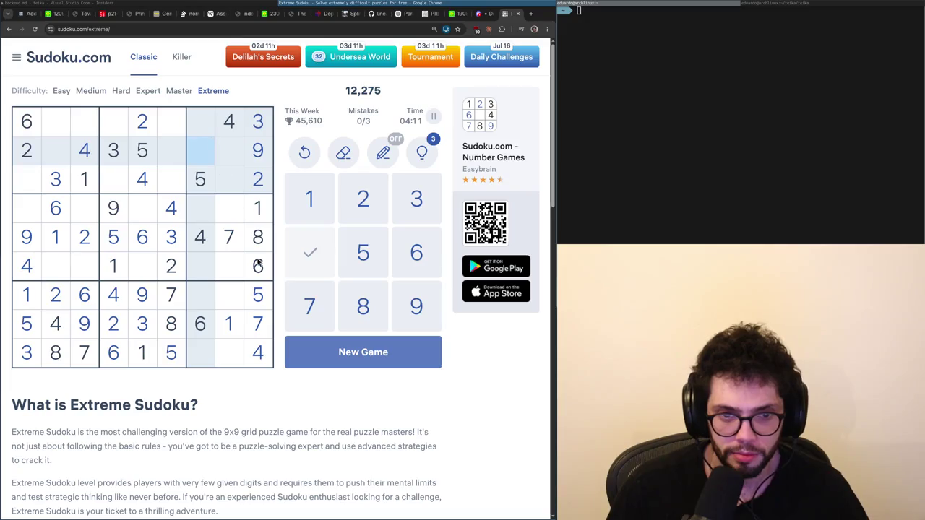
click(258, 291)
click(226, 239)
click(256, 271)
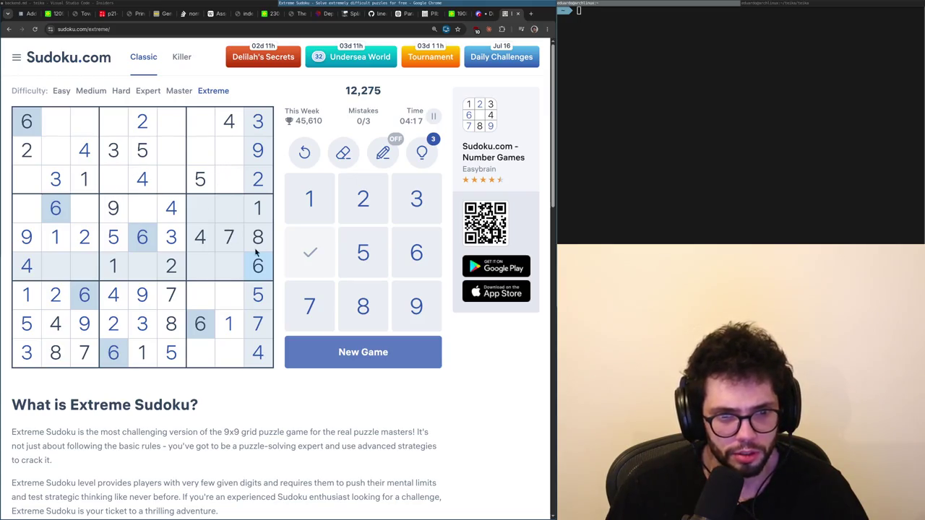
click(258, 245)
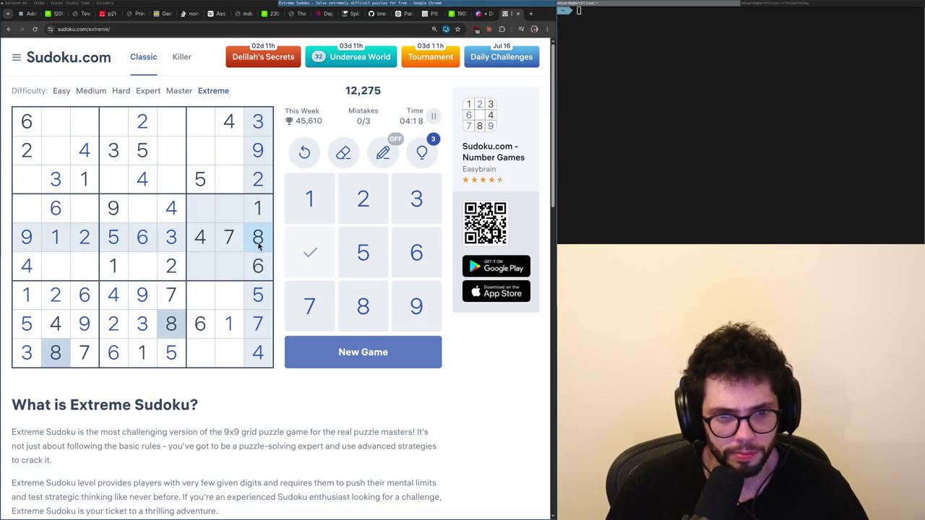
click(202, 296)
Place 8 at row 7 column 7, 3 at row 7 column 8, and 8 at row 2 column 8.
key(8)
click(224, 305)
key(3)
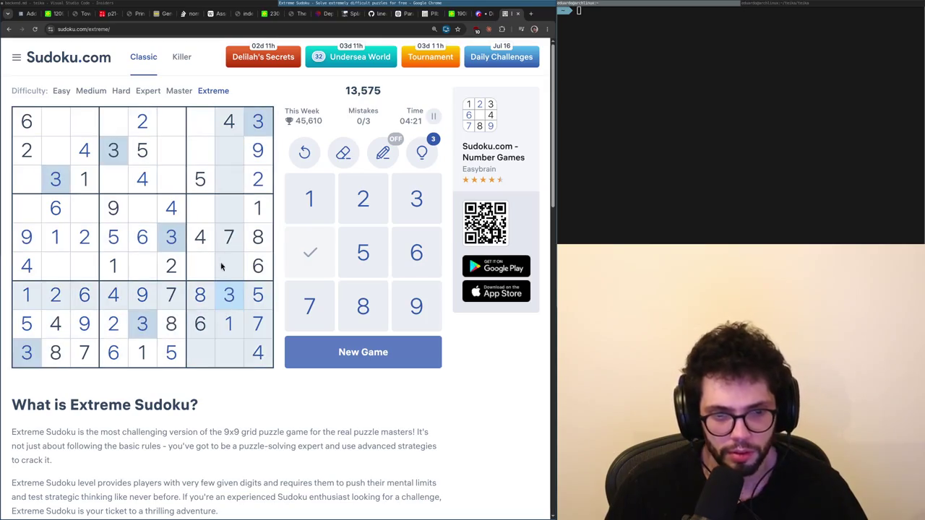
click(206, 333)
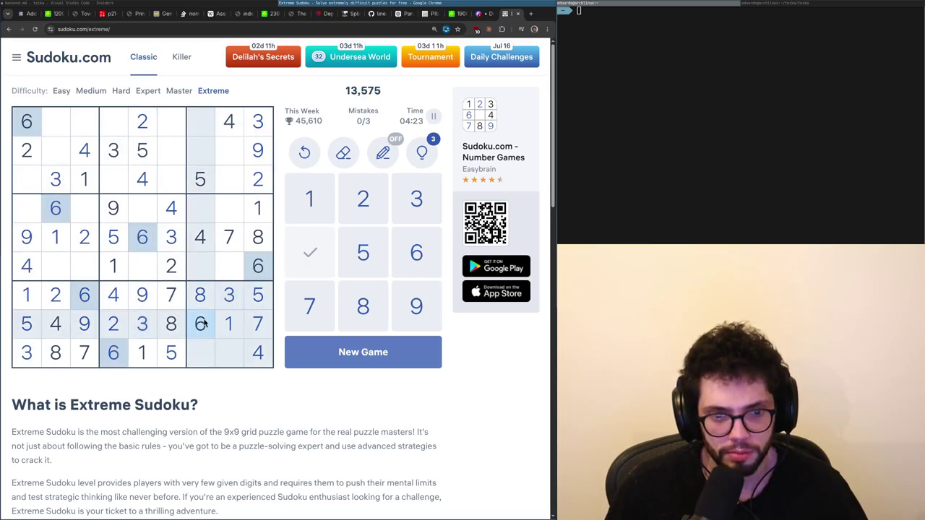
click(205, 303)
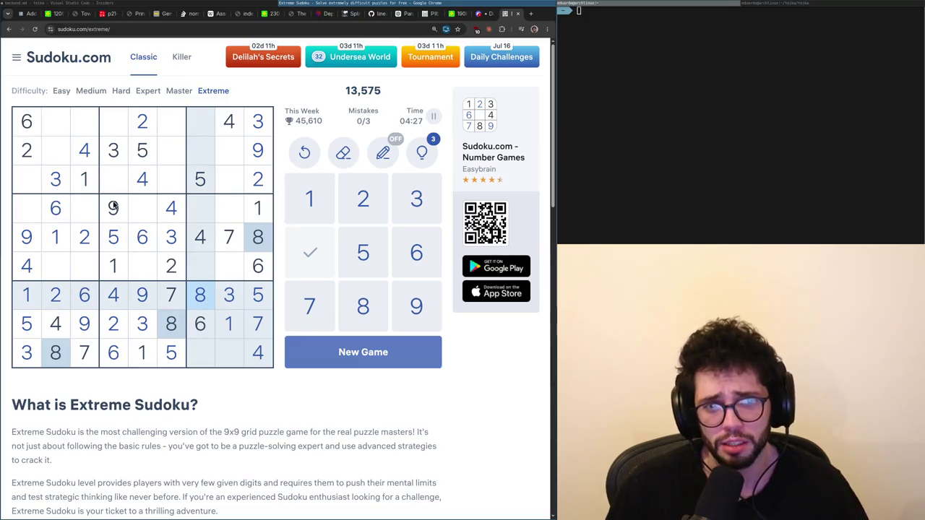
click(229, 157)
key(8)
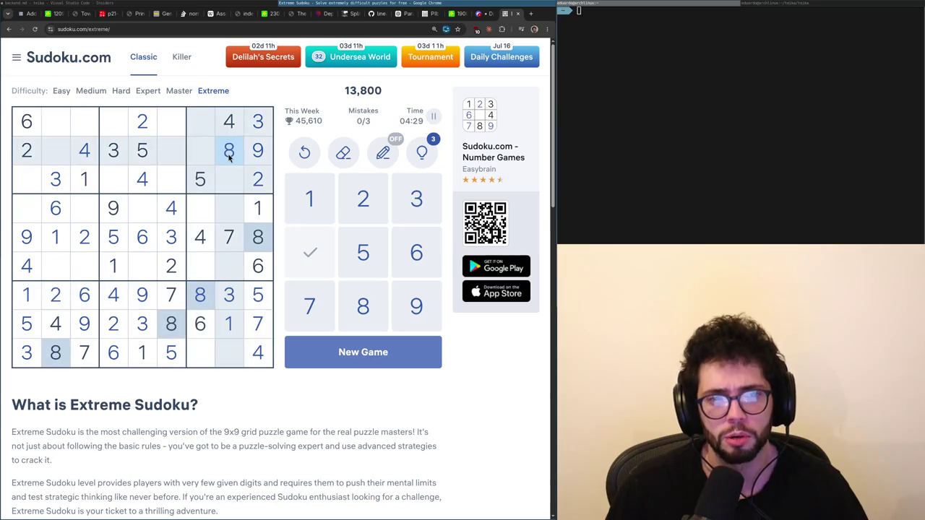
Place 6s at r3c8 and r2c6, and 1s at r2c7 and r1c6.
click(60, 246)
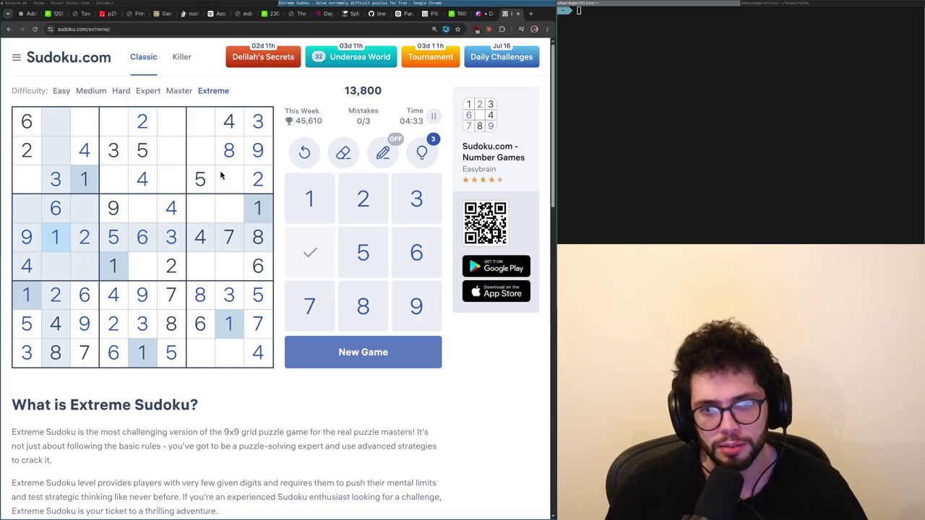
click(258, 266)
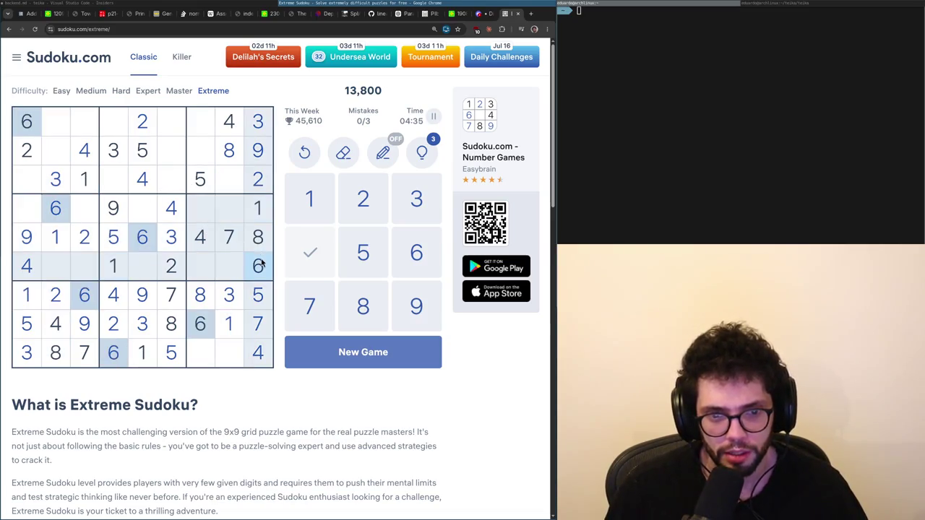
click(230, 182)
key(6)
click(172, 156)
key(6)
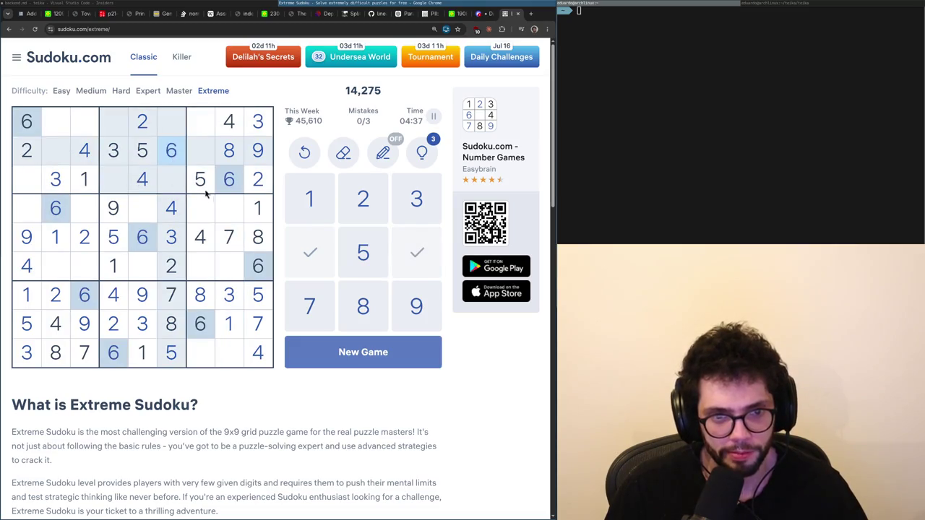
click(91, 227)
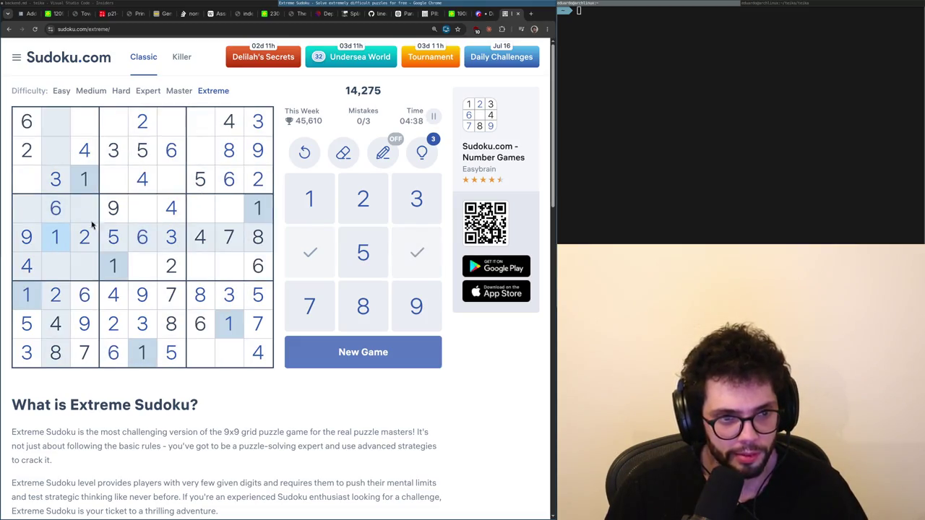
click(203, 162)
key(1)
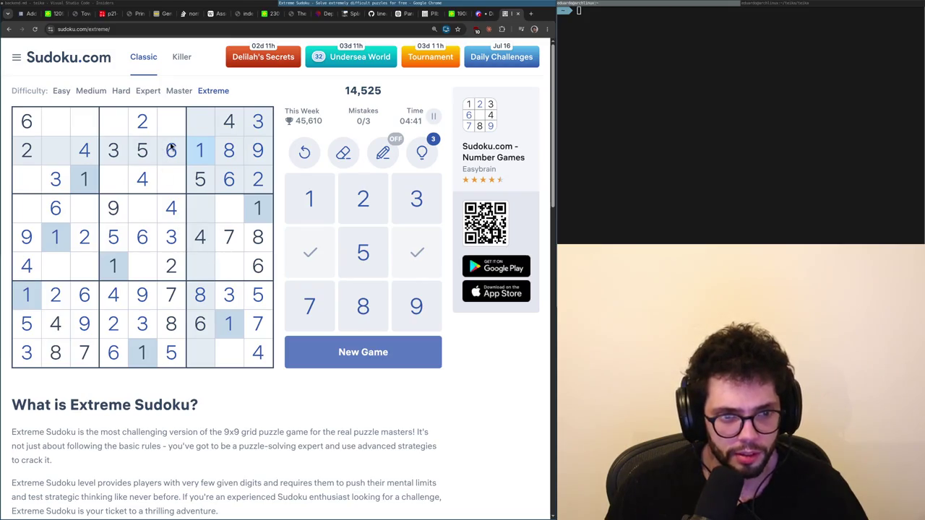
click(175, 130)
key(1)
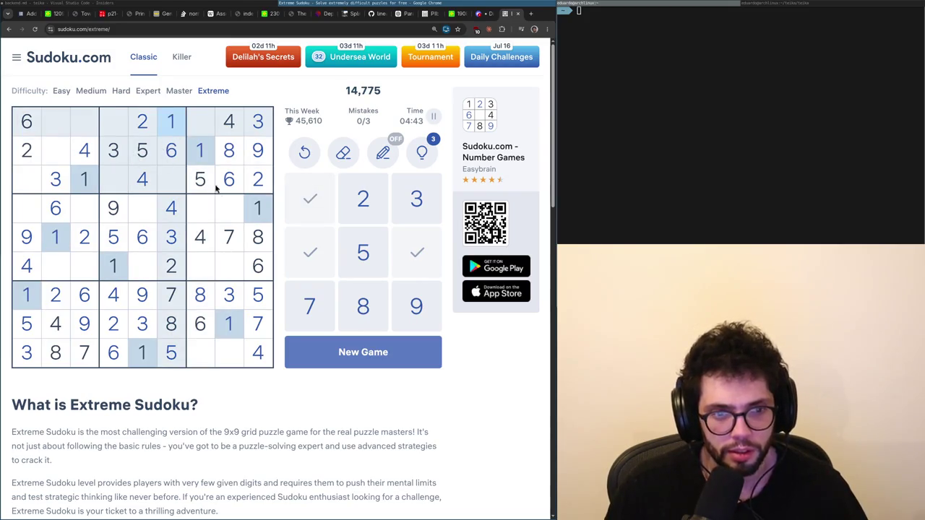
Place 7s at row 2 column 2, row 4 column 1, and row 6 column 5.
click(201, 228)
click(52, 153)
key(7)
click(29, 213)
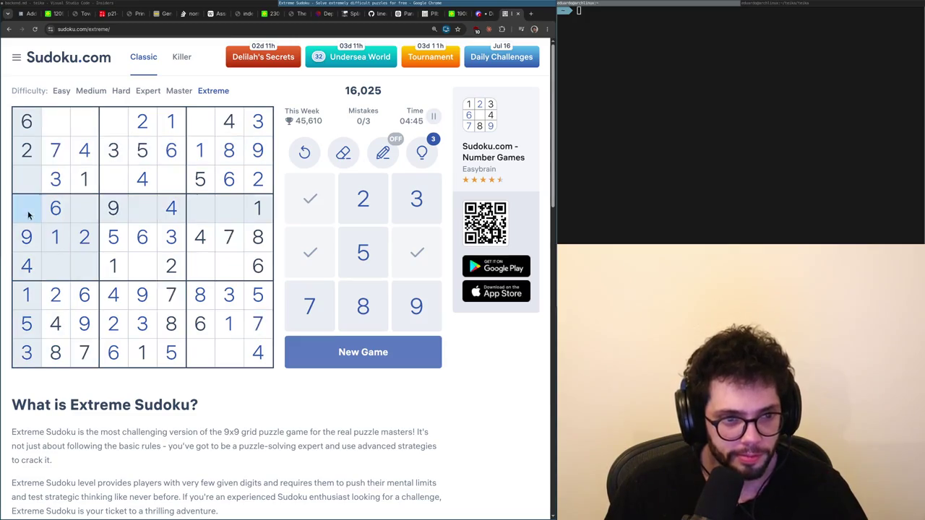
key(7)
click(135, 266)
key(7)
Place 8s at r4c5, r6c3, r3c1 and r1c4.
click(140, 209)
key(8)
click(83, 267)
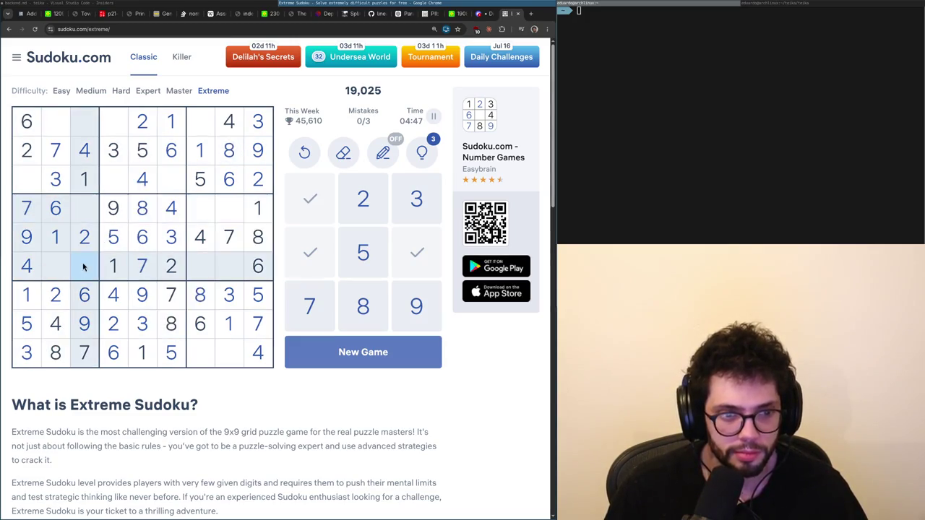
key(8)
click(34, 179)
key(8)
click(123, 125)
key(8)
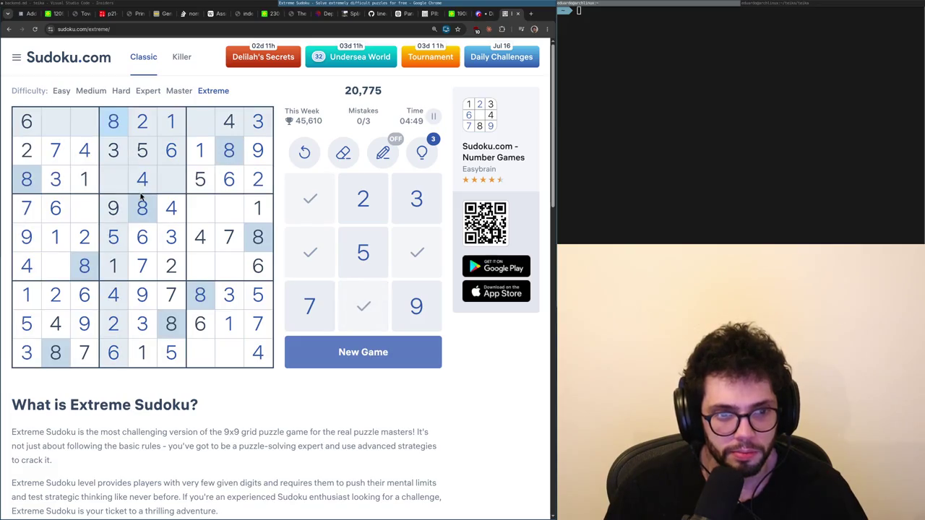
Place 9s at r3c6 and r1c2, and 5s at r1c3, r6c2 and r4c8.
click(111, 207)
click(172, 178)
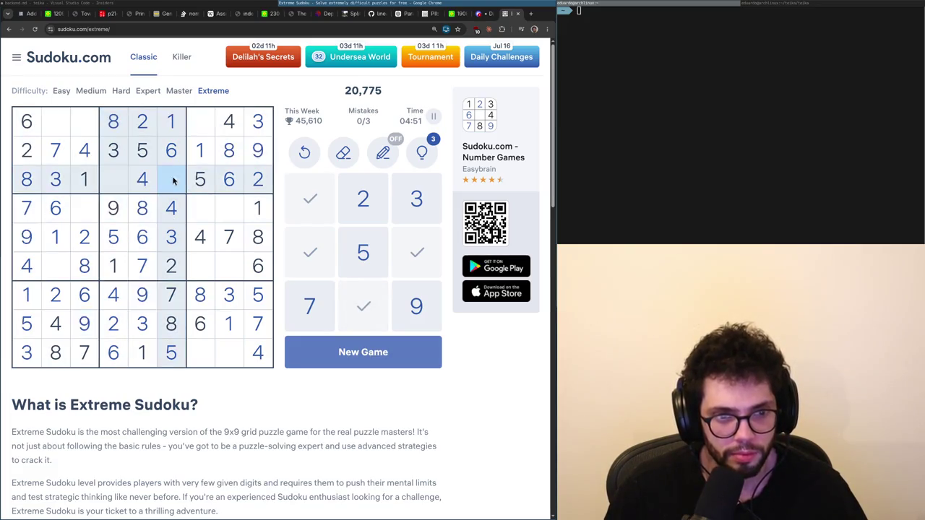
key(9)
click(60, 126)
key(9)
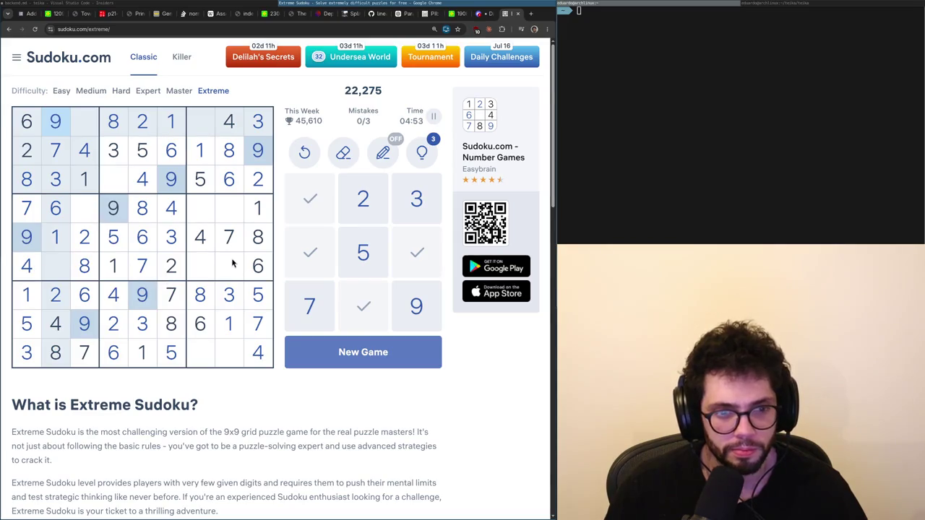
click(88, 126)
key(5)
click(62, 264)
key(5)
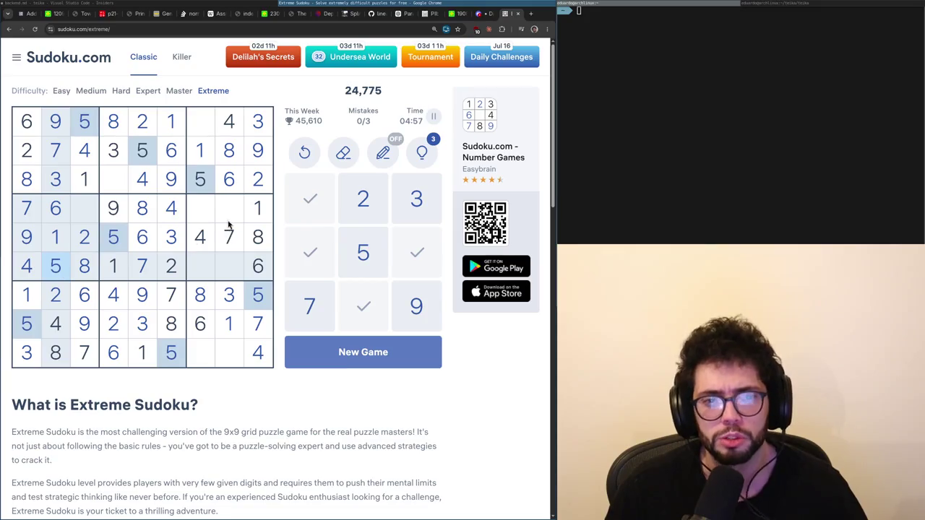
click(217, 211)
key(5)
Place 3s at r4c3 and r6c7, and 2s at r4c7 and r9c8.
click(92, 215)
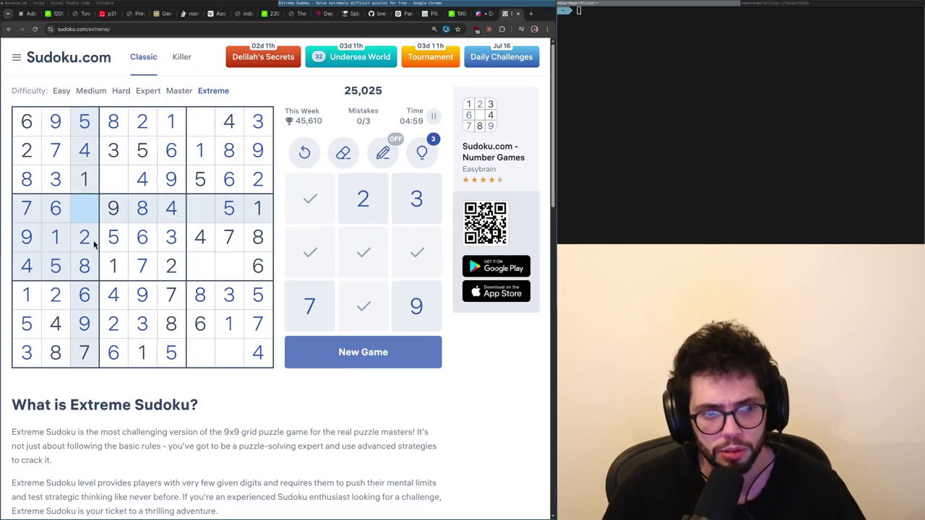
click(164, 245)
click(74, 214)
key(3)
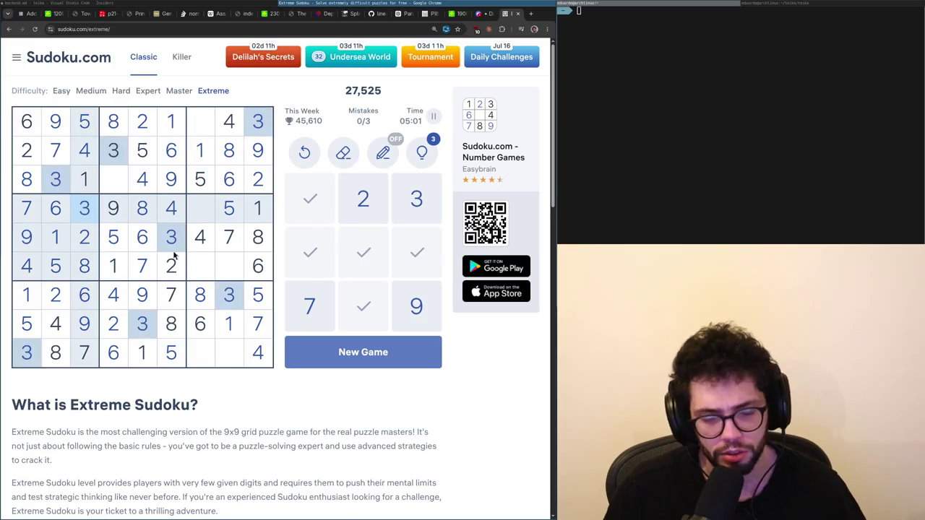
click(198, 264)
key(3)
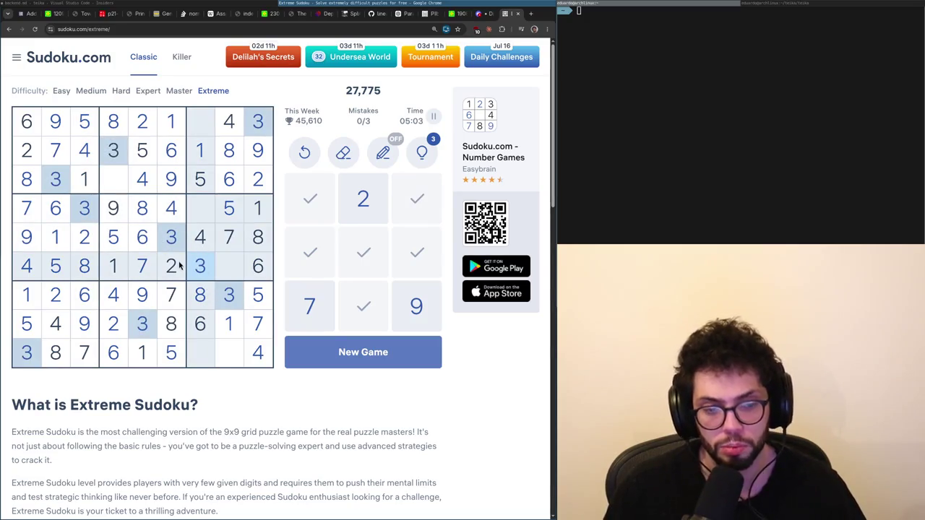
click(180, 267)
click(203, 220)
key(2)
click(237, 360)
key(2)
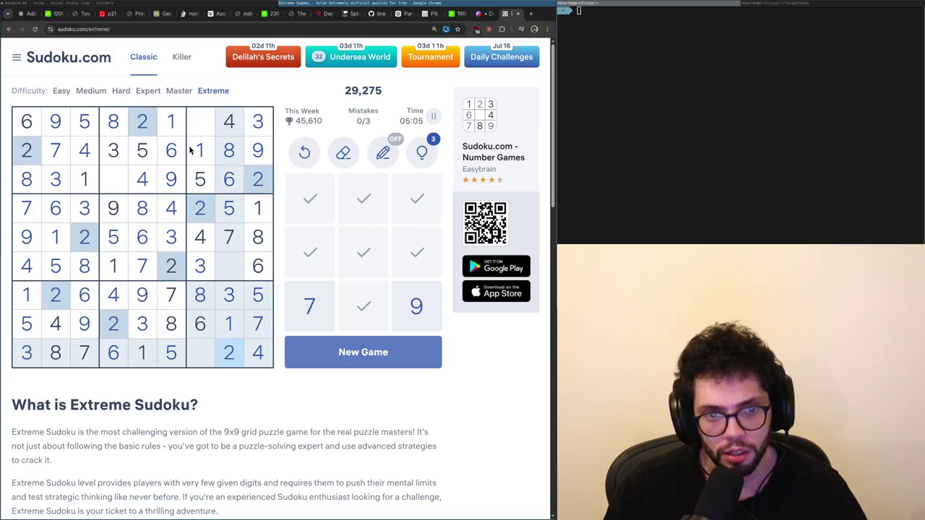
Finish with 7s at r1c7 and r3c4, 9s at r6c8 and r9c7, then close the Sudoku tab.
click(201, 133)
key(7)
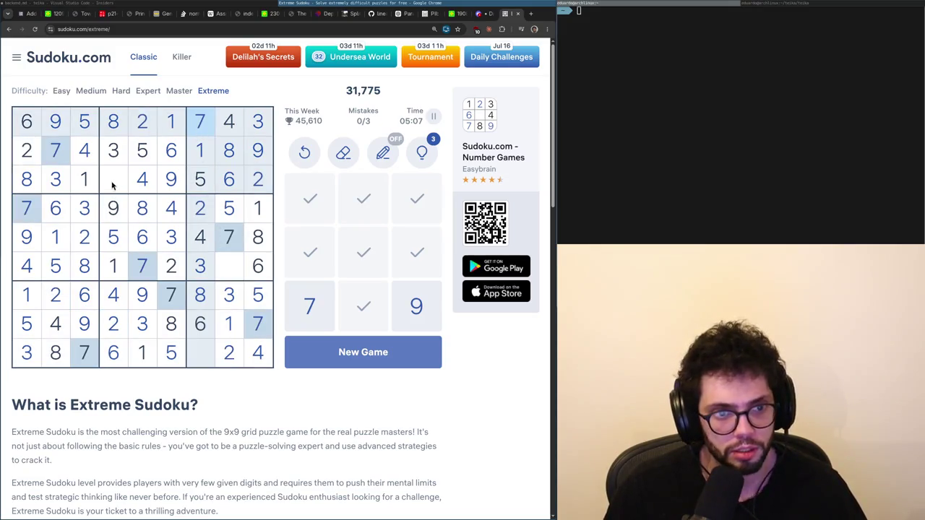
click(112, 181)
key(7)
click(219, 272)
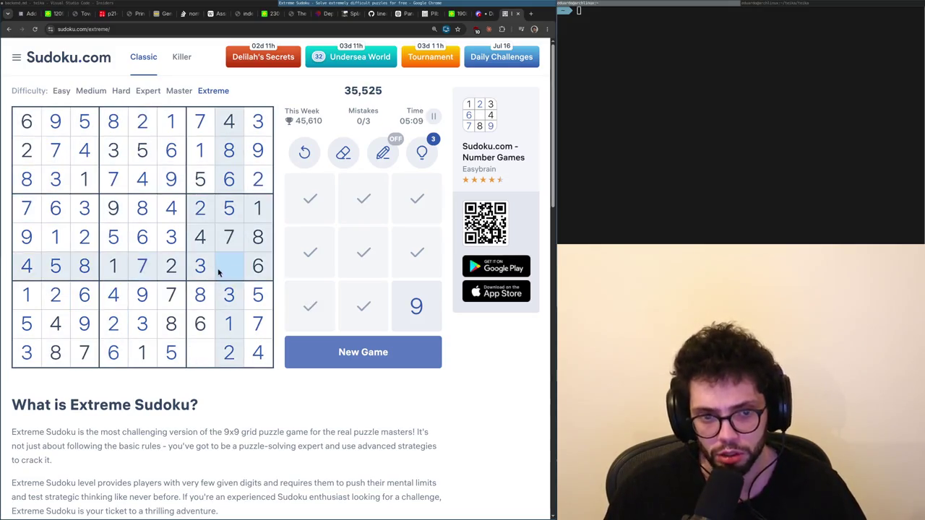
key(9)
click(194, 362)
key(9)
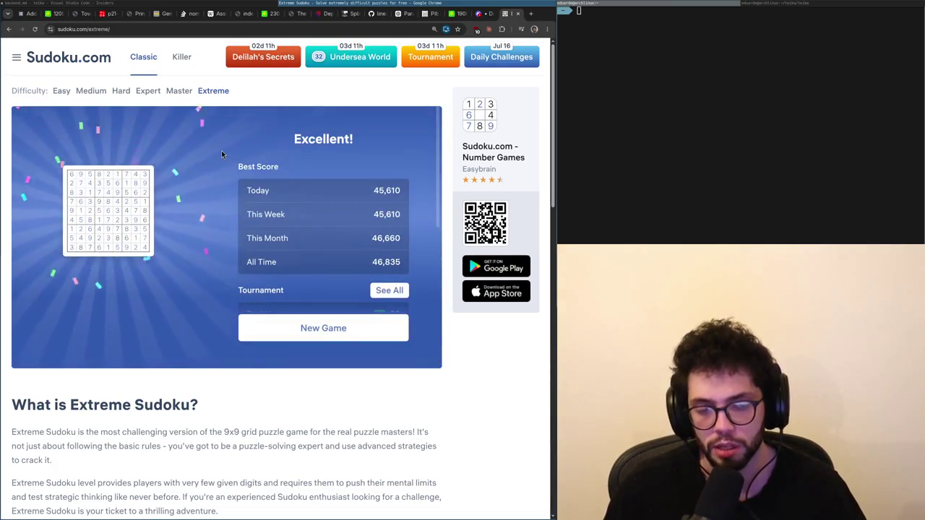
key(ctrl+w)
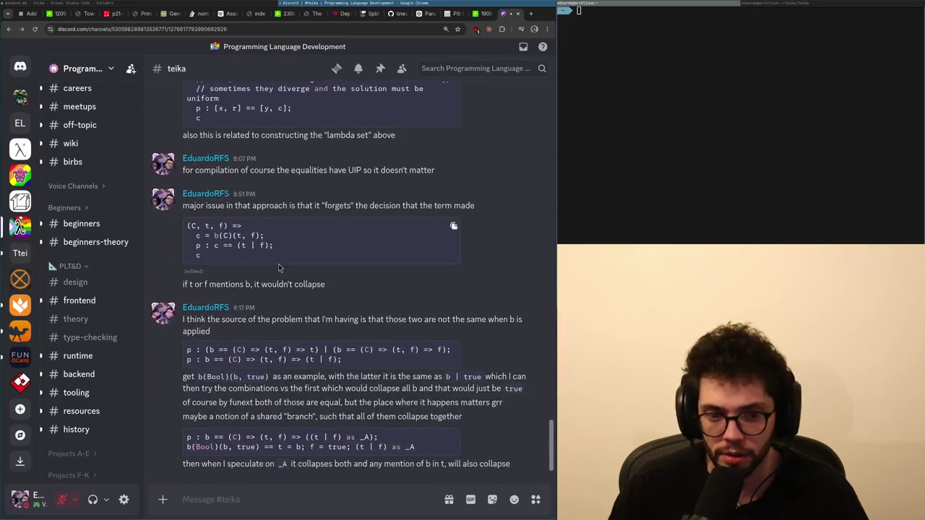
Load x.com in a new tab and scroll through the home feed.
key(ctrl+t)
text(x.com)
key(Return)
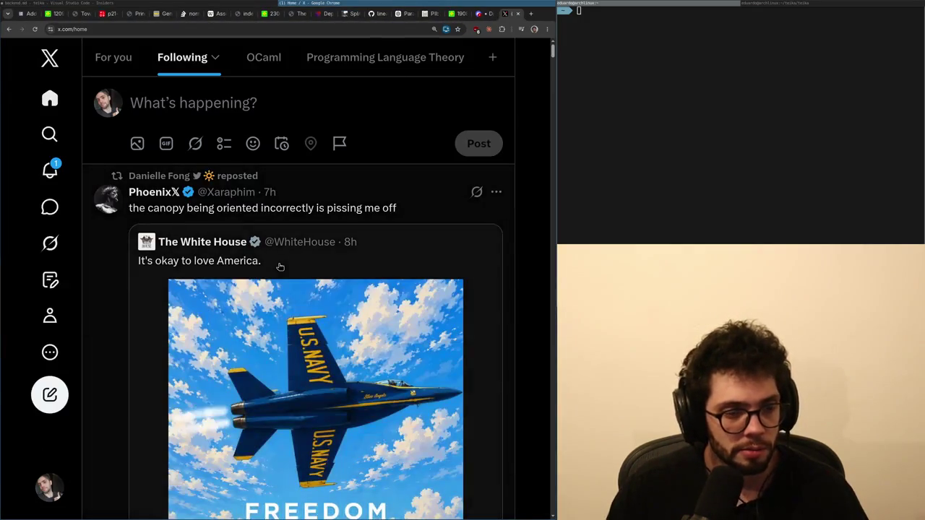
scroll(87, 229, down, 2)
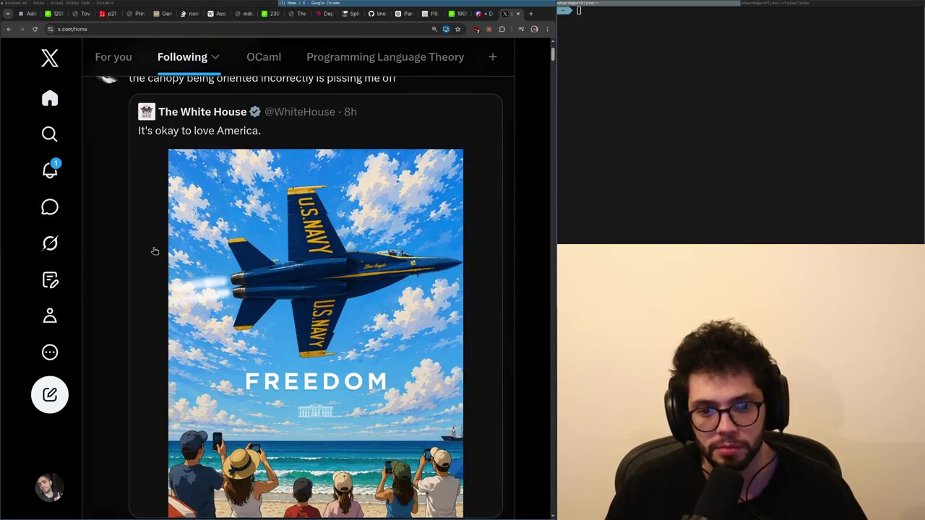
scroll(140, 245, up, 1)
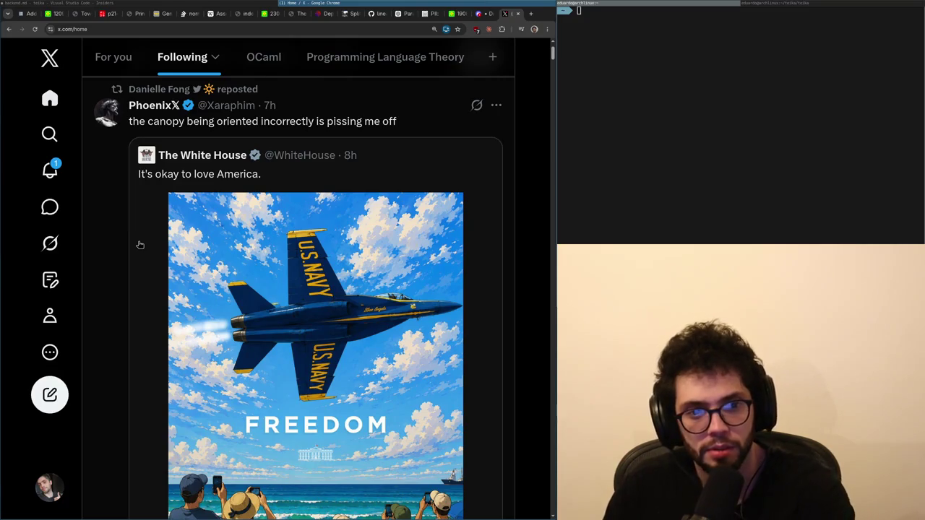
scroll(140, 244, down, 1)
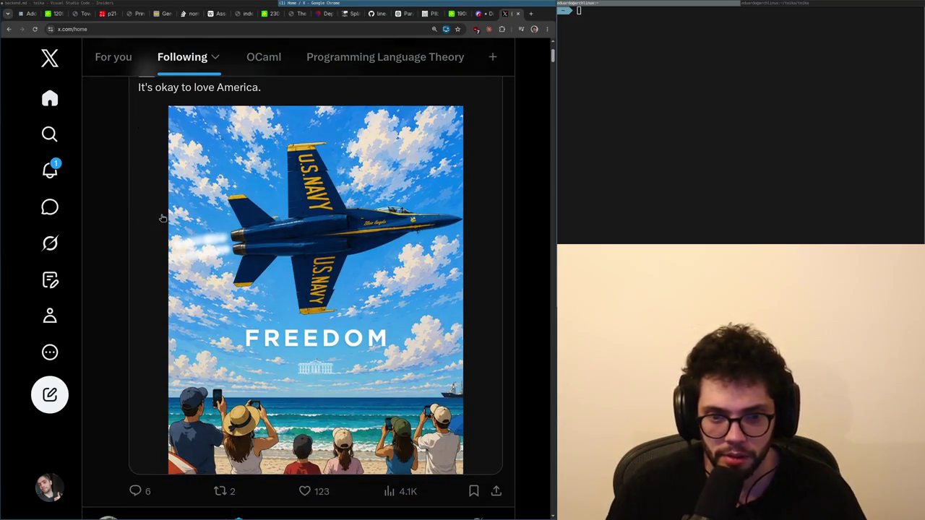
Visit Notifications, return to Home, and scroll down the Following feed.
click(50, 174)
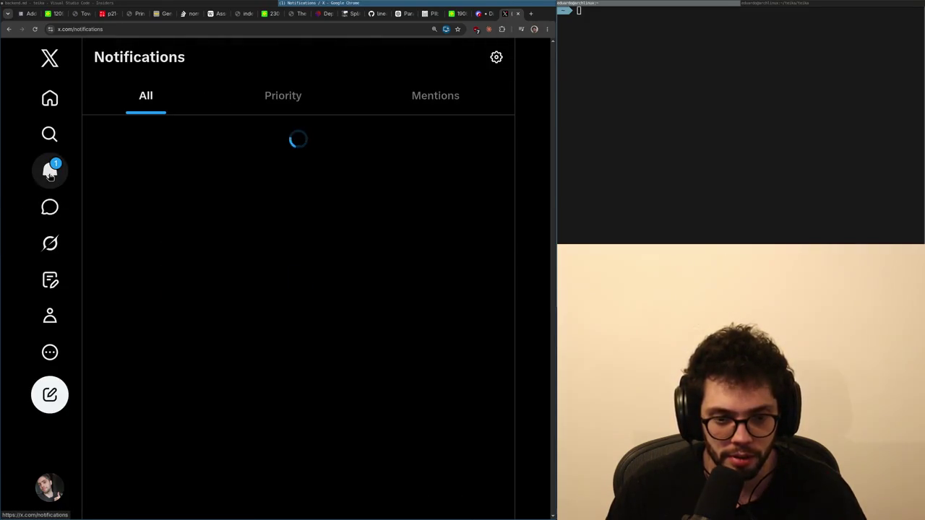
click(52, 99)
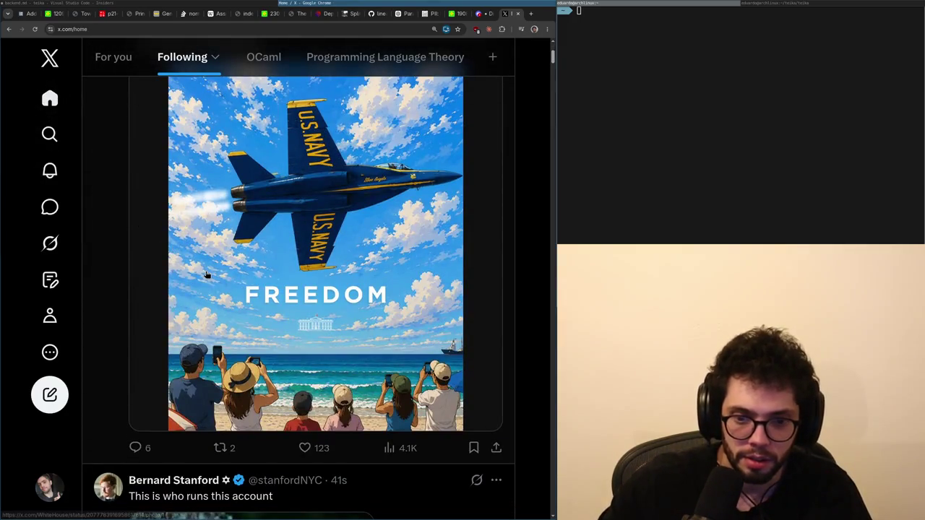
scroll(208, 275, down, 3)
scroll(303, 297, down, 2)
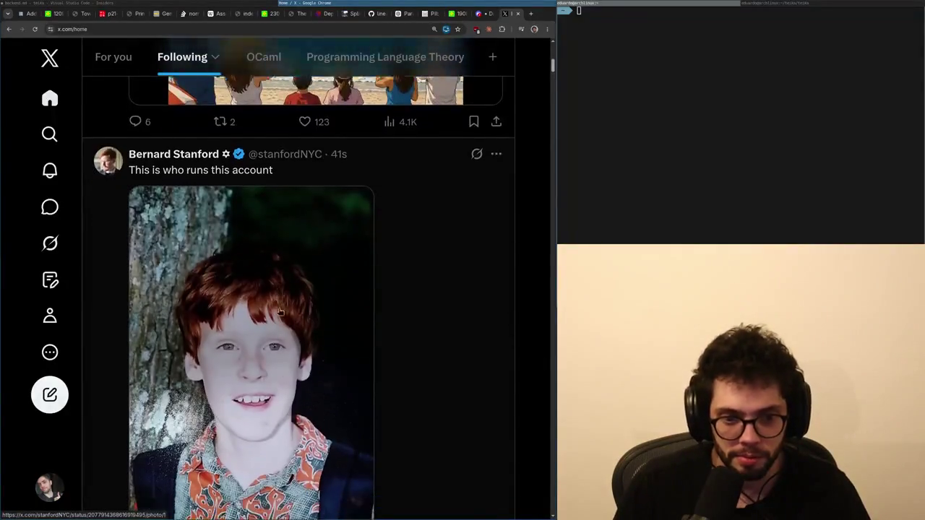
scroll(303, 311, down, 1)
scroll(302, 312, down, 1)
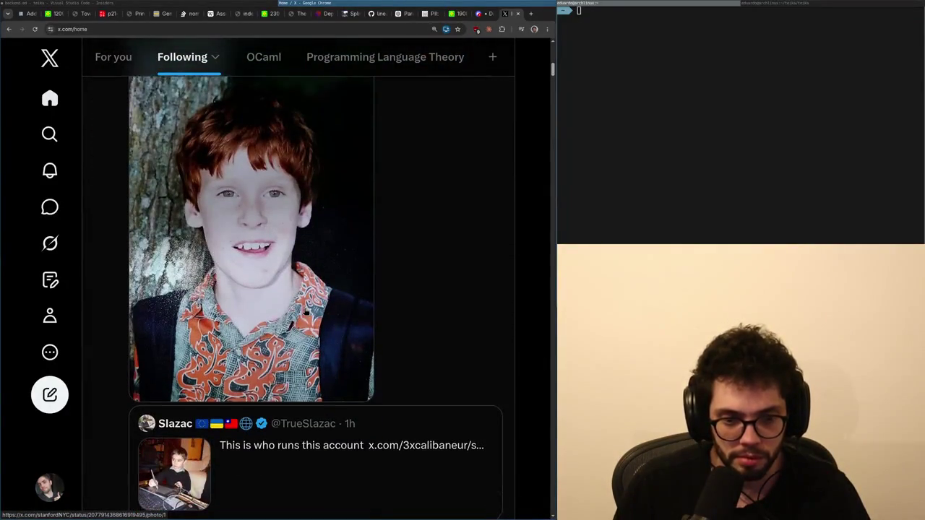
Open the quoted post about who runs the account twice, returning to the timeline each time.
click(277, 380)
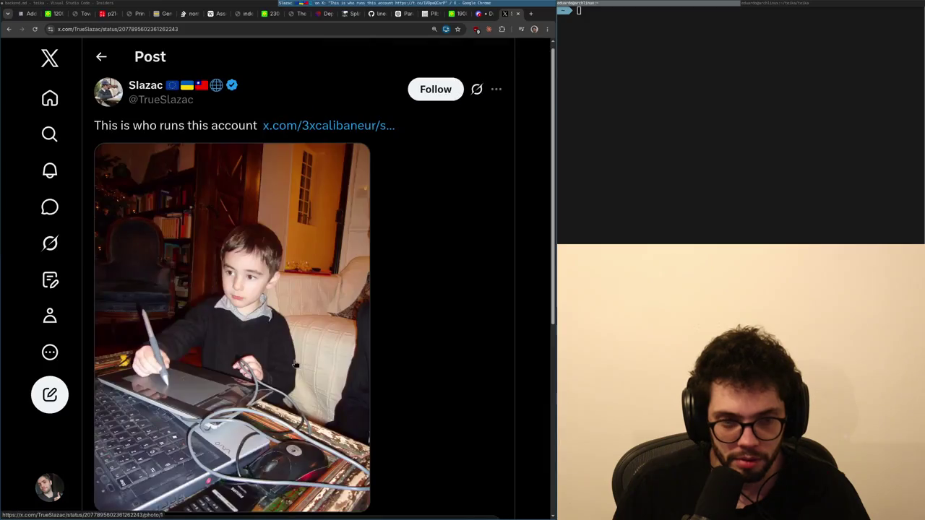
key(alt+Left)
scroll(250, 338, up, 3)
scroll(250, 338, down, 6)
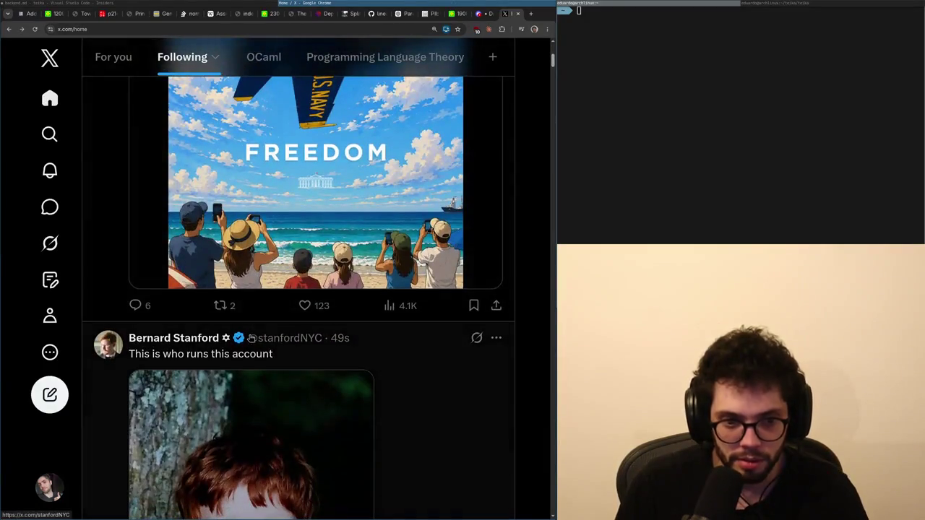
scroll(250, 337, down, 1)
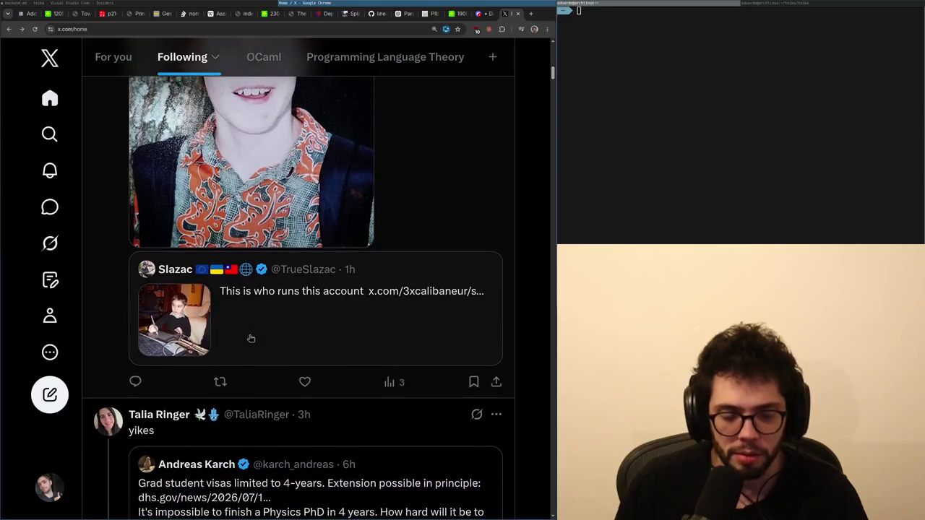
click(248, 336)
scroll(274, 321, down, 2)
key(alt+Left)
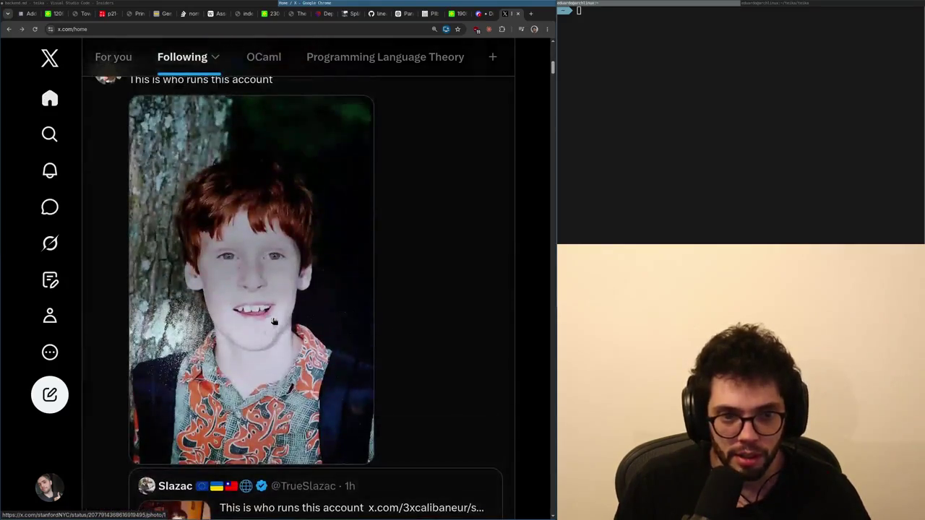
scroll(264, 329, up, 1)
scroll(260, 333, down, 3)
Reopen the quoted post's page, go back, and scroll down to the visa discussion.
click(258, 334)
key(alt+Left)
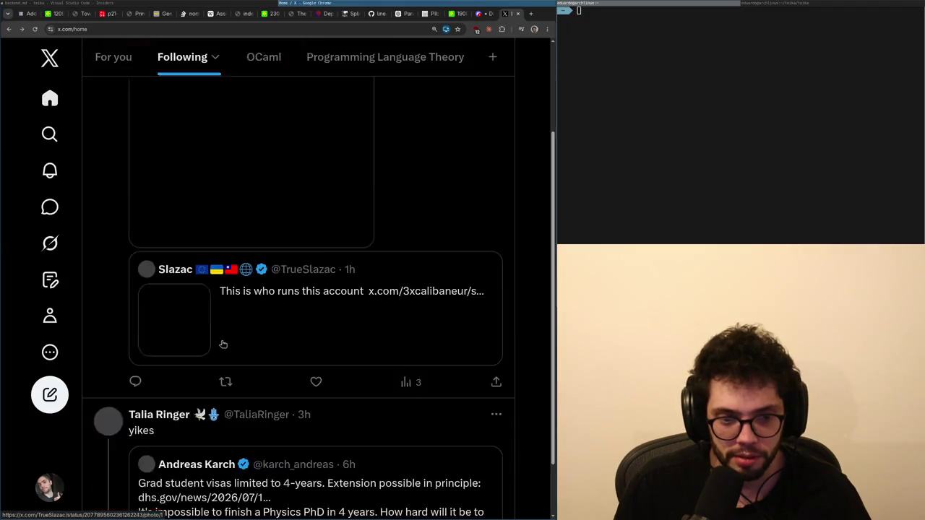
scroll(258, 334, up, 5)
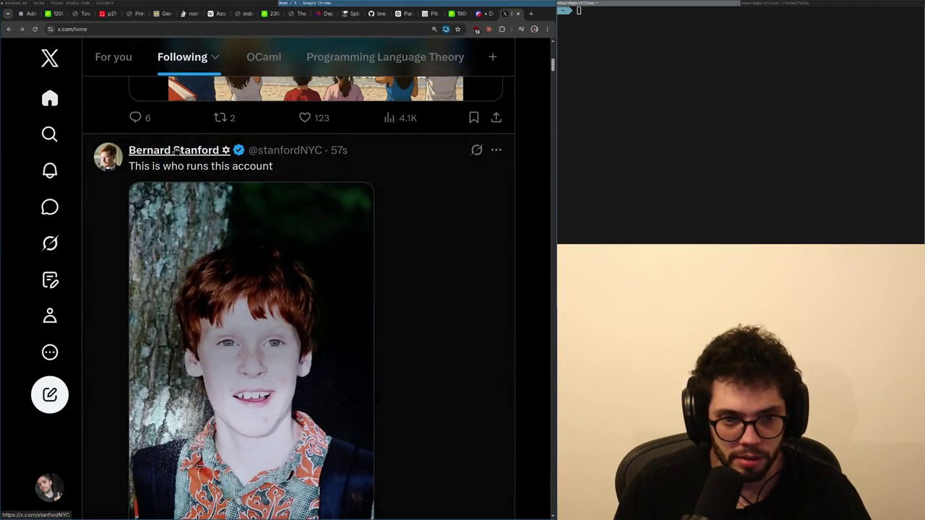
mouse_move(176, 150)
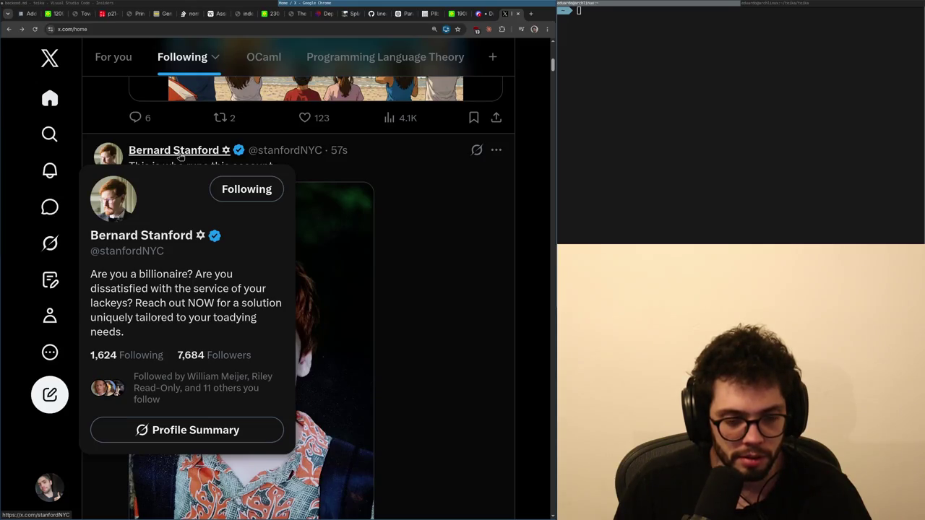
scroll(420, 359, down, 3)
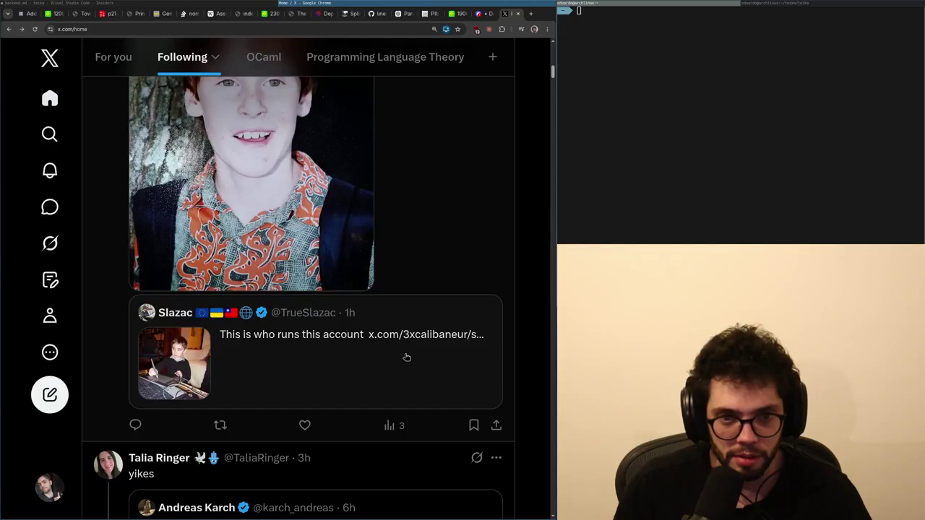
click(406, 357)
scroll(256, 357, down, 5)
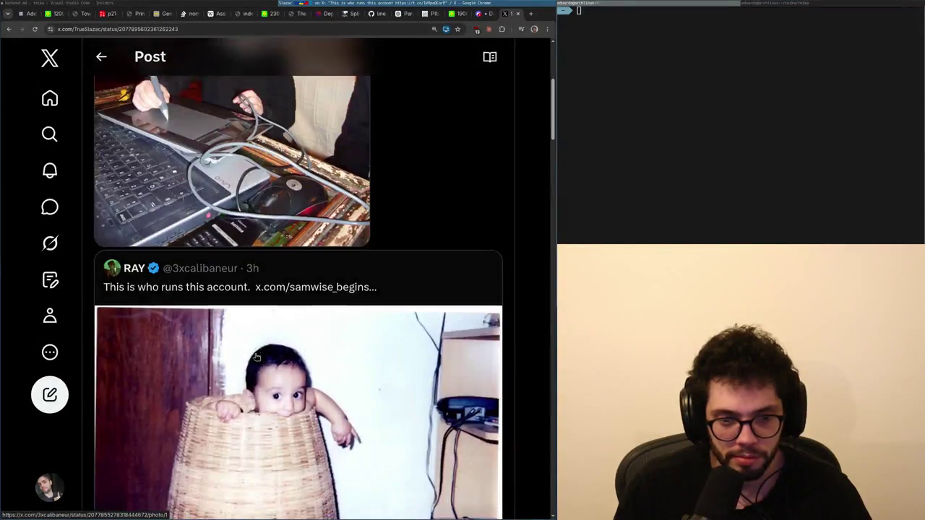
scroll(256, 357, down, 5)
key(alt+Left)
scroll(292, 361, down, 5)
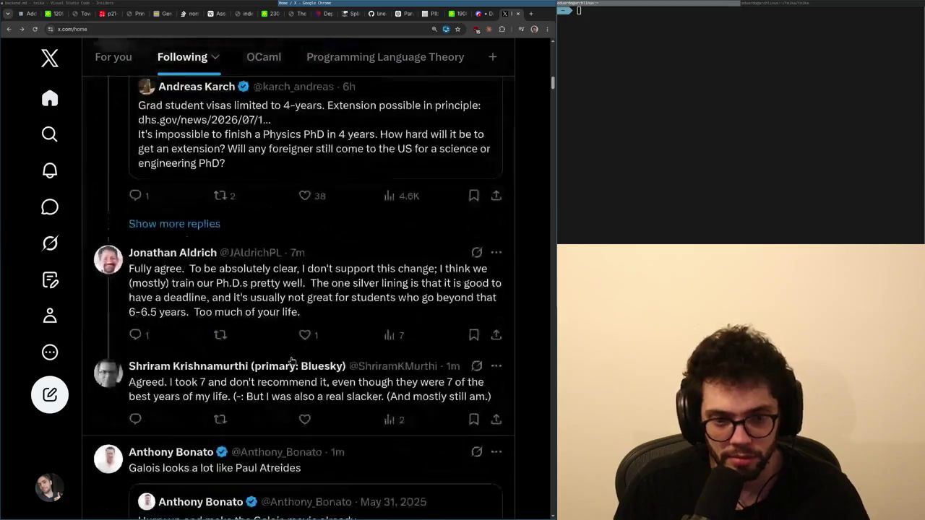
Open the PhD-length reply under the visa quote, ending on its Post page with the thread.
scroll(292, 360, up, 2)
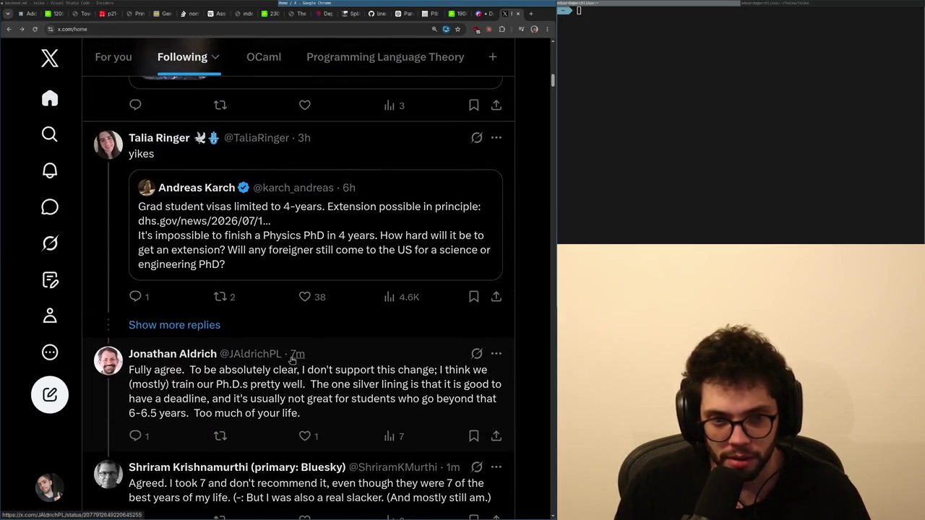
scroll(292, 360, down, 1)
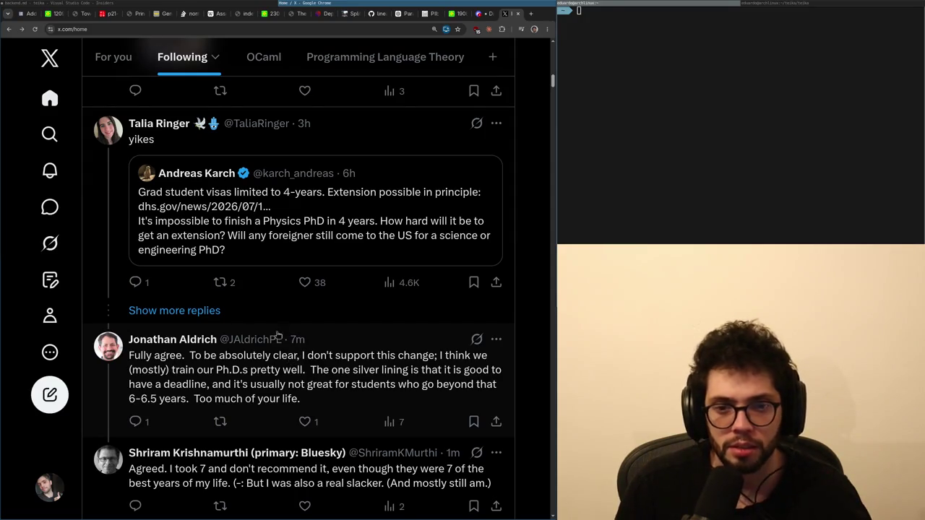
click(166, 362)
key(alt+Left)
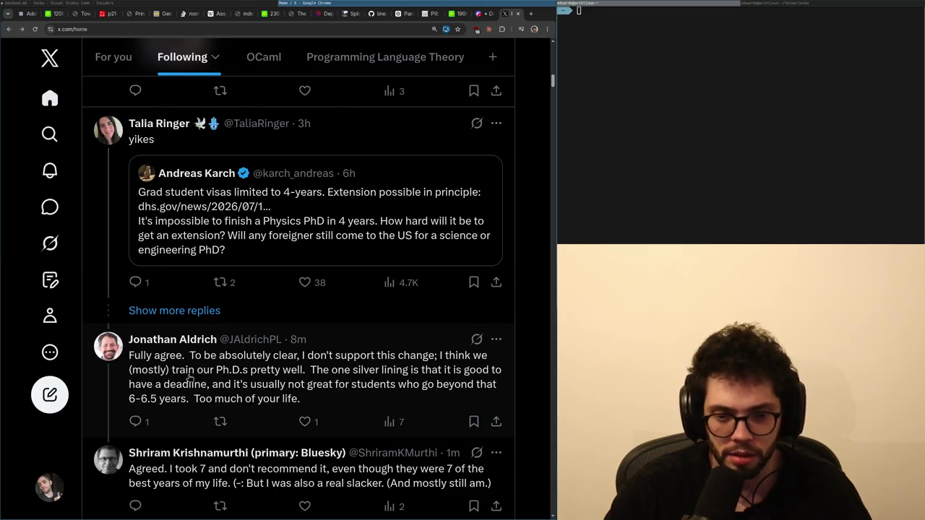
click(189, 377)
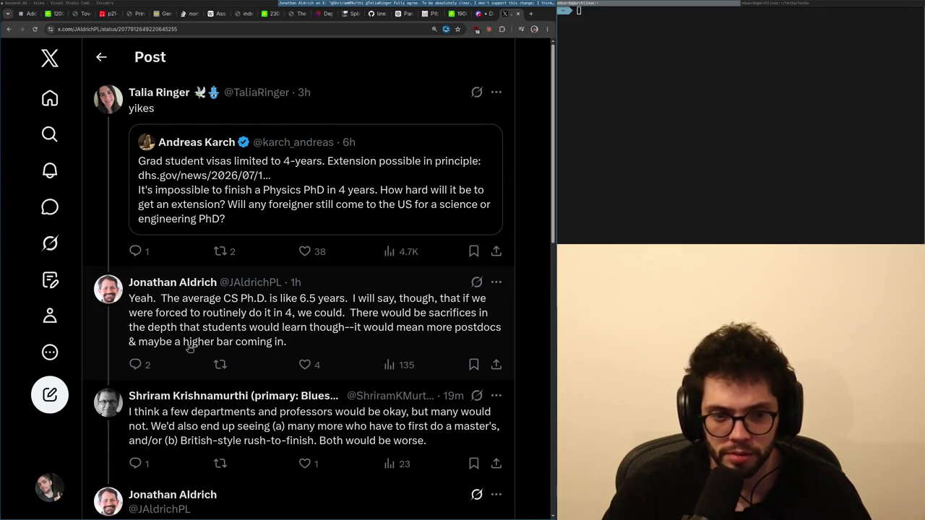
Open the average CS Ph.D. length reply and expand its hidden replies.
click(187, 347)
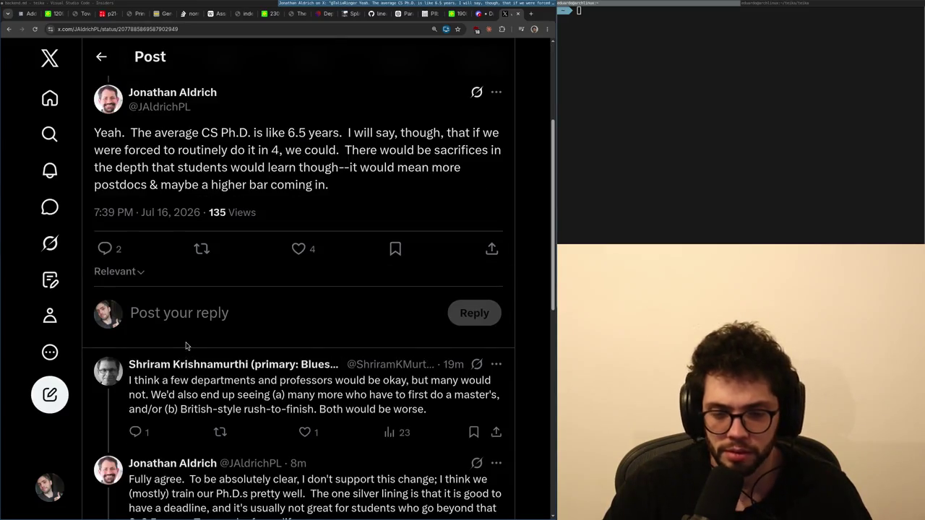
scroll(185, 360, down, 3)
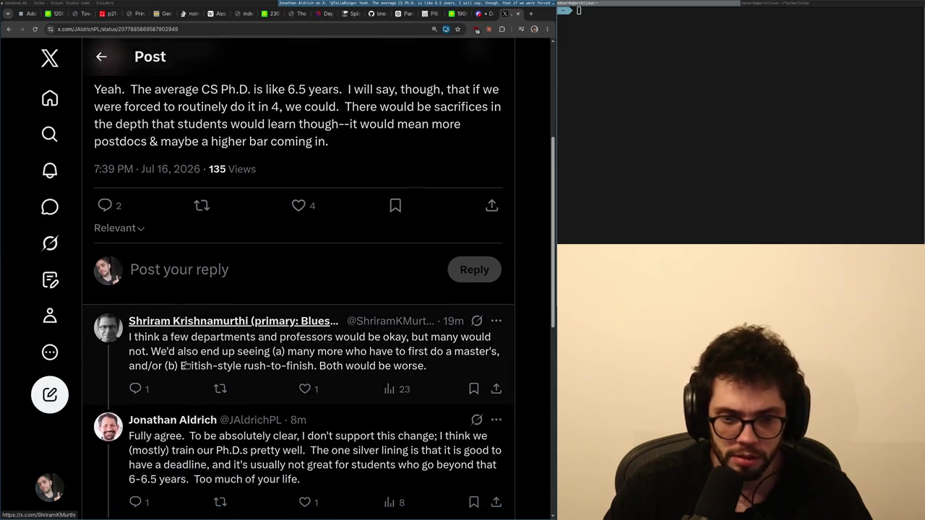
scroll(192, 405, down, 1)
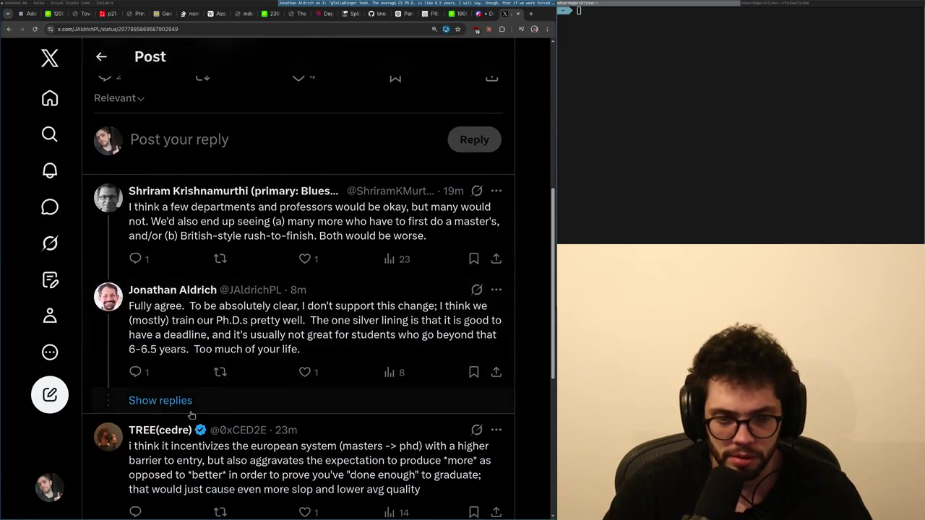
click(160, 400)
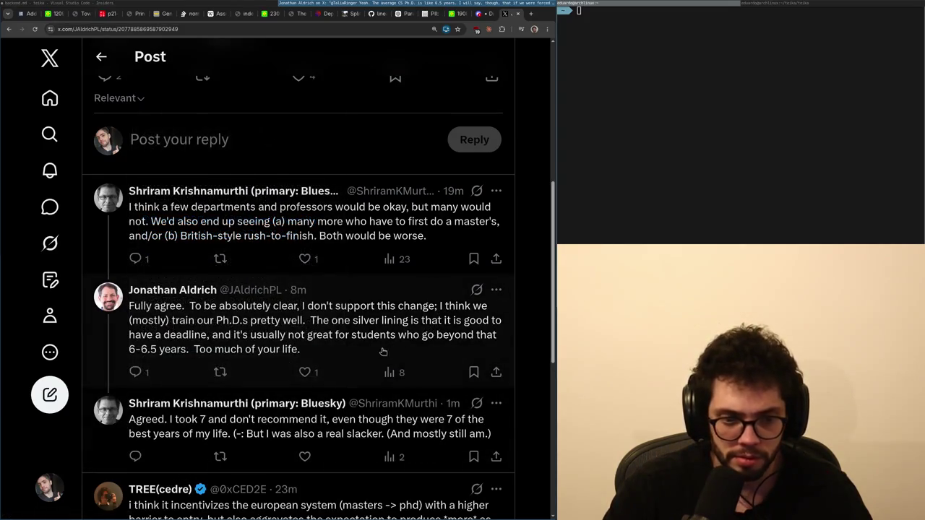
Visit the reply author's profile, go back to the Following timeline, and leave the browser.
click(159, 294)
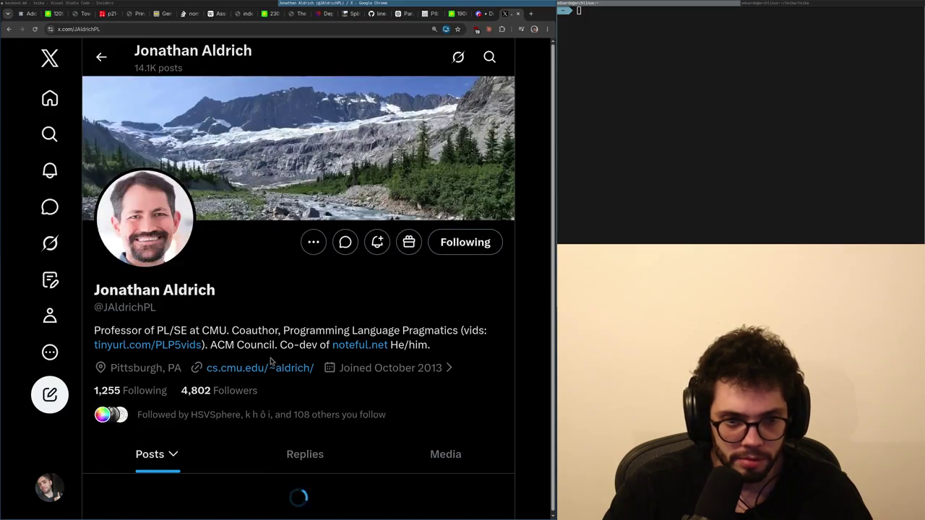
key(alt+Left)
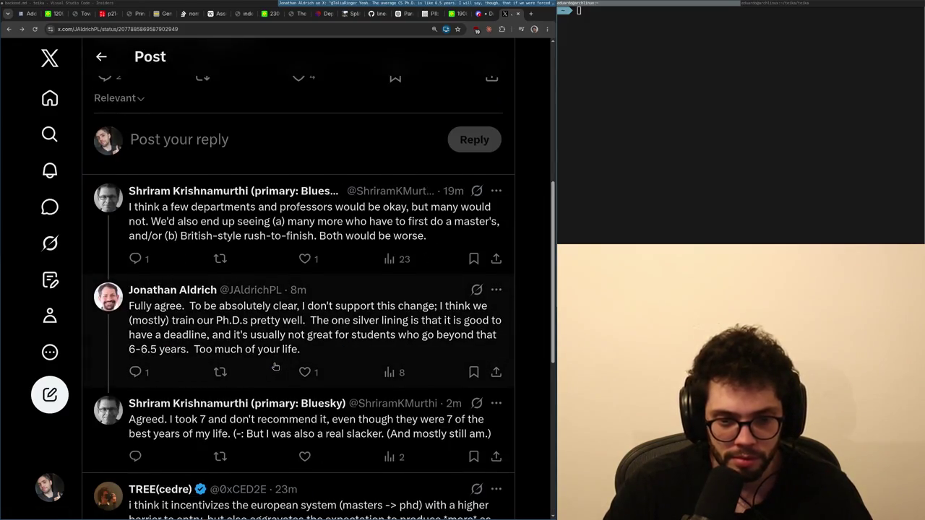
scroll(276, 367, down, 2)
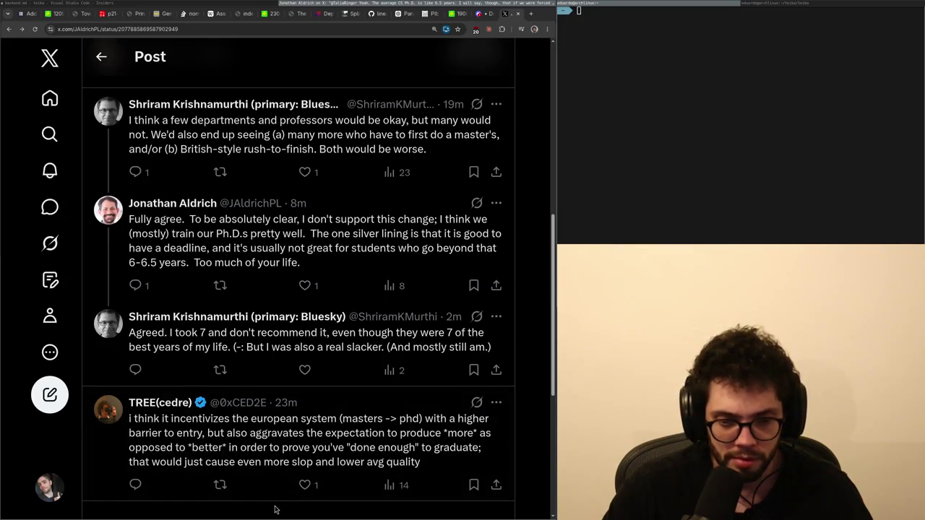
key(alt+Left)
scroll(255, 485, down, 2)
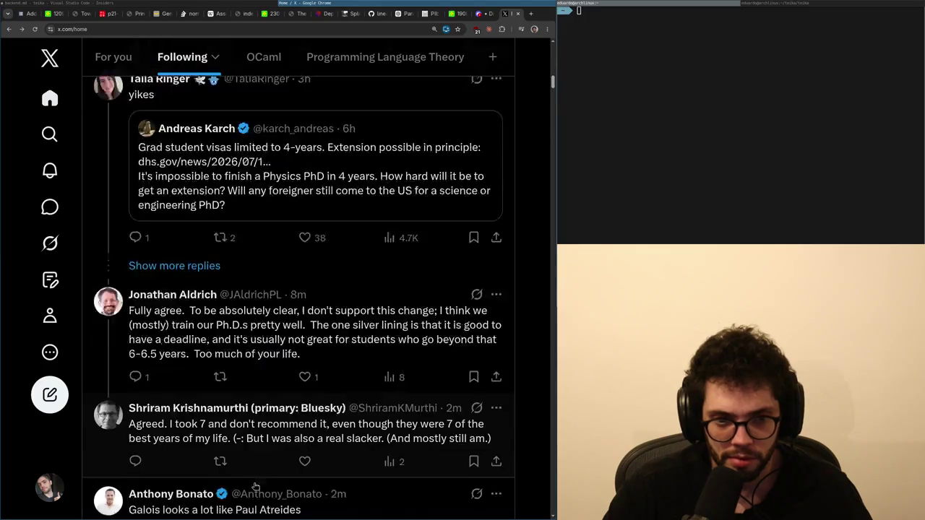
key(alt+Tab)
key(alt+Tab)
Show the end of backend.md's Parametricity notes through line 168, then focus the terminal.
key(Down)
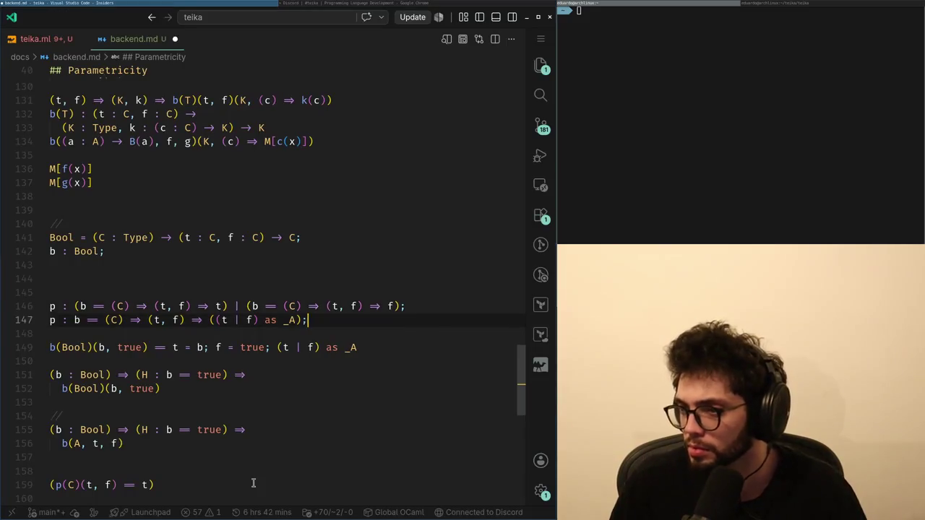
key(Down)
key(Down)
key(Down)
scroll(253, 483, down, 4)
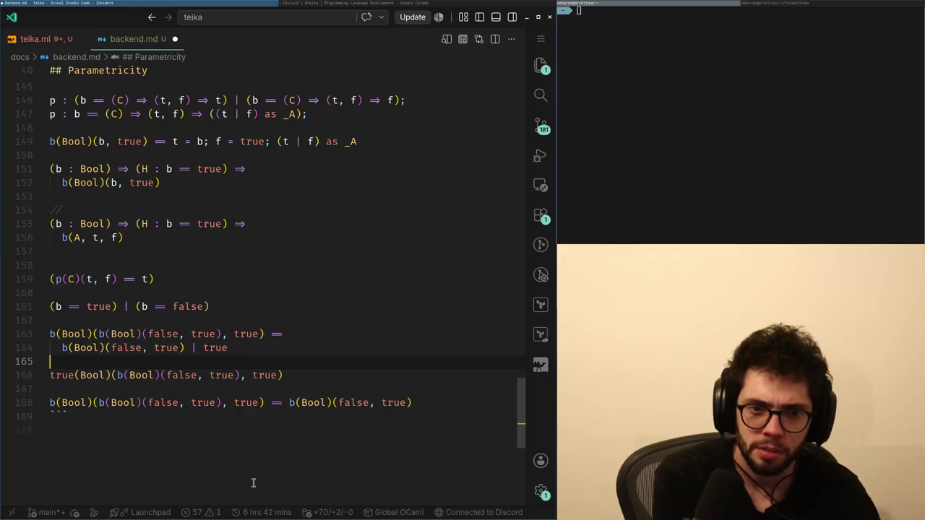
click(880, 55)
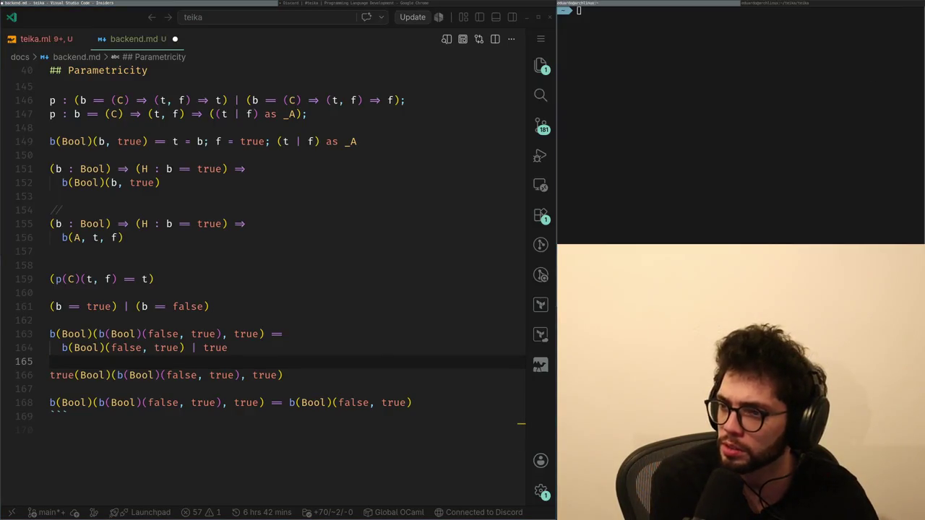
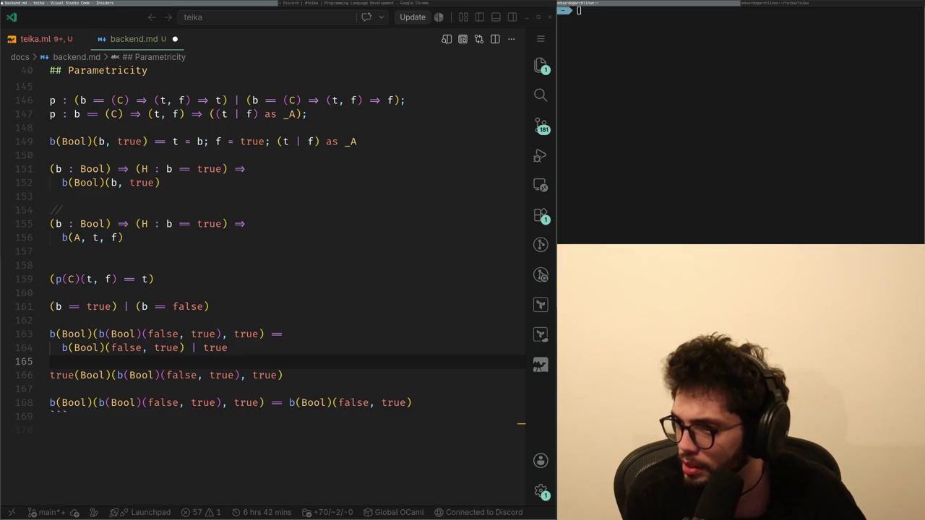
Move up to the second p definition on line 147, checking the Discord chat along the way.
key(Up)
key(Up)
key(Up)
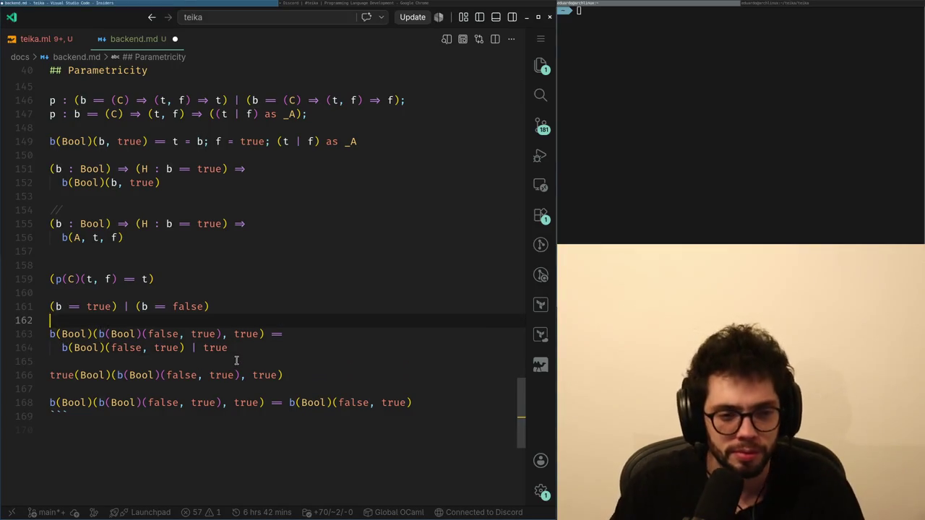
key(Up)
key(Up)
key(Up)
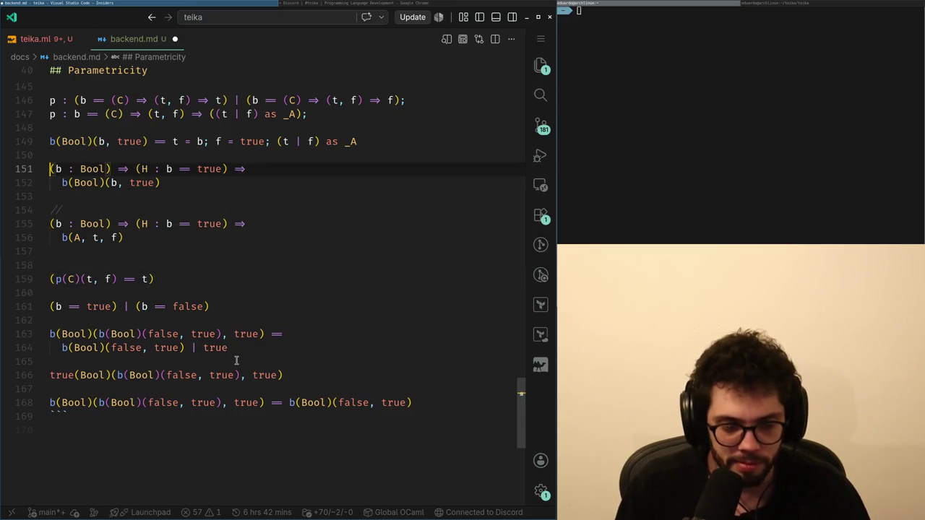
key(Up)
key(Up)
key(End)
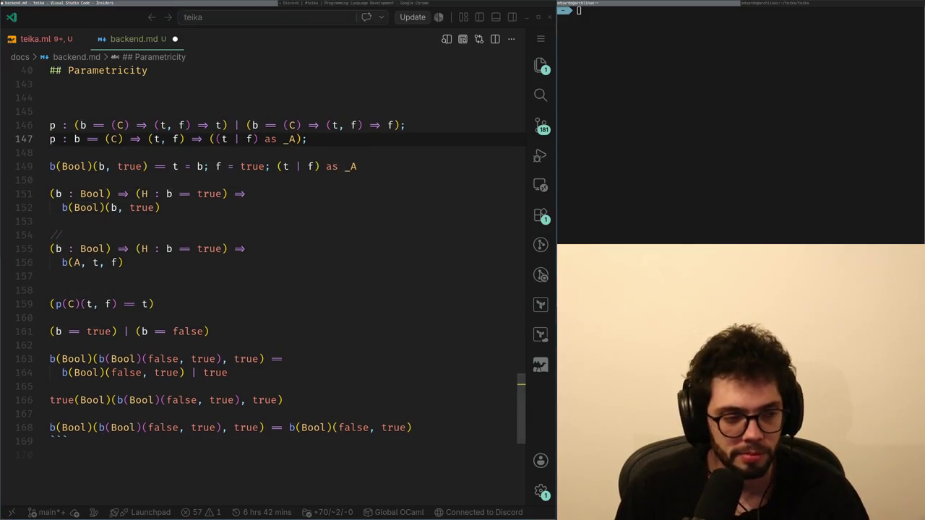
key(alt+Tab)
key(alt+Tab)
key(Down)
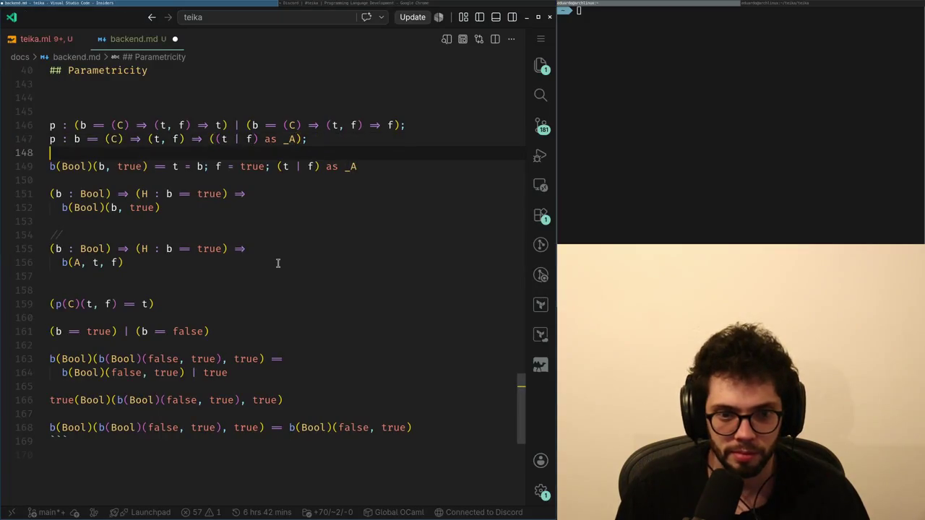
key(Up)
key(alt+Tab)
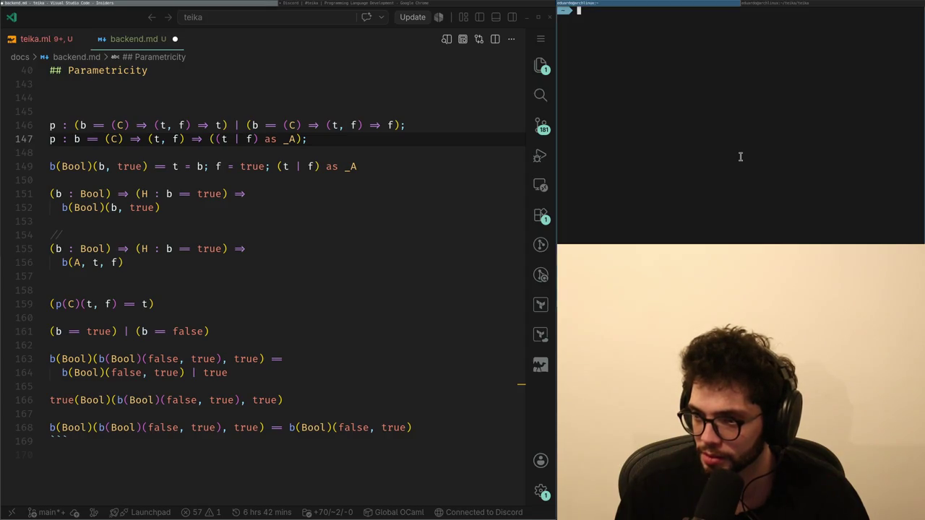
key(alt+Tab)
key(Up)
key(Up)
key(Home)
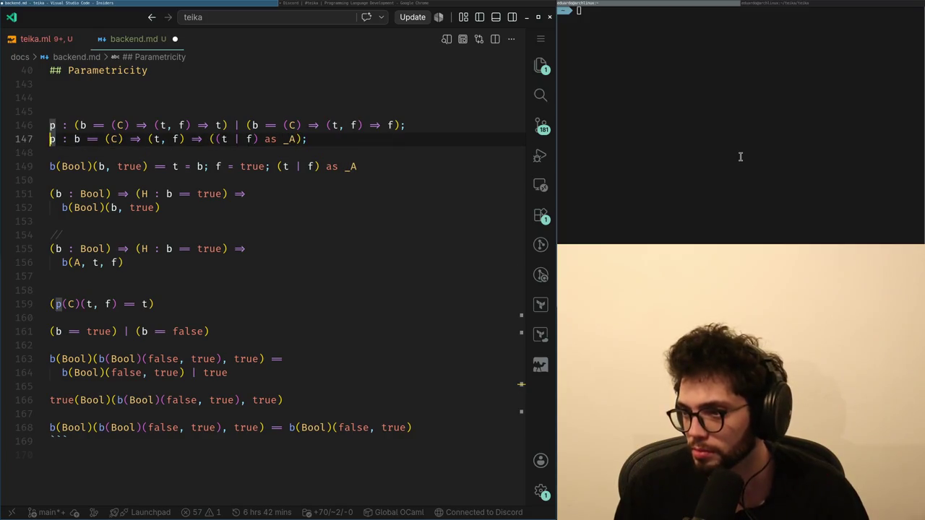
Check the terminal and Discord discussion, then return to the (t | f) part of the definition.
key(alt+Tab)
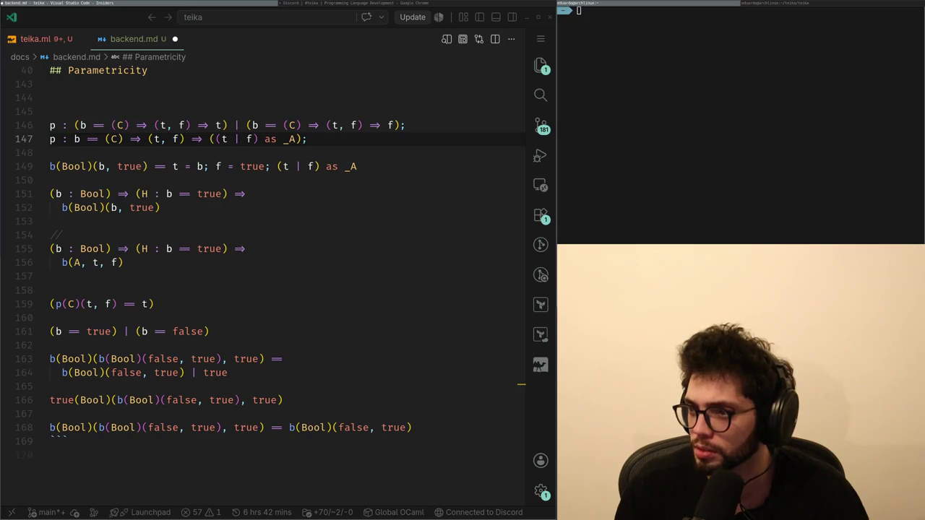
key(alt+Tab)
key(alt+Tab)
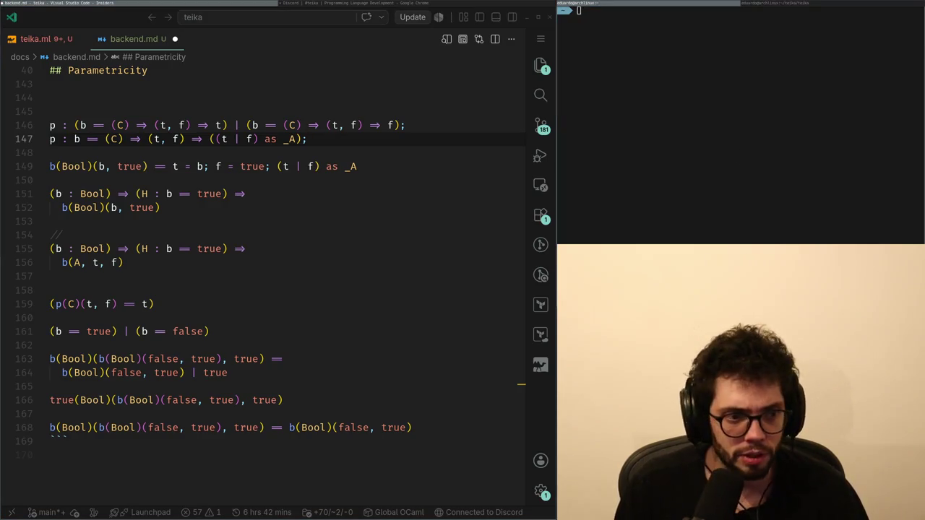
key(alt+Tab)
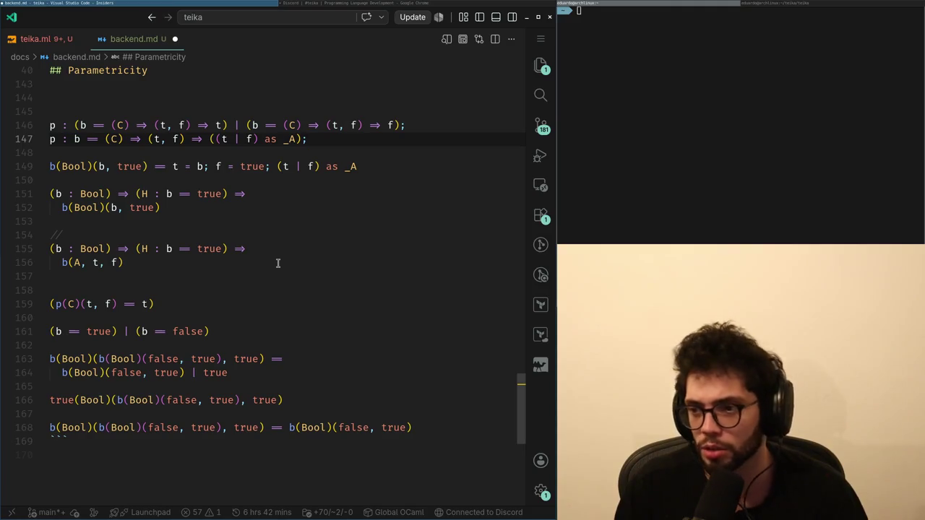
key(alt+Tab)
scroll(278, 263, up, 3)
key(alt+Tab)
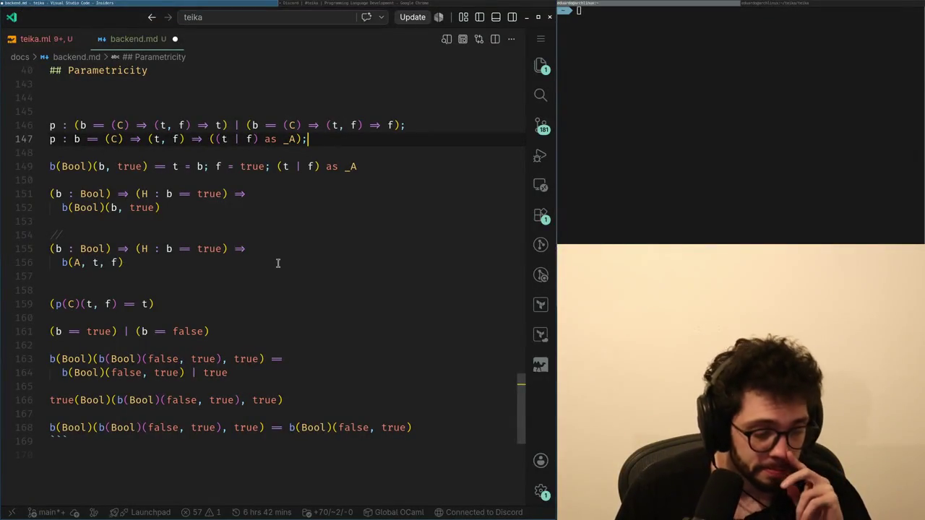
key(Left)
key(Left)
key(Left)
key(Down)
key(Down)
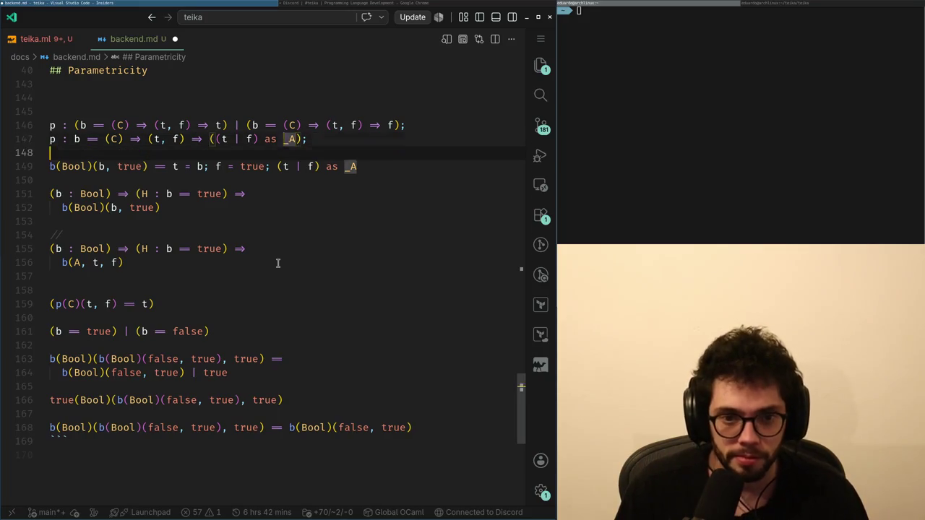
Drop the extra parentheses so it reads (t | f) as _A;, then add a blank line above b(Bool).
key(Up)
key(Up)
key(ctrl+Left)
key(ctrl+Left)
key(Left)
key(BackSpace)
key(End)
key(Left)
key(BackSpace)
key(Down)
key(Down)
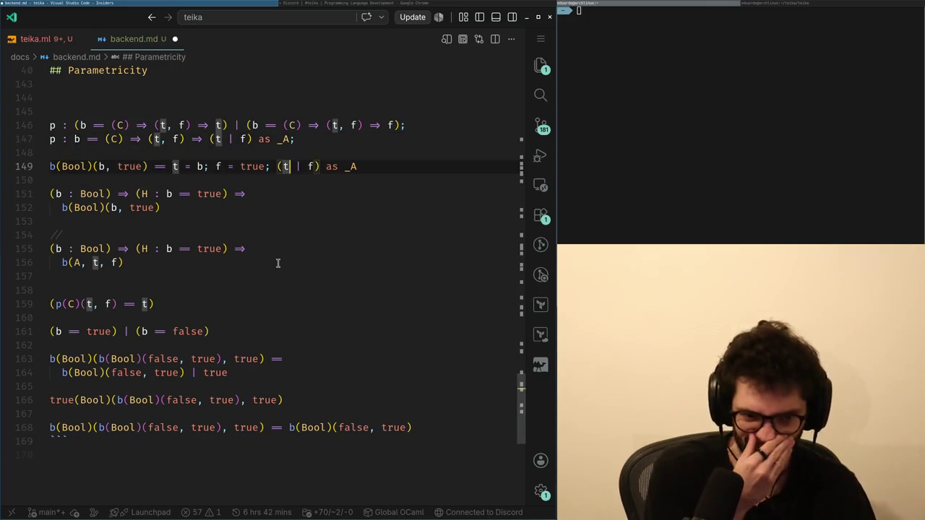
key(Right)
key(Right)
key(Right)
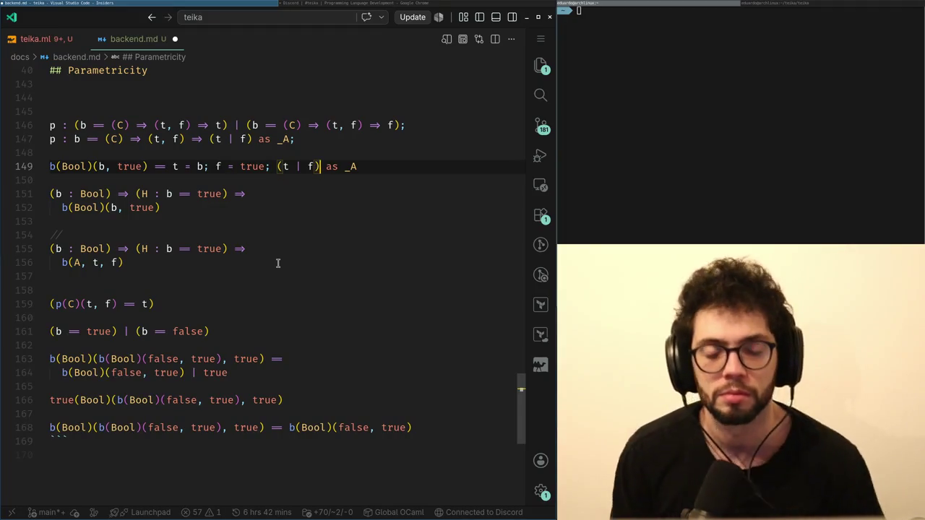
key(Up)
key(Return)
Draft a reply starting with 'hmm' in the #teika message box and rework its wording.
key(alt+Tab)
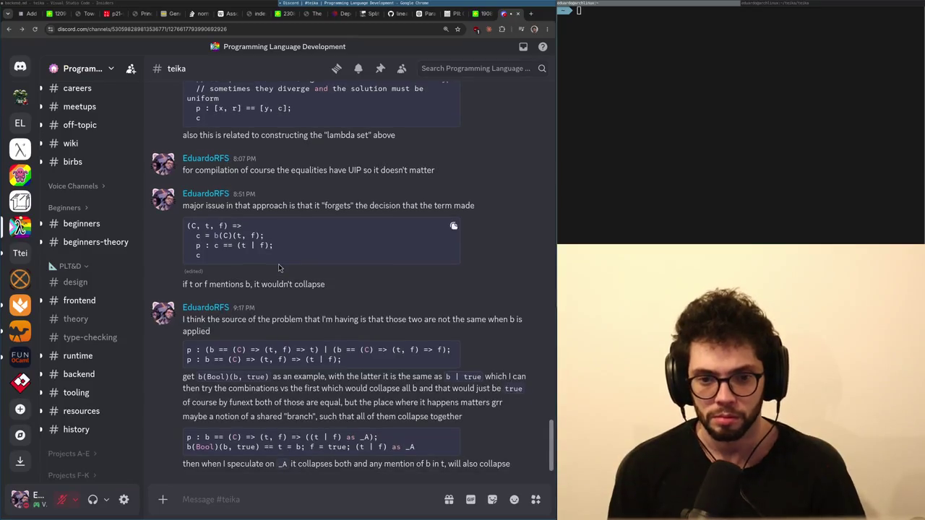
text(hmm I would really love)
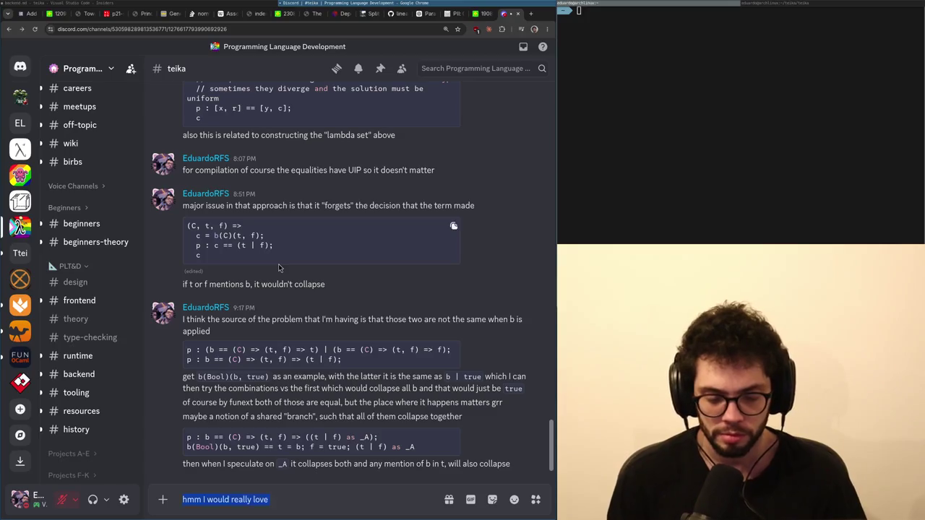
key(ctrl+x)
key(ctrl+v)
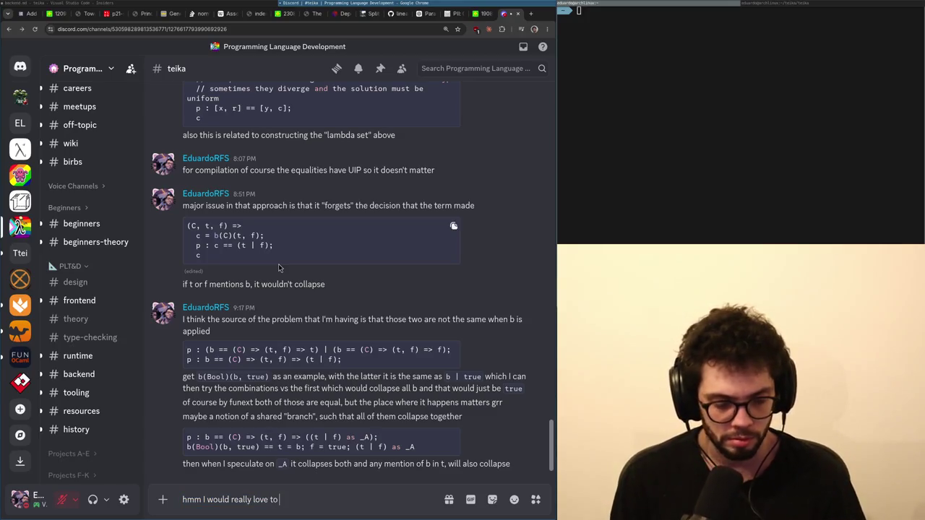
key(ctrl+BackSpace)
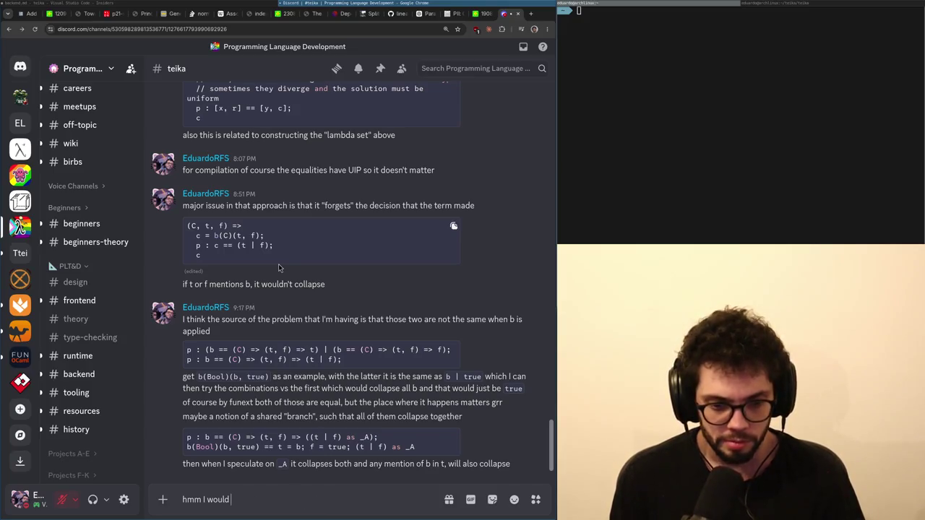
text(really love)
Clear the draft reply without sending it and return to backend.md.
key(ctrl+a)
key(ctrl+x)
key(ctrl+z)
key(ctrl+a)
key(ctrl+x)
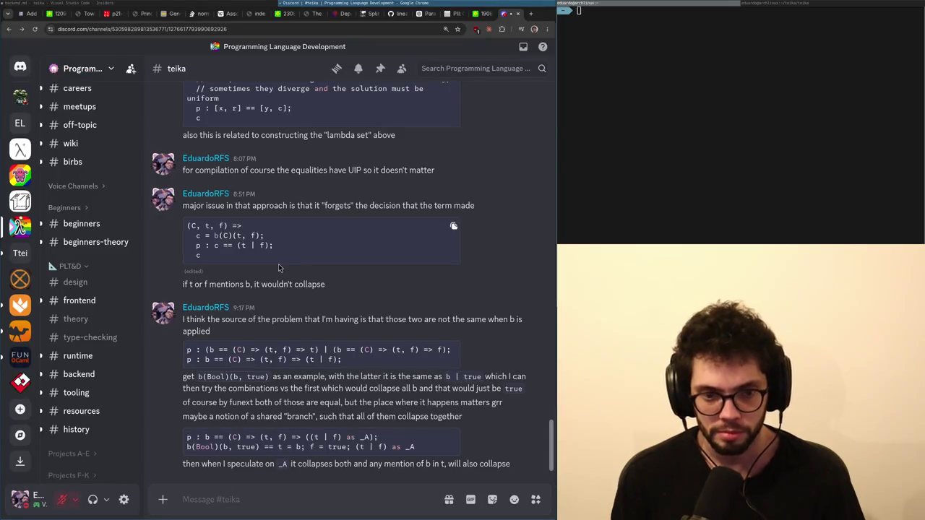
key(alt+Tab)
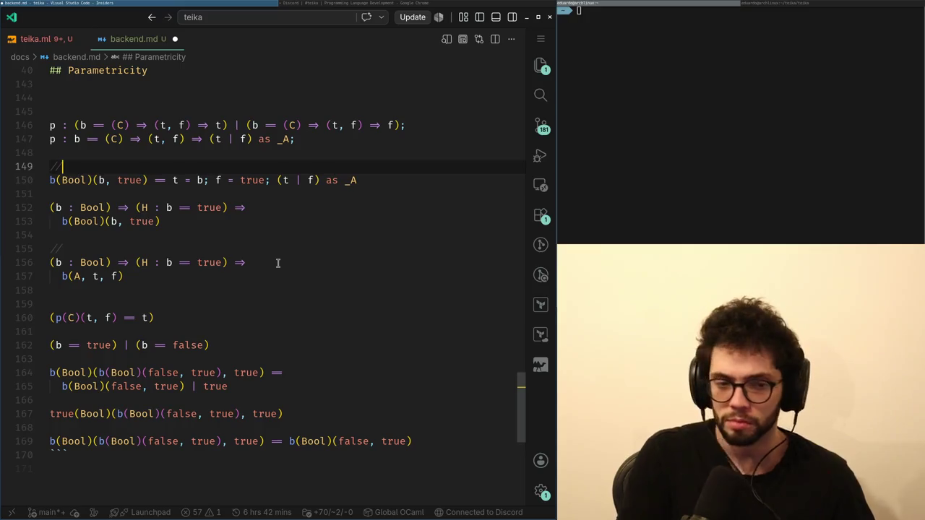
Inspect the H : b == true hypothesis on line 152 after a quick look at Discord.
key(alt+Tab)
key(alt+Tab)
key(alt+Tab)
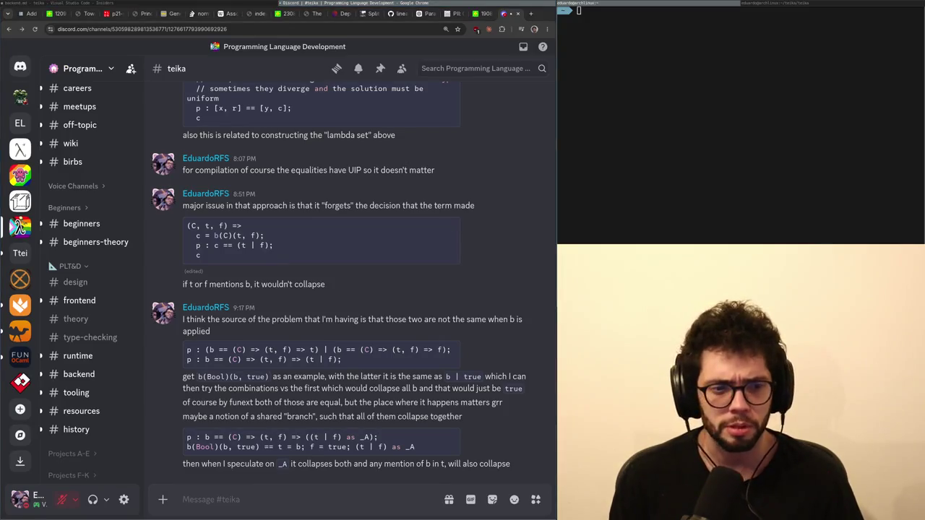
key(alt+Tab)
key(Down)
key(Down)
key(Down)
key(End)
key(Down)
key(Down)
key(Up)
key(Up)
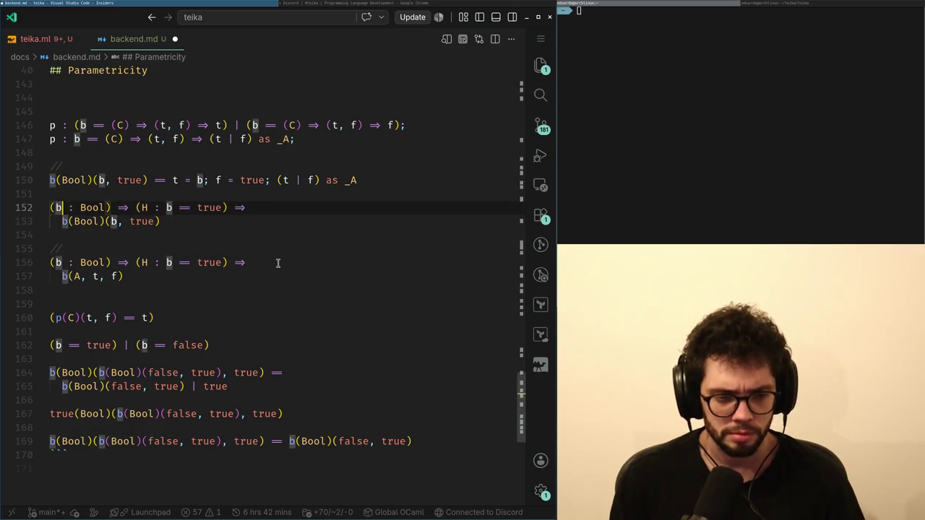
key(ctrl+Right)
key(ctrl+Right)
key(ctrl+Right)
key(ctrl+shift+Right)
key(ctrl+shift+Right)
key(ctrl+shift+Right)
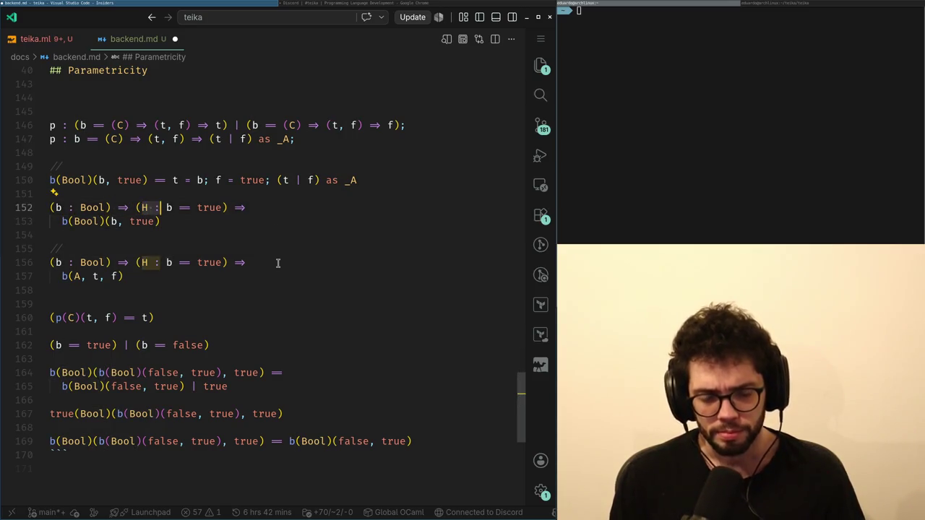
key(Down)
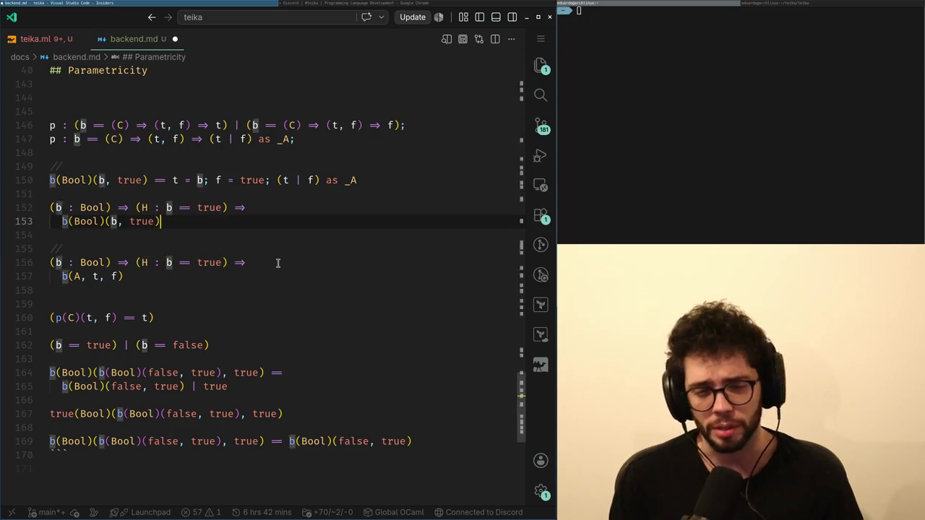
Return below line 153, remove a stray '.' and open a new indented line.
key(alt+Tab)
key(ctrl+t)
key(ctrl+w)
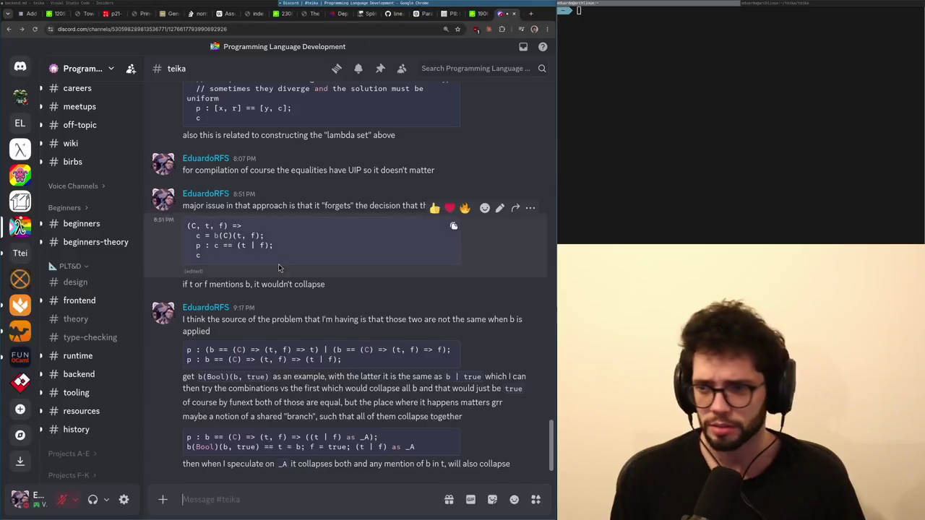
key(alt+Tab)
key(Down)
text(.)
key(BackSpace)
key(BackSpace)
key(BackSpace)
key(Return)
key(Return)
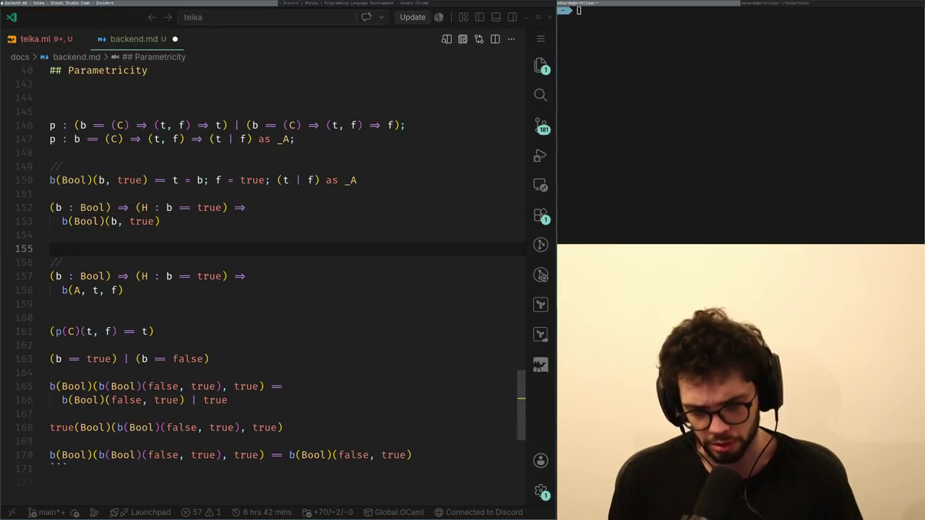
Remove the extra empty lines so the notes stay unchanged, ending on Discord #teika.
key(alt+Tab)
key(alt+Tab)
key(alt+Tab)
key(alt+Tab)
key(alt+Tab)
key(alt+Tab)
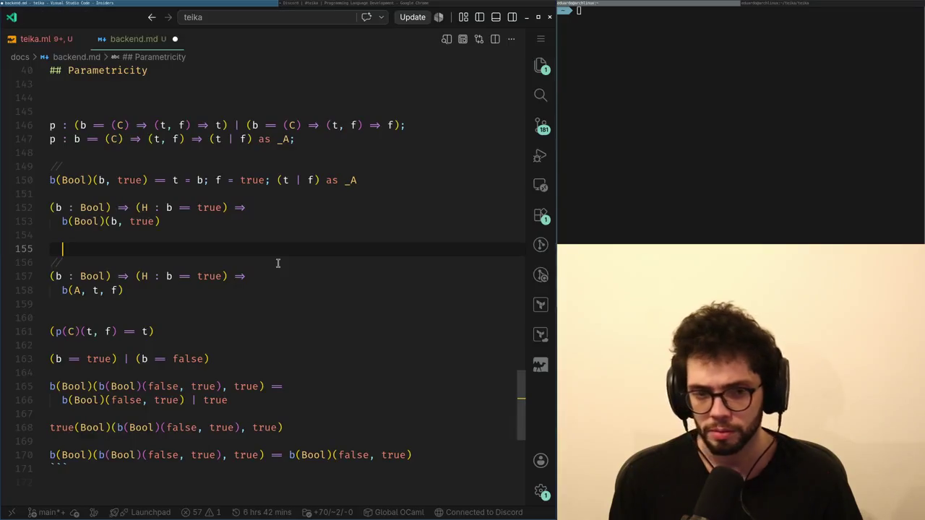
key(BackSpace)
key(Return)
key(BackSpace)
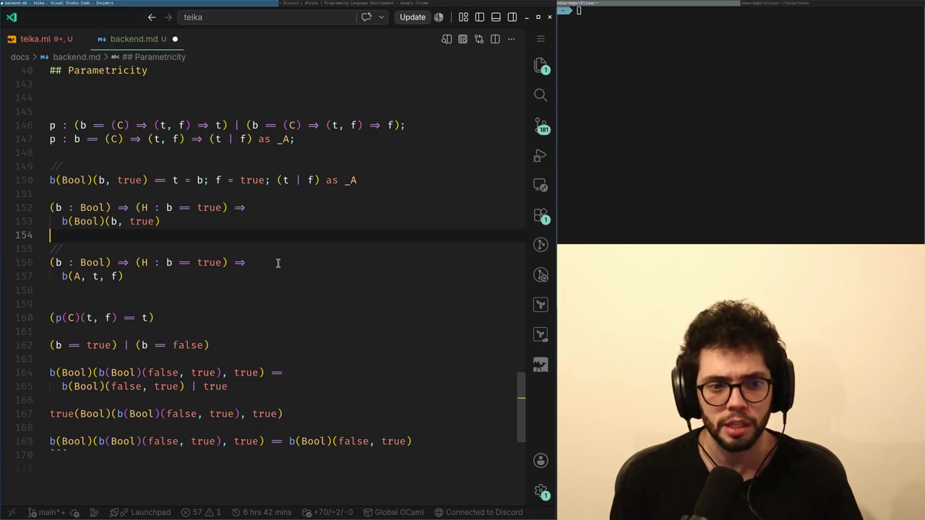
key(alt+Tab)
key(alt+Tab)
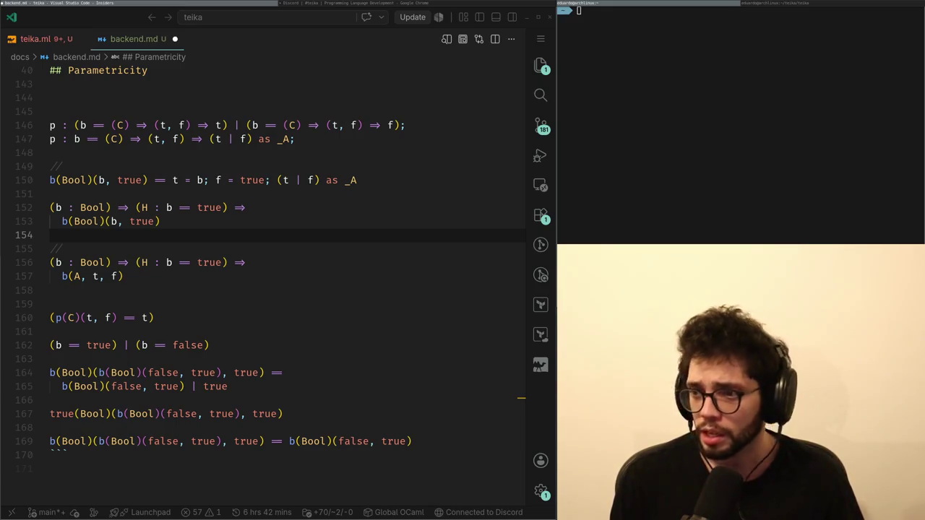
key(alt+Tab)
key(alt+Tab)
key(alt+Tab)
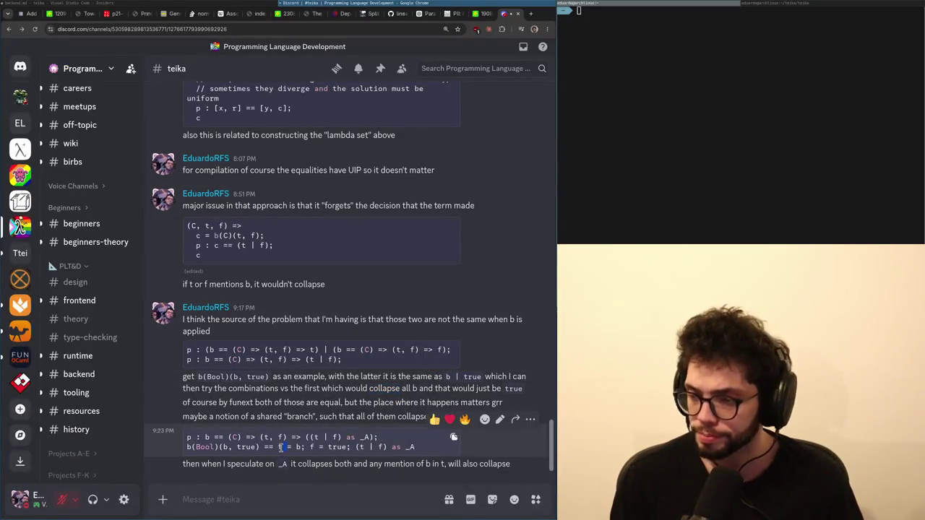
Select lines of the 9:17 PM message, including the funext line, and scroll to reread it.
triple_click(300, 416)
triple_click(302, 402)
click(300, 382)
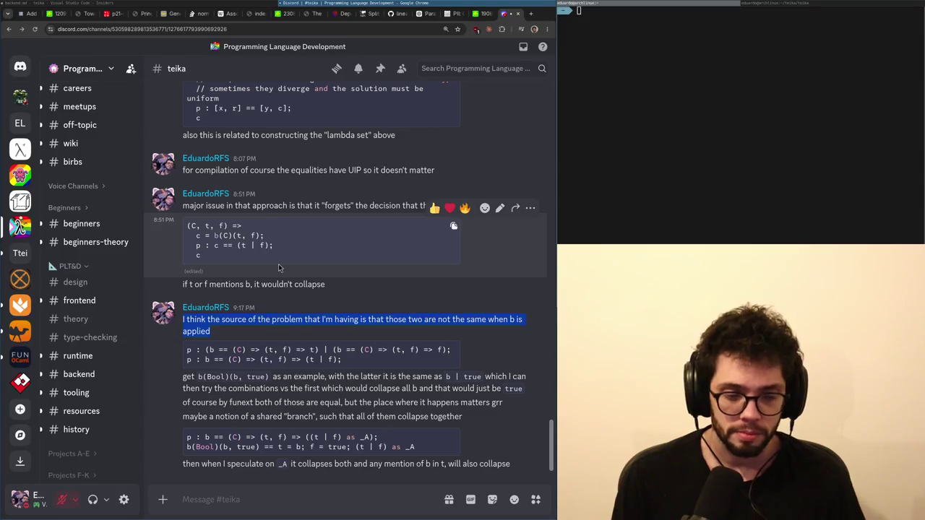
scroll(105, 340, up, 5)
mouse_move(105, 346)
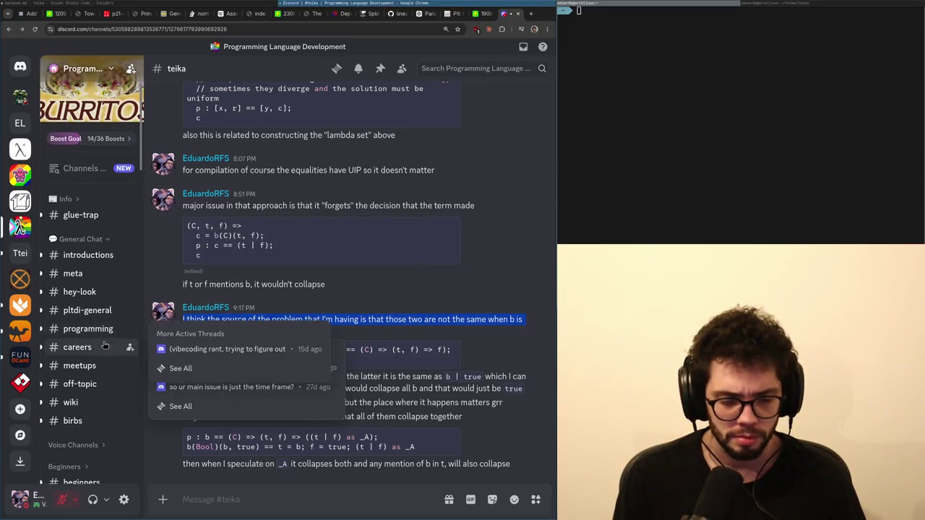
scroll(105, 346, down, 5)
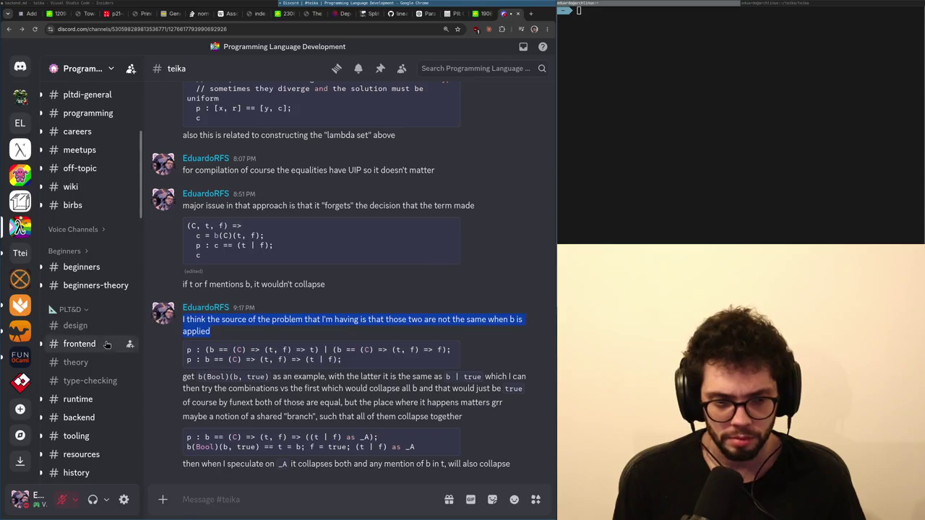
key(alt+Tab)
key(alt+Tab)
key(alt+Tab)
key(alt+Tab)
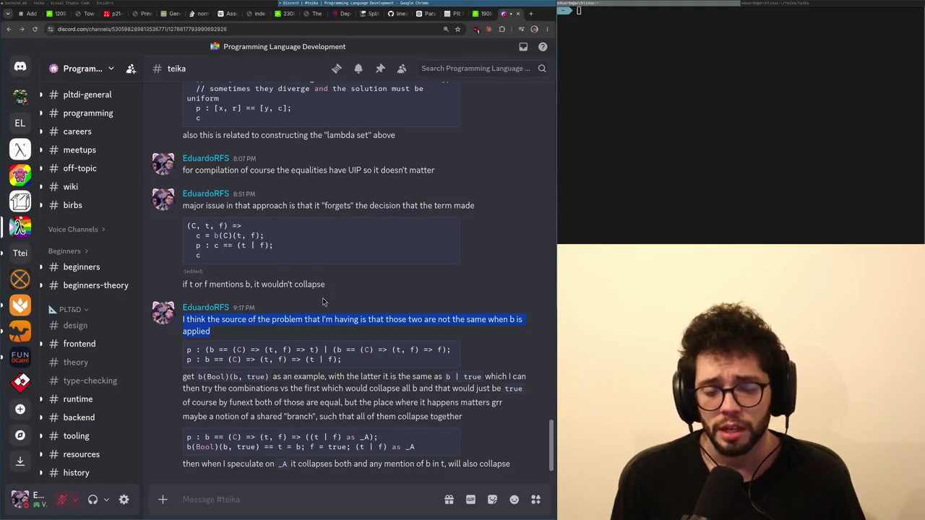
key(alt+Tab)
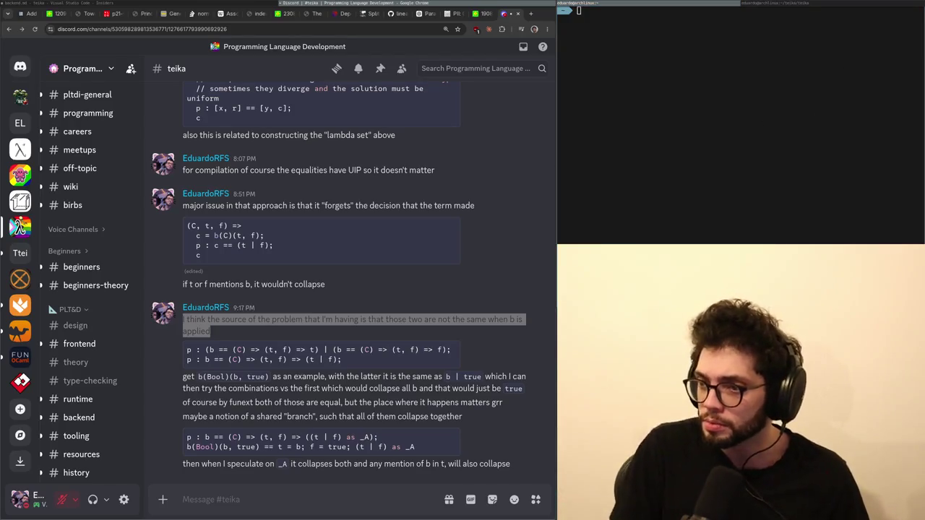
Highlight the phrases about the two not matching and the b(Bool)(b, true) example, then return to backend.md.
click(21, 227)
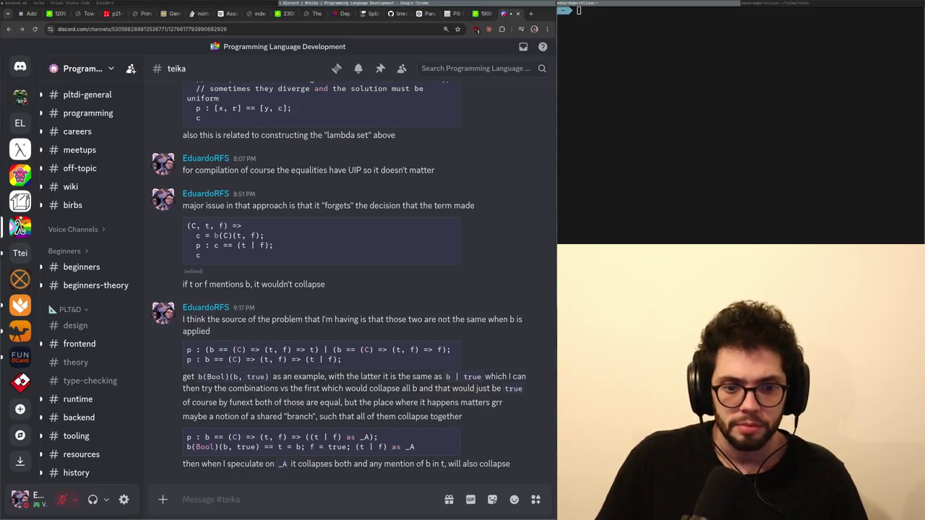
drag(360, 319, 336, 340)
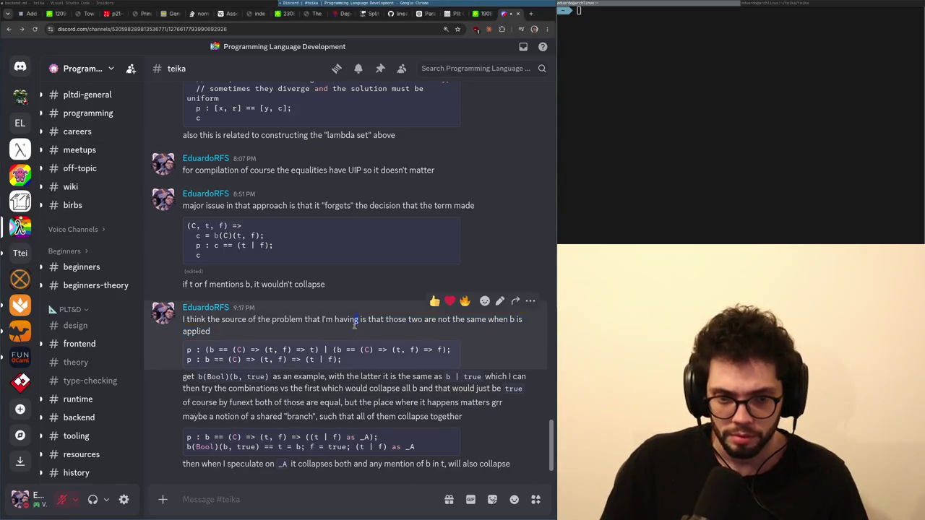
drag(337, 376, 183, 377)
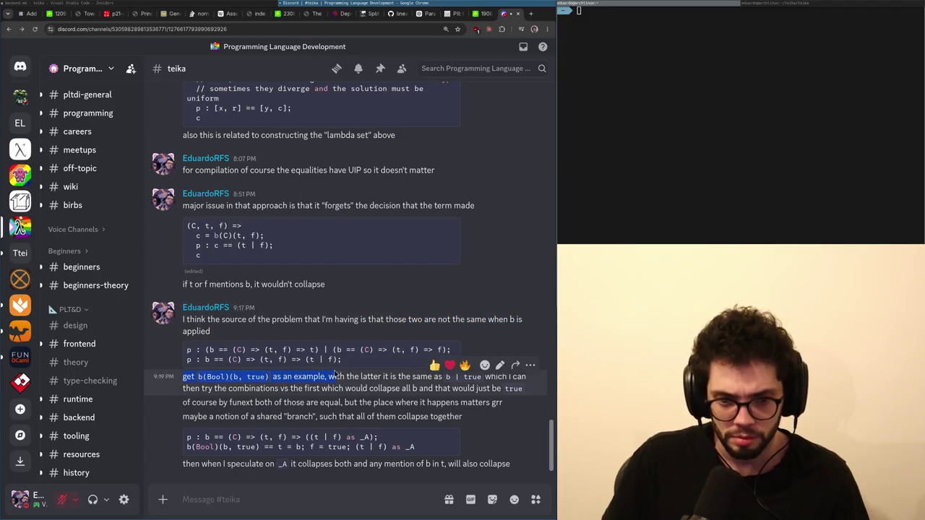
click(221, 5)
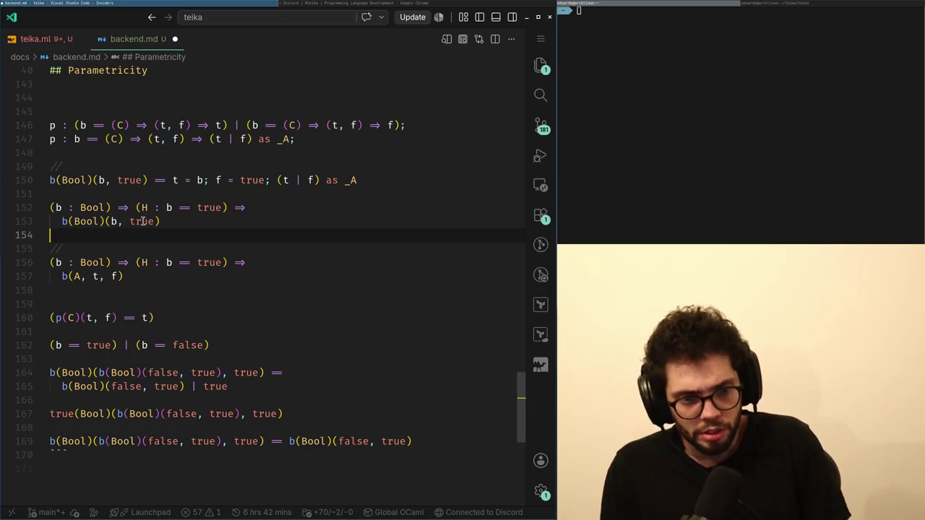
Delete Bool from b(Bool)(b, true) on line 153, undo it, and go back to Discord.
key(Up)
key(ctrl+Right)
key(ctrl+Right)
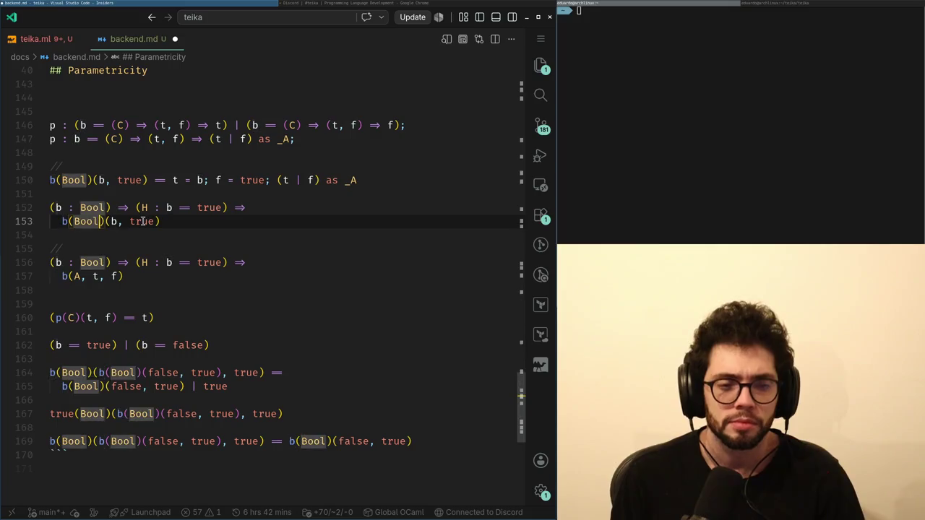
key(ctrl+BackSpace)
key(BackSpace)
key(ctrl+z)
key(ctrl+z)
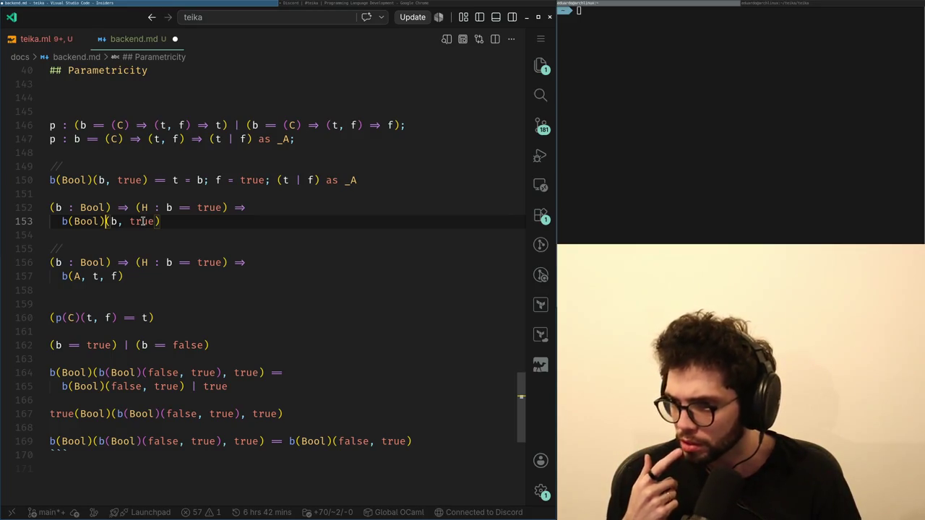
key(alt+Tab)
key(alt+Tab)
key(alt+Tab)
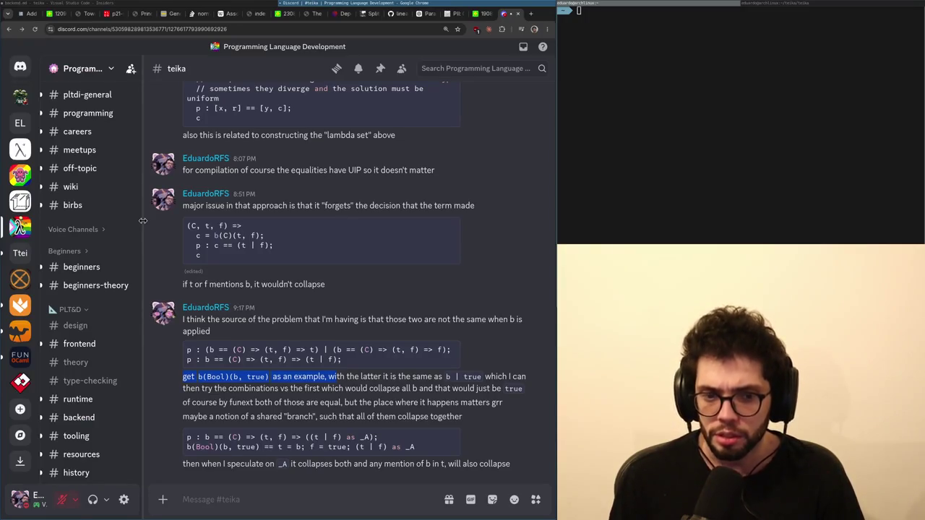
Deselect the message, review the two p definitions, and return to the end of line 153 in backend.md.
click(454, 350)
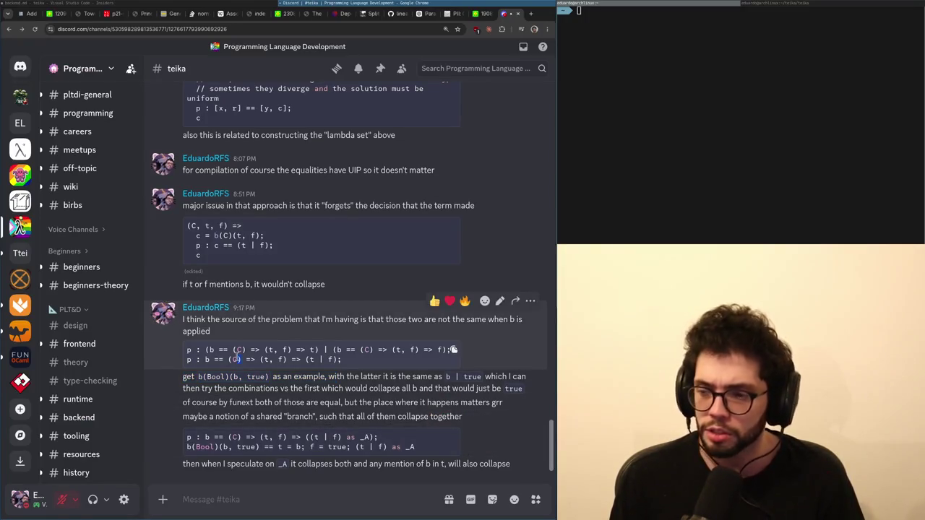
key(alt+Tab)
key(alt+Tab)
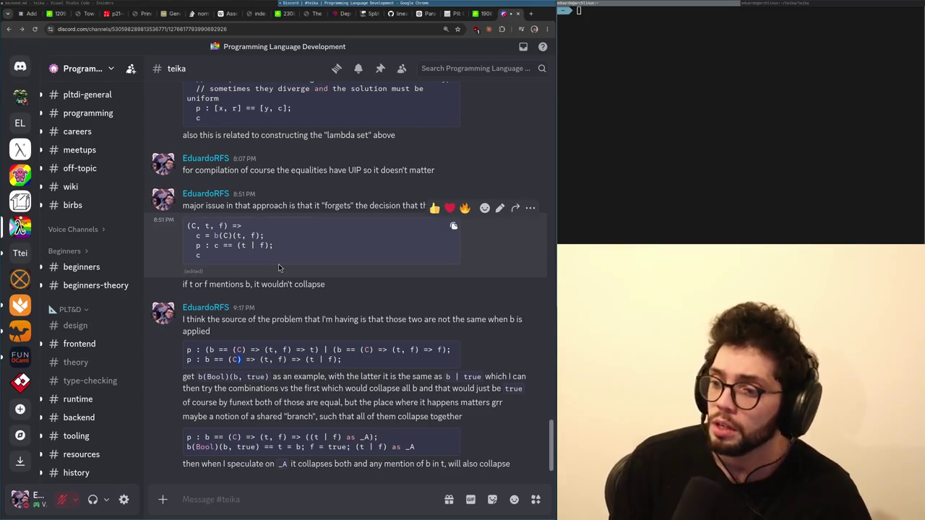
key(alt+Tab)
key(alt+Tab)
key(alt+Tab)
key(alt+Tab)
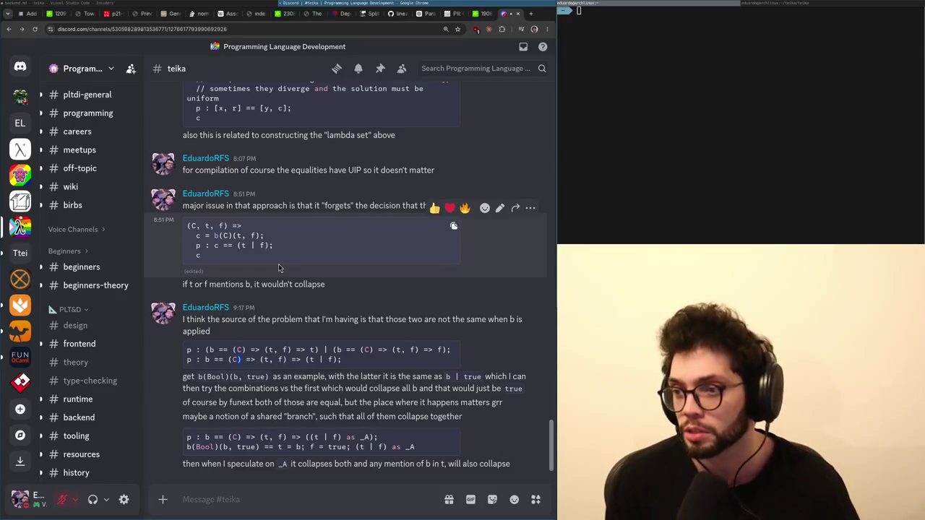
key(alt+Tab)
key(End)
key(Down)
key(Up)
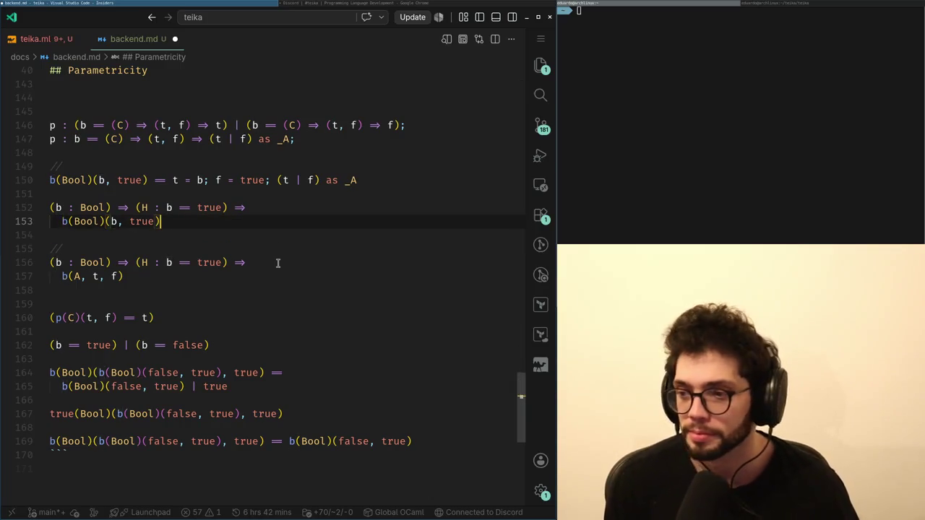
Move along the line 150 equation to its t = b; f = true; assignments.
key(Up)
key(Left)
key(Left)
key(Left)
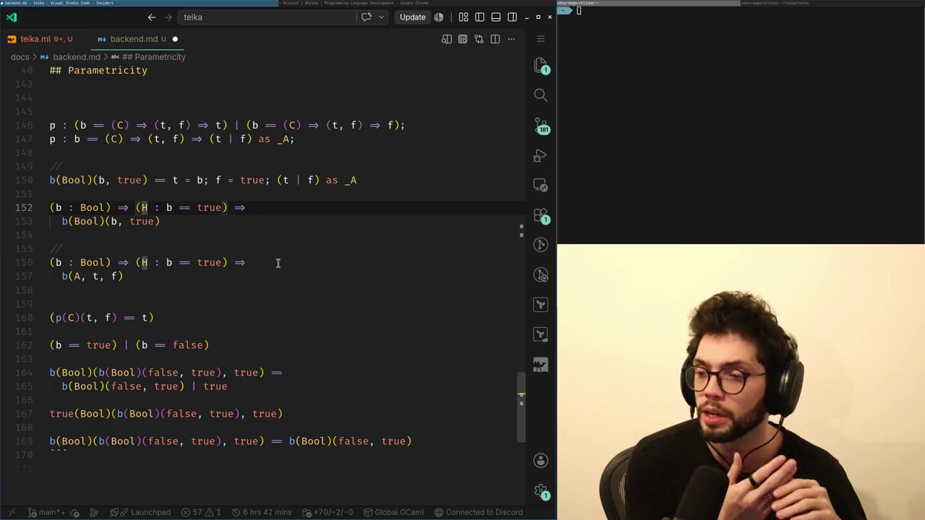
key(Up)
key(Up)
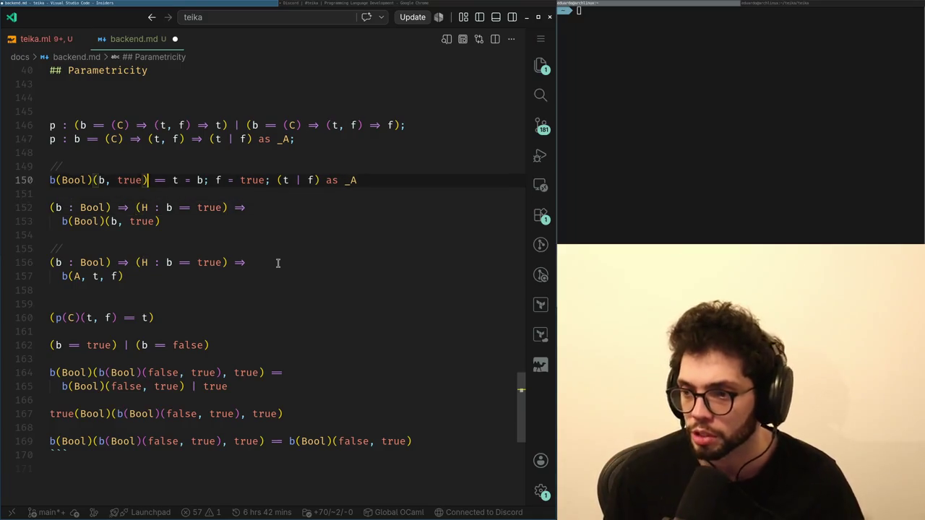
key(ctrl+Right)
key(ctrl+Right)
key(ctrl+Right)
key(ctrl+Right)
key(alt+Tab)
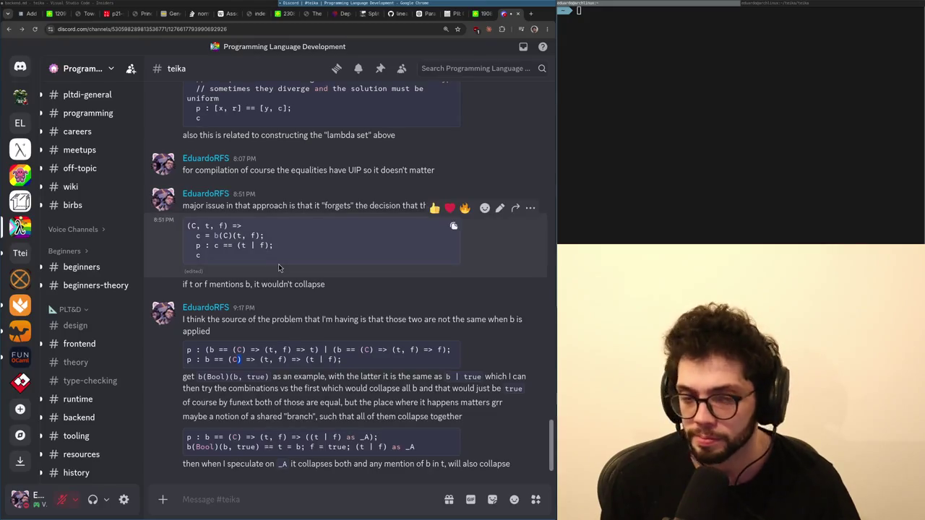
key(alt+Tab)
key(ctrl+Right)
key(ctrl+Right)
key(ctrl+Right)
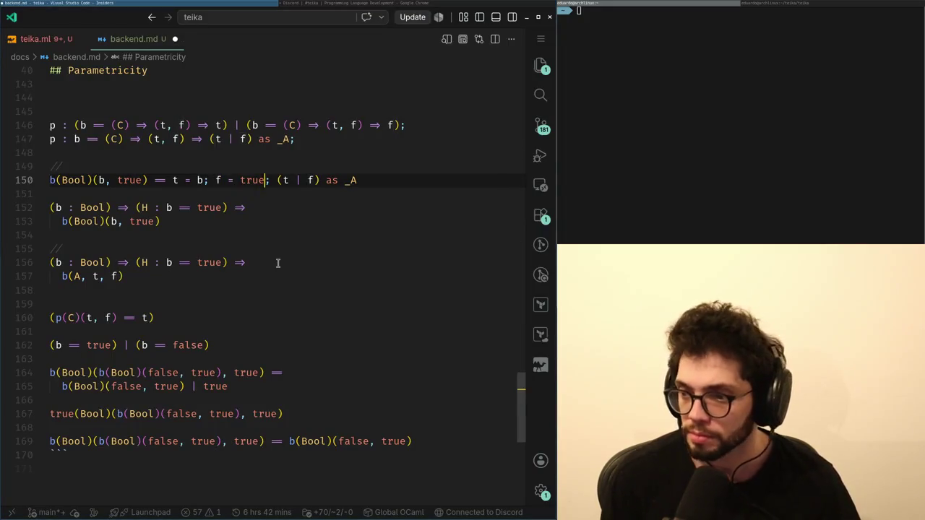
key(ctrl+shift+Left)
key(ctrl+shift+Left)
key(ctrl+shift+Left)
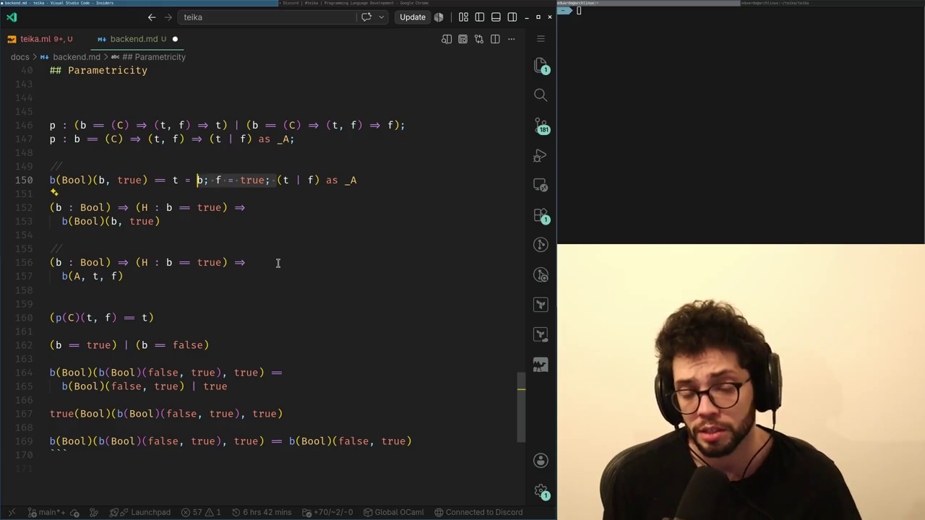
Break the equation before t = b and indent the continuation on line 151.
key(ctrl+Left)
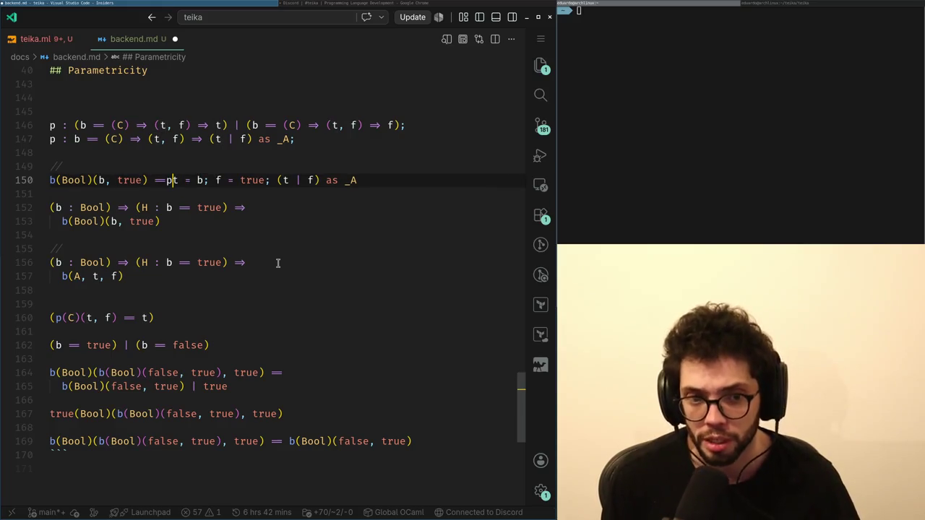
key(Return)
key(Tab)
key(BackSpace)
key(BackSpace)
key(Return)
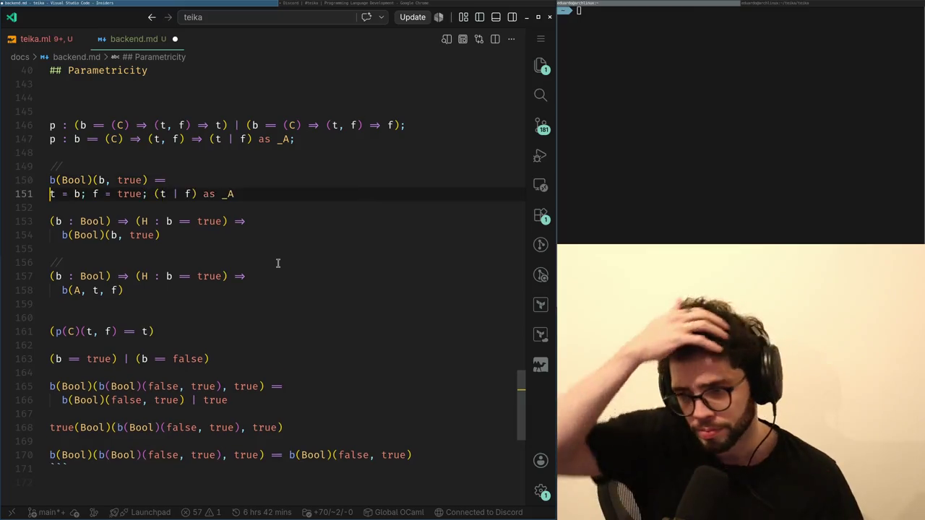
key(Tab)
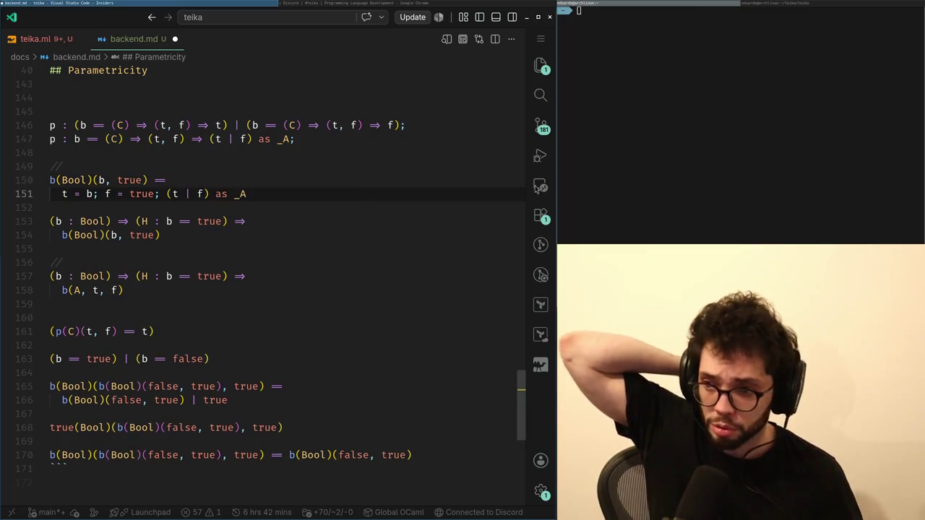
key(alt+Tab)
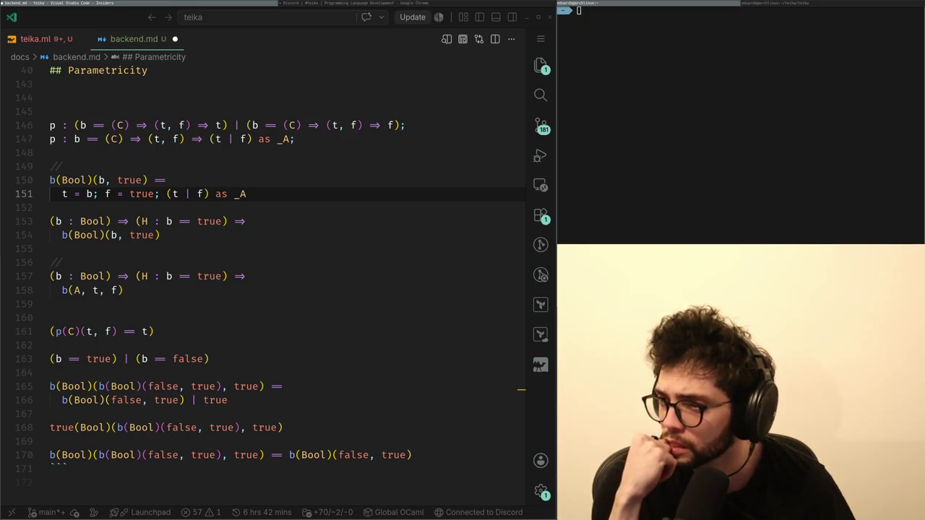
click(223, 318)
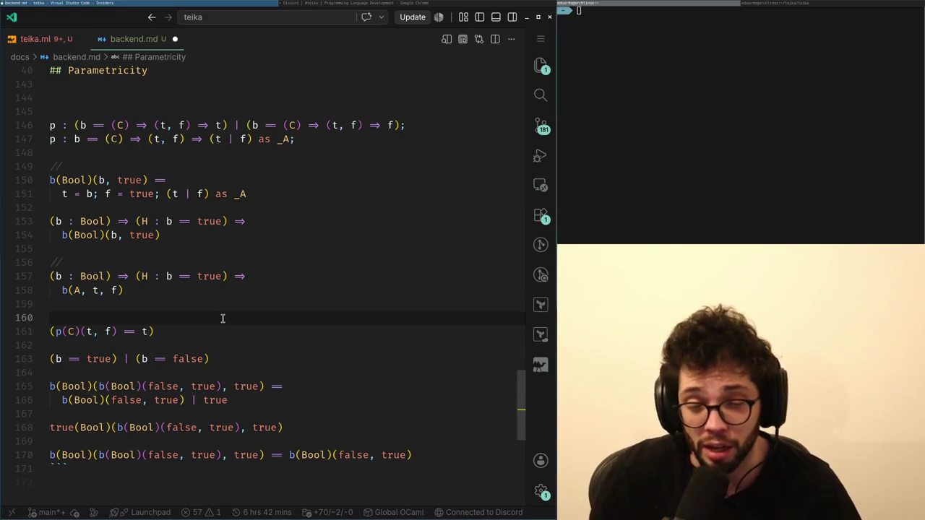
Close a stray new browser tab, then copy the opening sentence of the 9:17 PM message.
key(alt+Tab)
key(alt+Tab)
text(Arc)
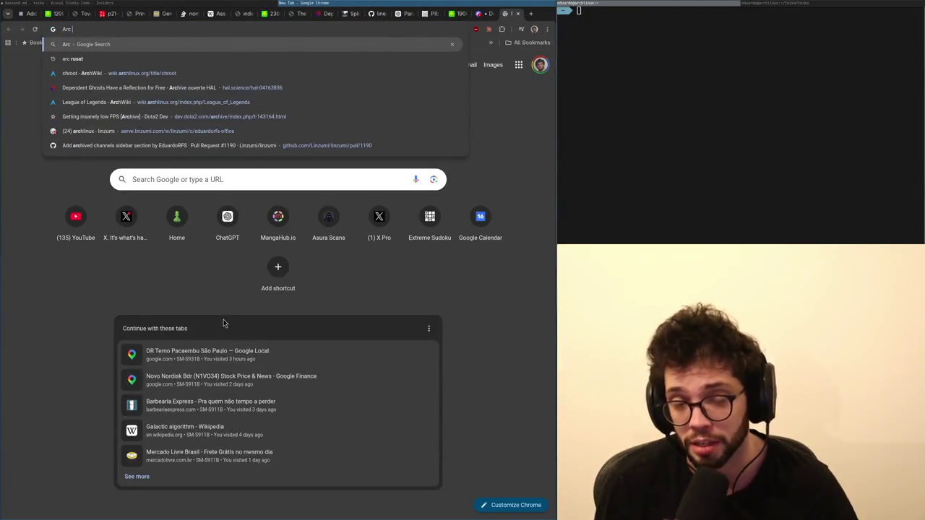
key(ctrl+w)
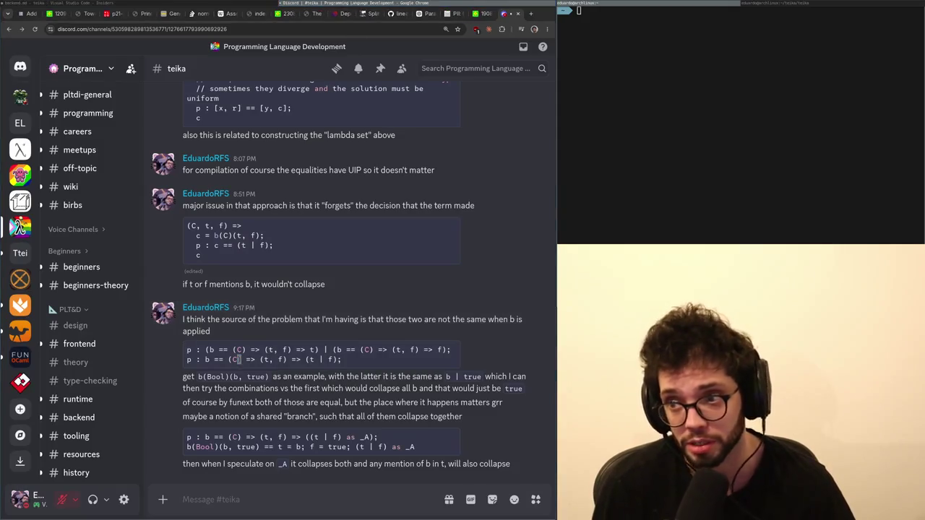
key(alt+Tab)
key(alt+Tab)
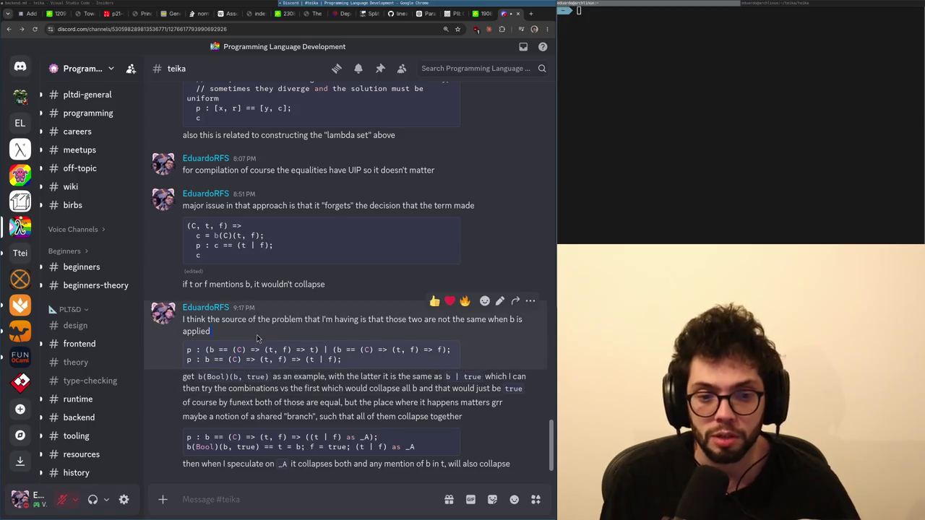
triple_click(234, 321)
key(ctrl+c)
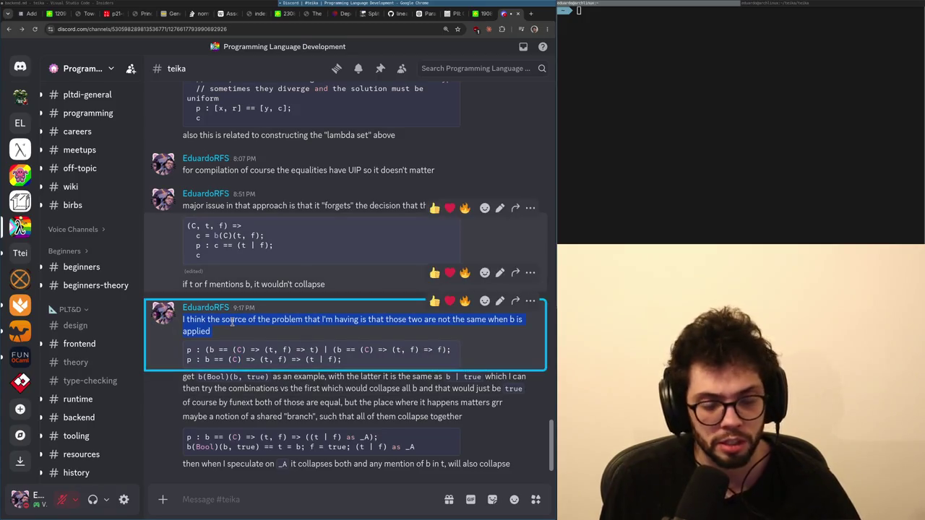
click(318, 376)
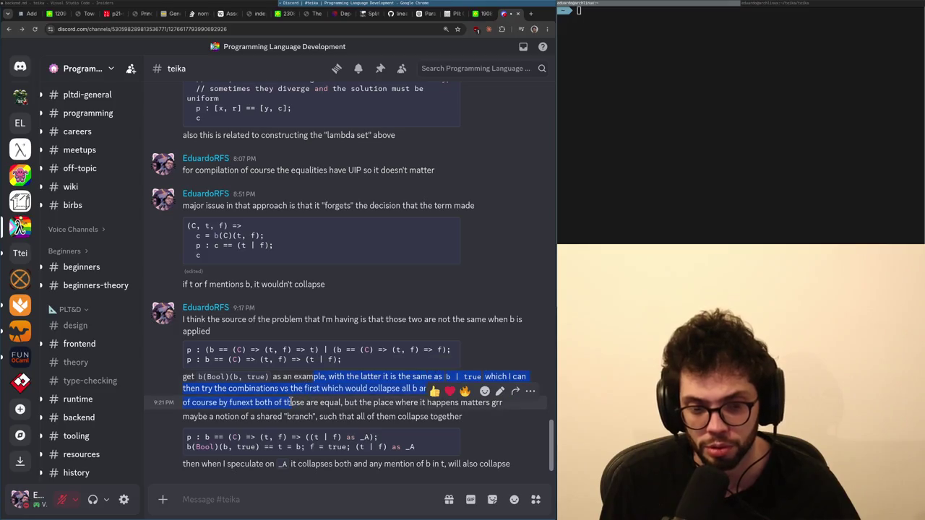
scroll(290, 401, up, 5)
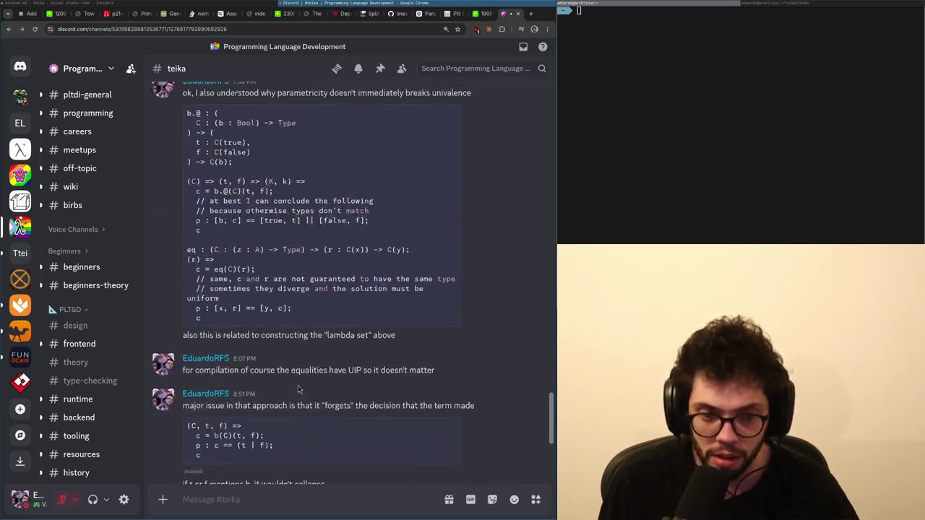
scroll(293, 391, down, 5)
Glance at the backend.md notes, start another tab with 'Rc', and switch back to VS Code.
key(alt+Tab)
key(alt+Tab)
scroll(296, 381, up, 2)
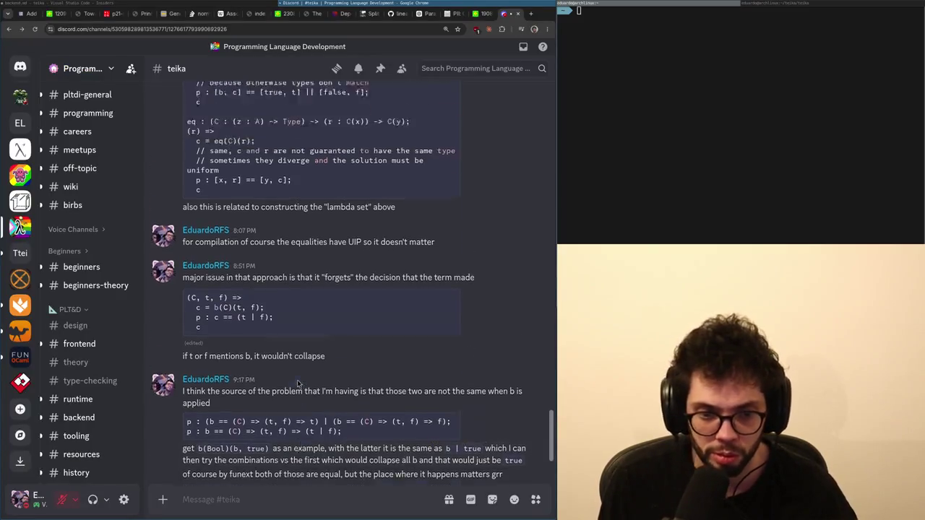
scroll(296, 381, down, 2)
key(alt+Tab)
key(alt+Tab)
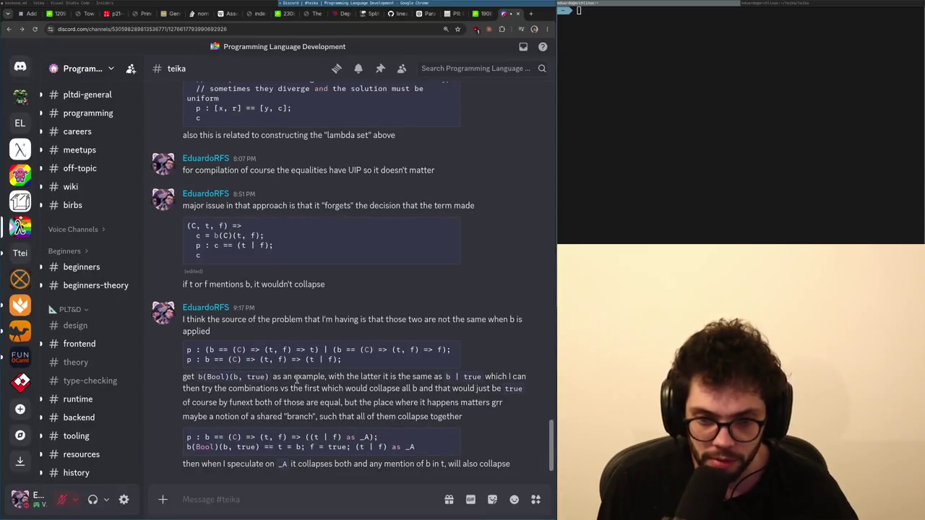
key(ctrl+t)
text(Rc)
key(alt+Tab)
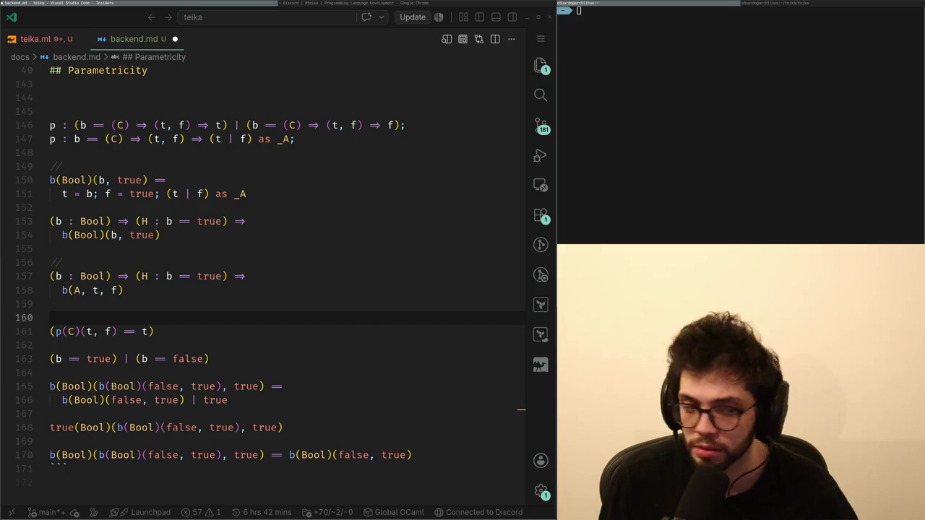
key(alt+Tab)
scroll(325, 326, down, 1)
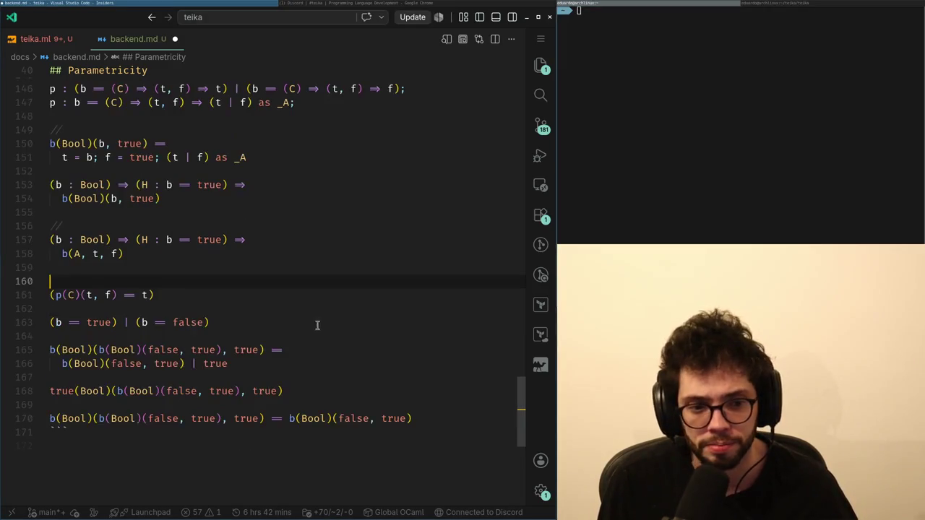
scroll(316, 325, down, 1)
click(316, 326)
click(179, 292)
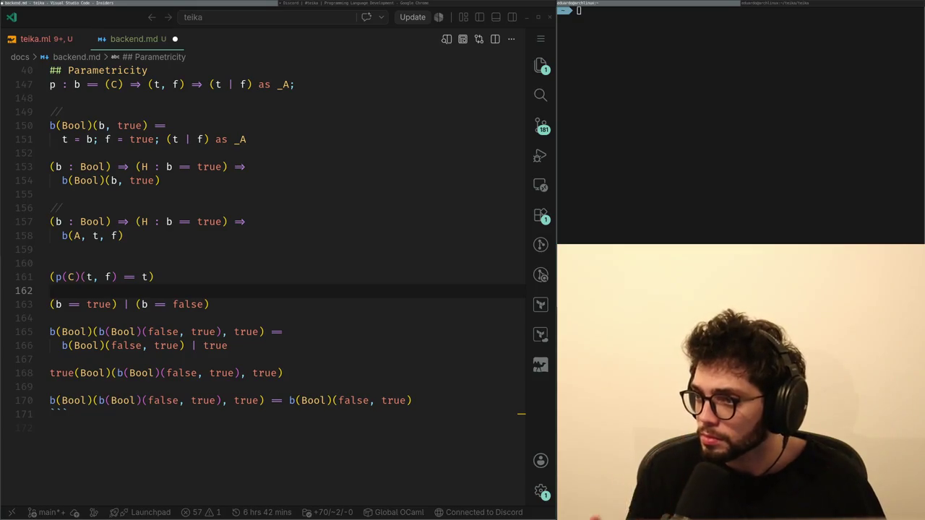
click(238, 316)
scroll(241, 310, up, 2)
click(231, 225)
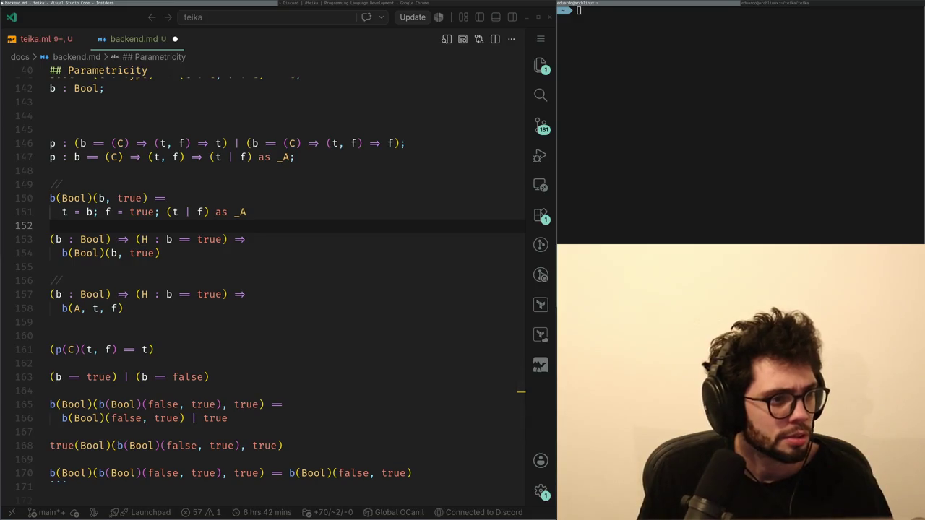
key(alt+Tab)
key(alt+Tab)
Copy the t = b; f = true; (t | f) as _A expansion from line 151.
key(Down)
key(End)
key(Down)
key(Left)
key(Left)
key(Left)
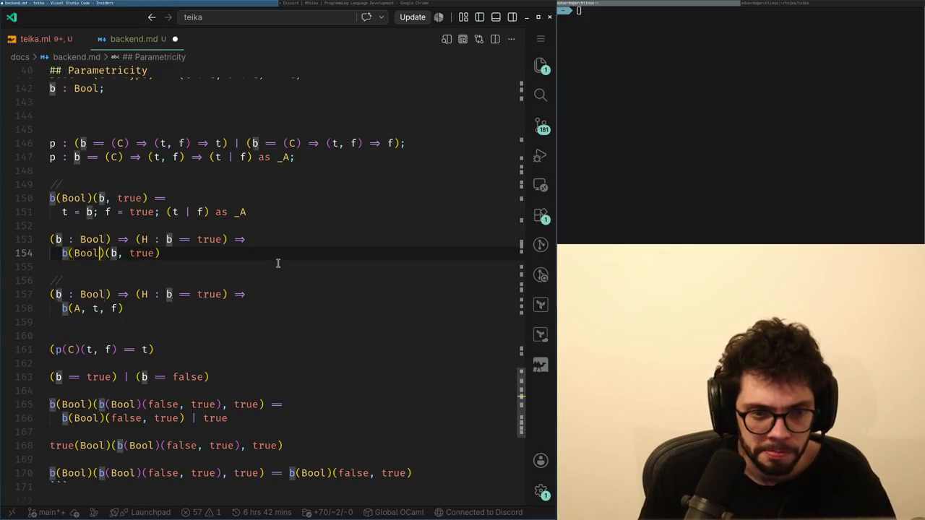
key(Up)
key(Up)
key(Up)
key(Up)
key(Down)
key(End)
key(shift+Home)
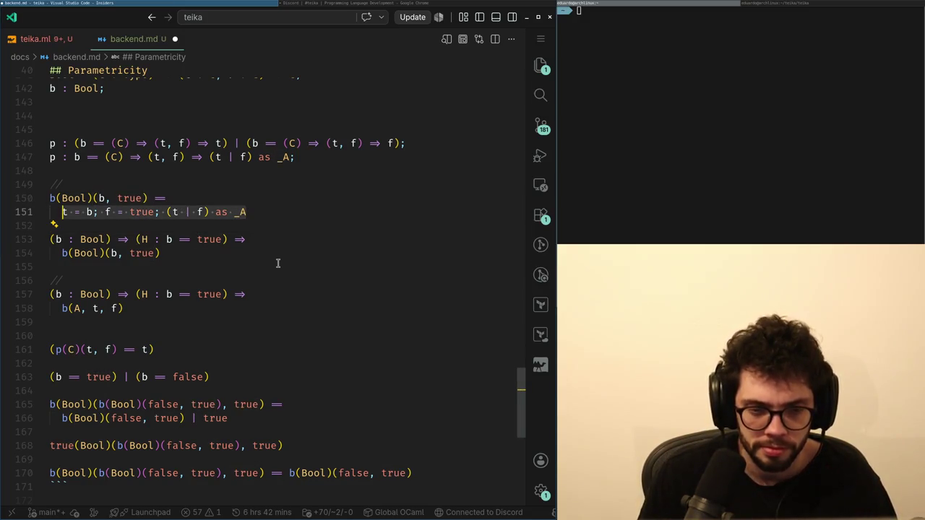
key(ctrl+c)
Paste the expansion over b(Bool)(b, true) on line 154.
key(Down)
key(Down)
key(Down)
key(shift+Home)
key(ctrl+v)
key(ctrl+Left)
key(ctrl+Left)
key(ctrl+Left)
key(alt+Tab)
key(alt+Tab)
key(Right)
key(Right)
key(Right)
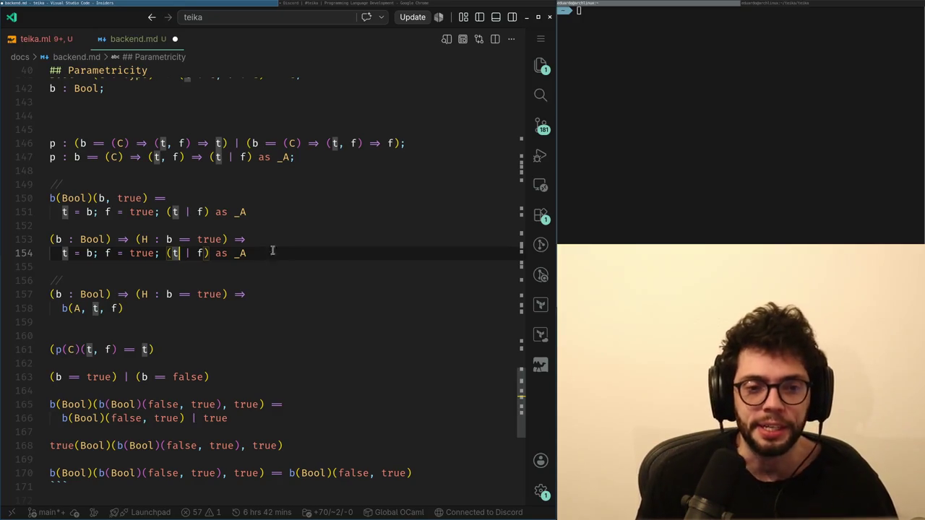
Send 'hmm I would like to be able to do the substitution tho' in #teika, then return to backend.md.
click(422, 4)
text(h)
key(BackSpace)
key(BackSpace)
key(BackSpace)
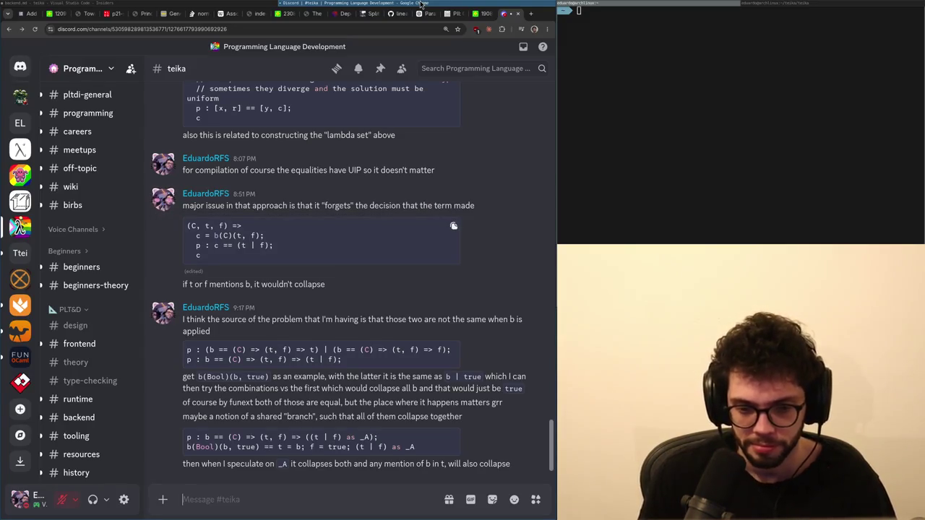
text(hmm)
key(BackSpace)
key(BackSpace)
key(BackSpace)
key(super+Left)
key(Right)
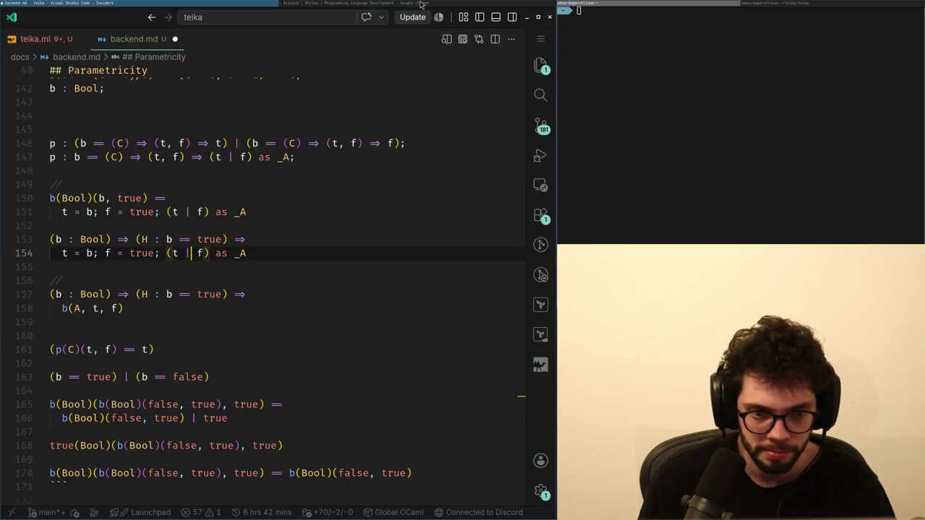
key(Right)
click(420, 5)
text(hmm I would lik)
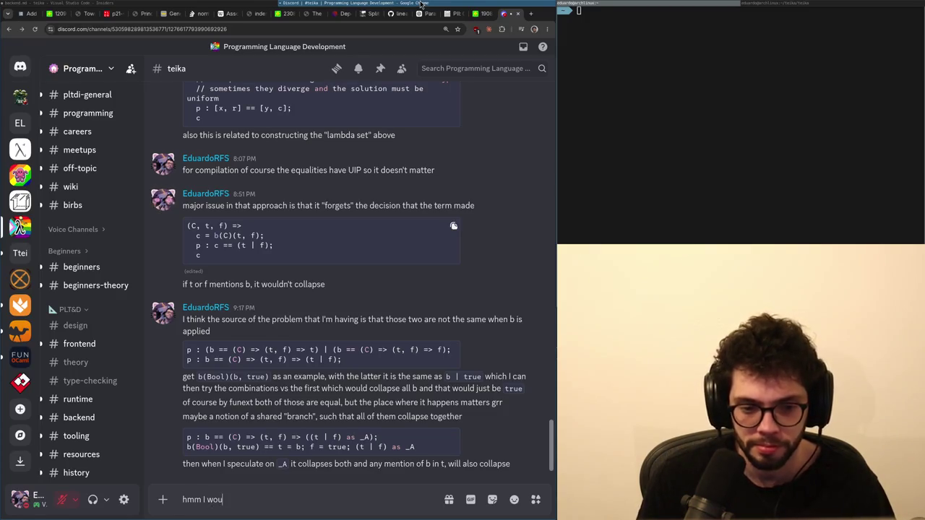
text(e to be able to do the substitution tho)
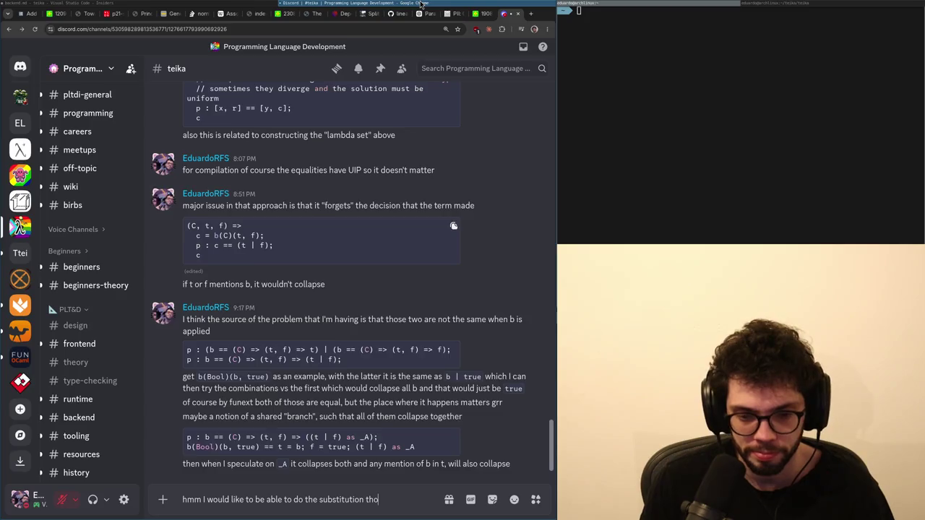
key(Return)
key(alt+Tab)
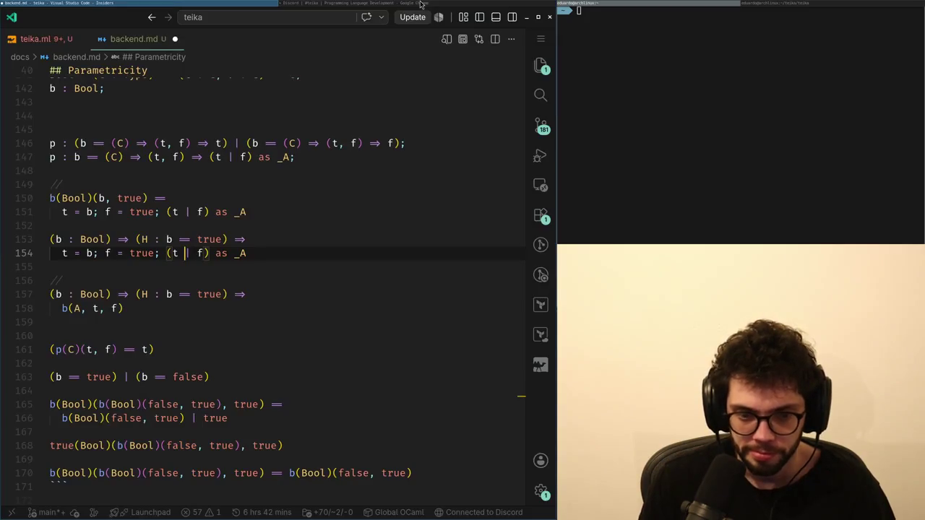
Substitute b for t and true for f in (t | f) on line 154.
key(Right)
key(Right)
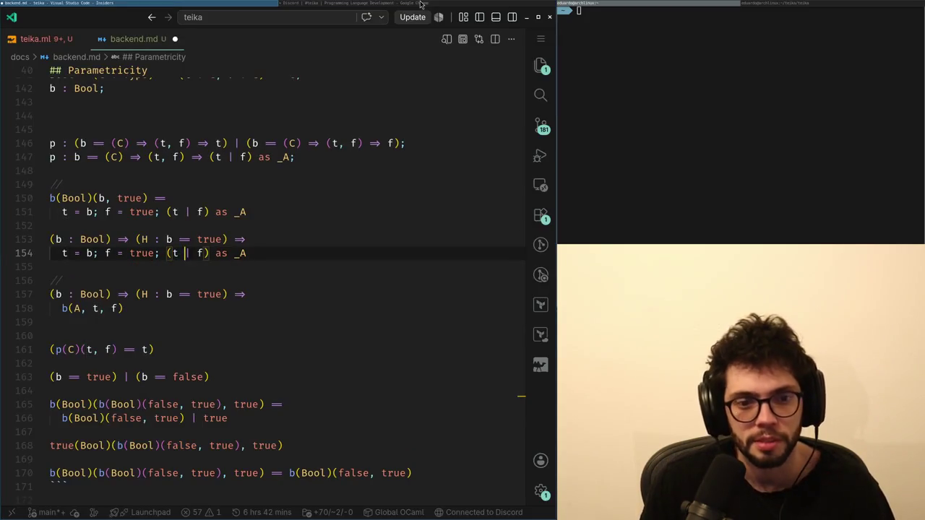
key(BackSpace)
text(b)
key(Right)
key(Right)
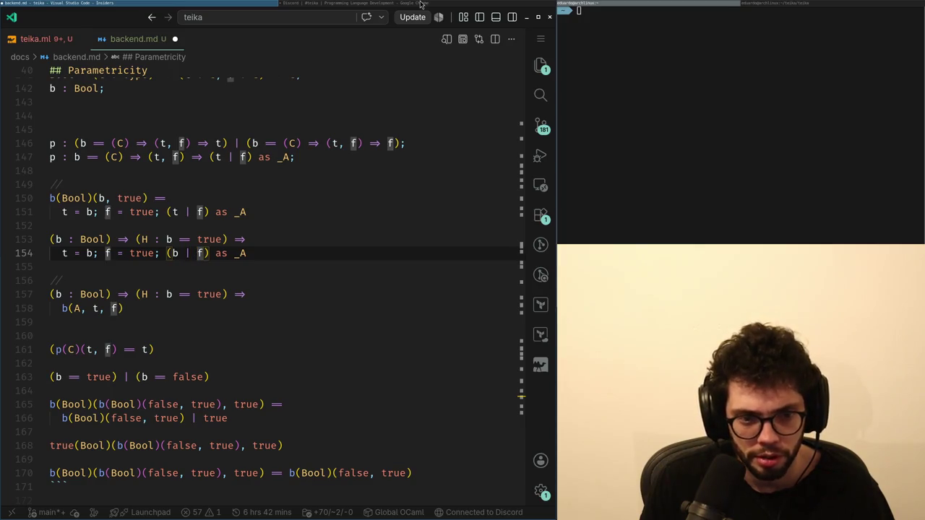
key(Delete)
text(true)
Strip the 't = b; f = true;' prefix from line 154 and add an opening parenthesis.
key(ctrl+Left)
key(ctrl+Left)
key(shift+Home)
key(BackSpace)
text(()
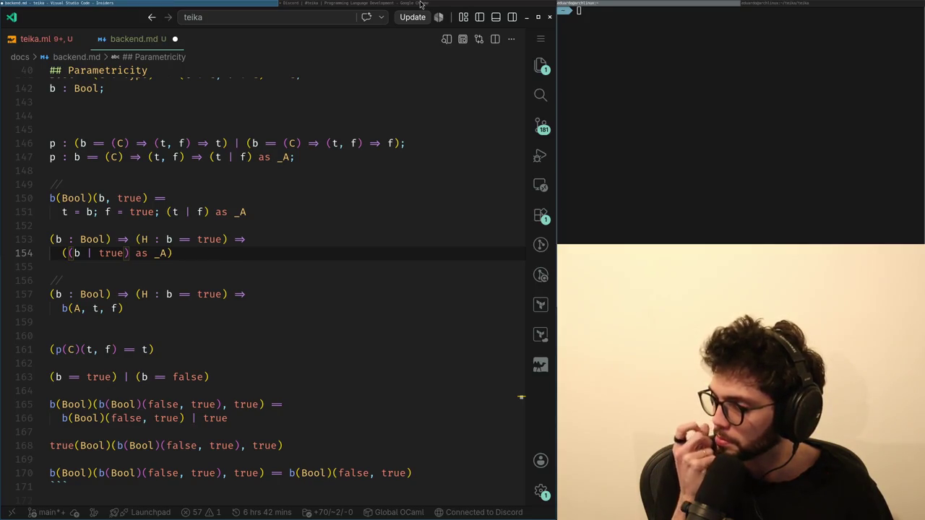
click(422, 5)
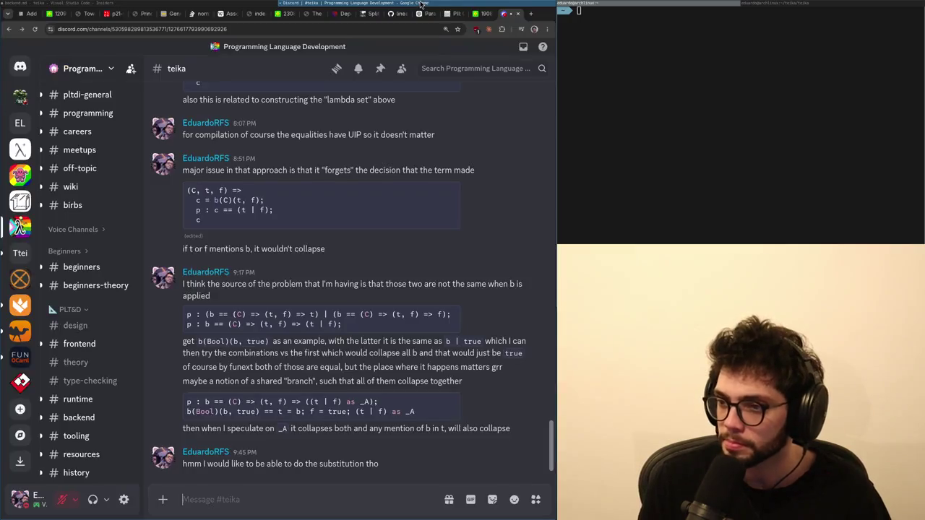
scroll(421, 4, up, 1)
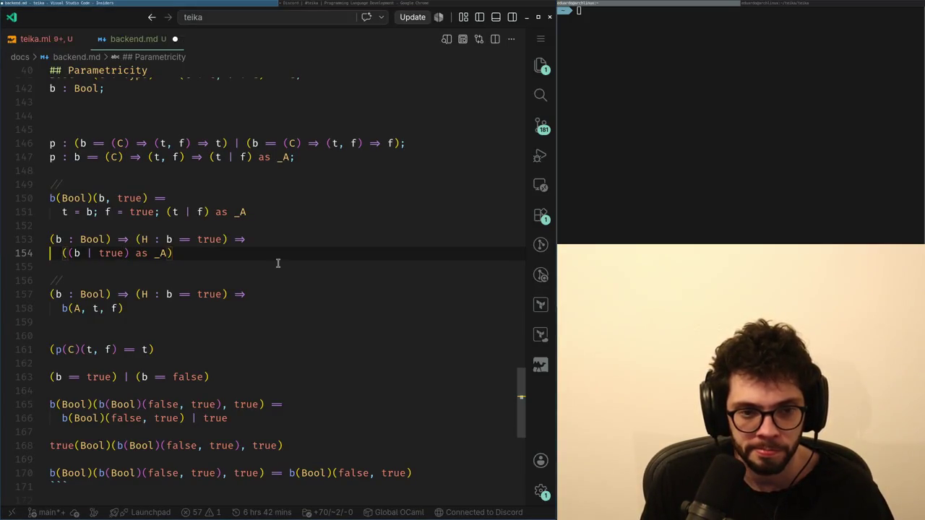
Review the Bool equation lines 150–154, undoing and redoing the last edit.
key(ctrl+Left)
key(ctrl+Left)
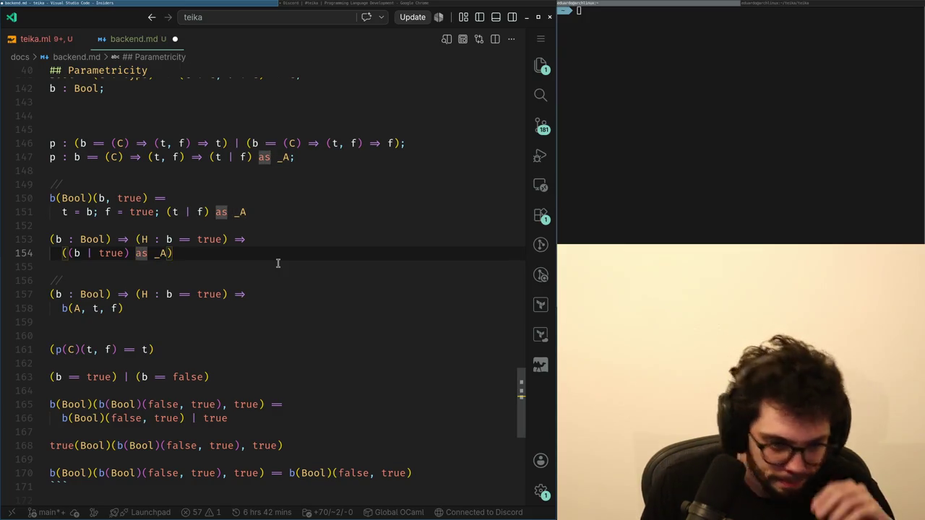
key(Up)
key(Up)
key(Up)
key(Down)
key(Down)
key(Down)
key(Up)
key(Down)
key(Up)
key(Down)
key(Up)
key(Up)
key(Up)
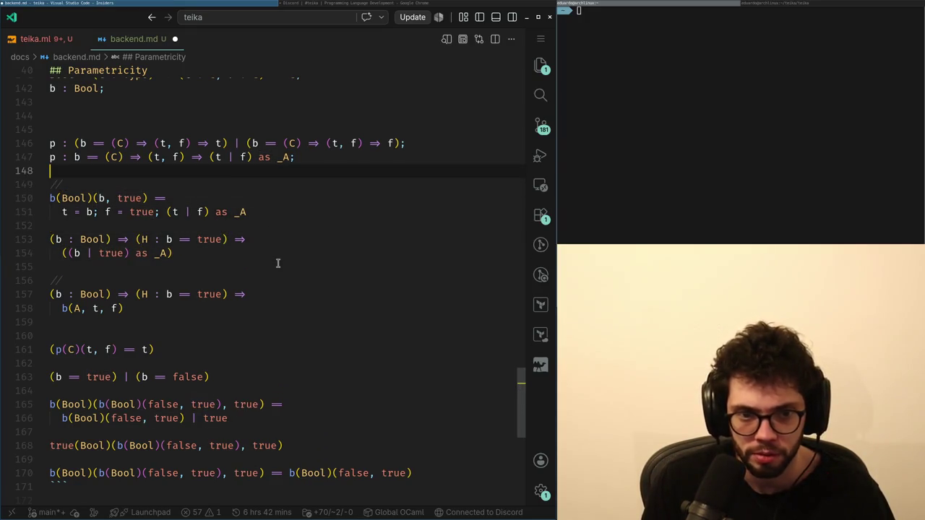
key(ctrl+z)
key(ctrl+shift+z)
key(ctrl+shift+z)
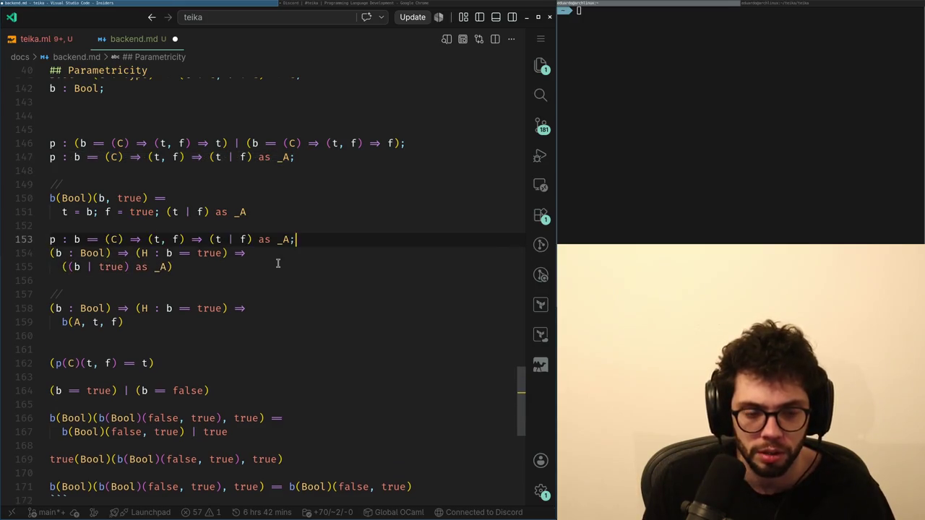
key(Home)
Remove the blank line inside the p equation above the Bool equation.
key(End)
key(Down)
key(Down)
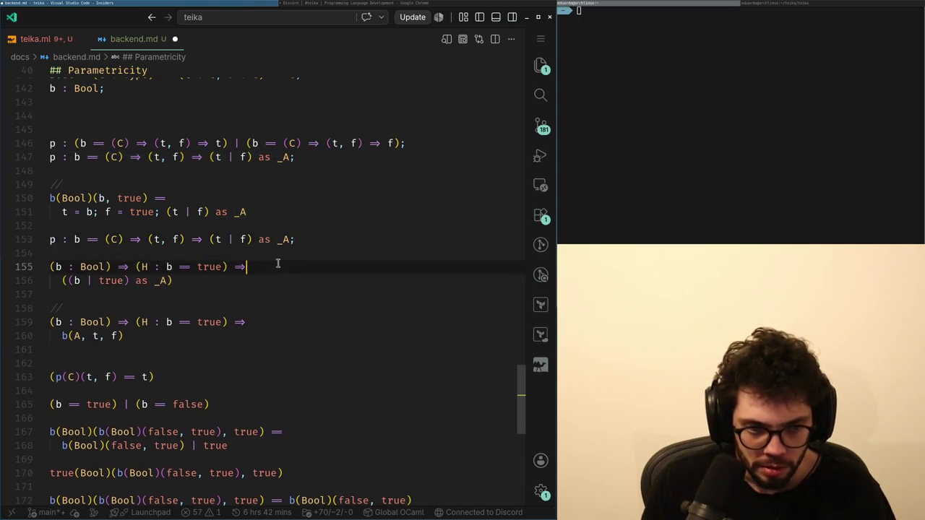
key(alt+Tab)
key(alt+Tab)
key(Left)
key(Left)
key(Down)
key(Left)
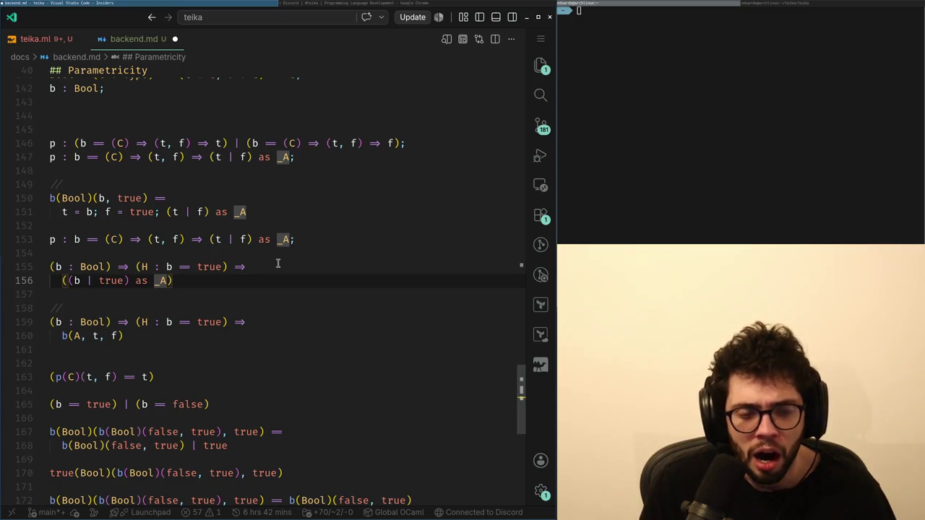
key(End)
key(shift+Up)
key(shift+Home)
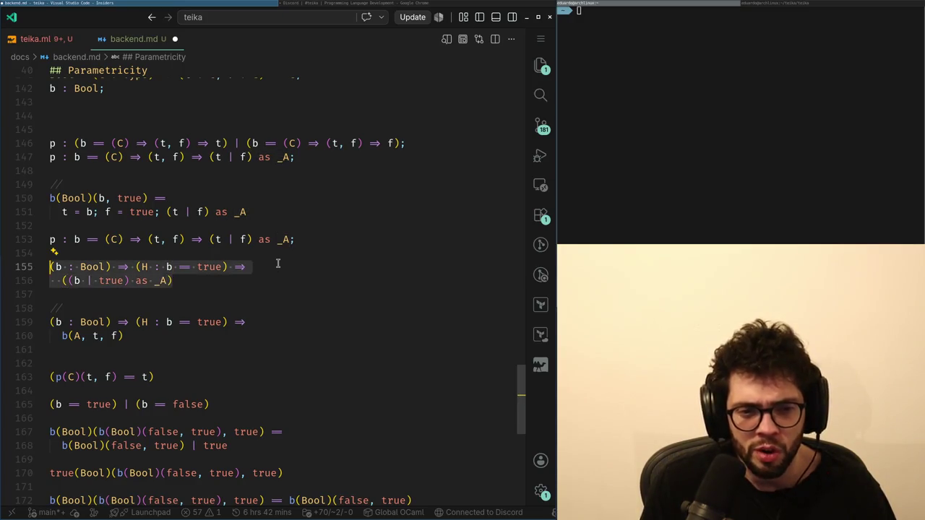
key(Left)
key(BackSpace)
key(Up)
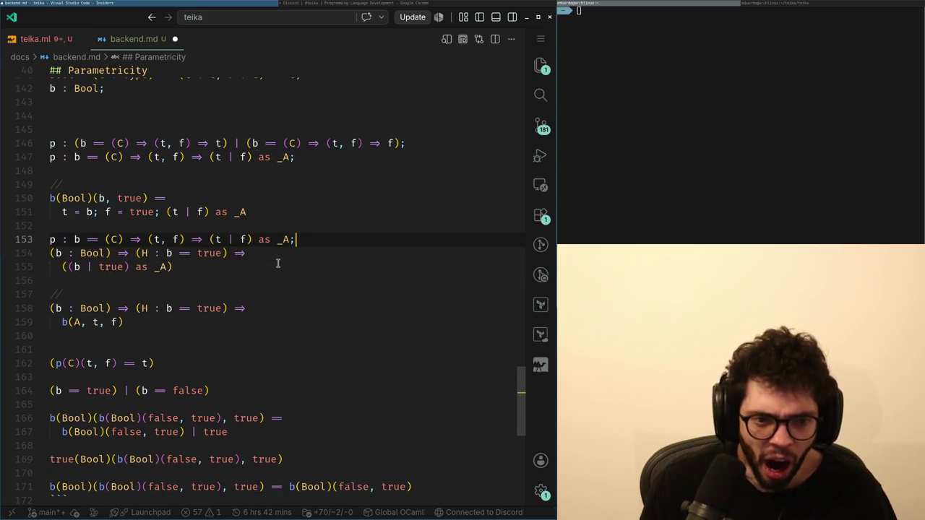
Duplicate the three-line p equation block below itself, followed by a blank line.
key(shift+End)
key(shift+Down)
key(shift+Down)
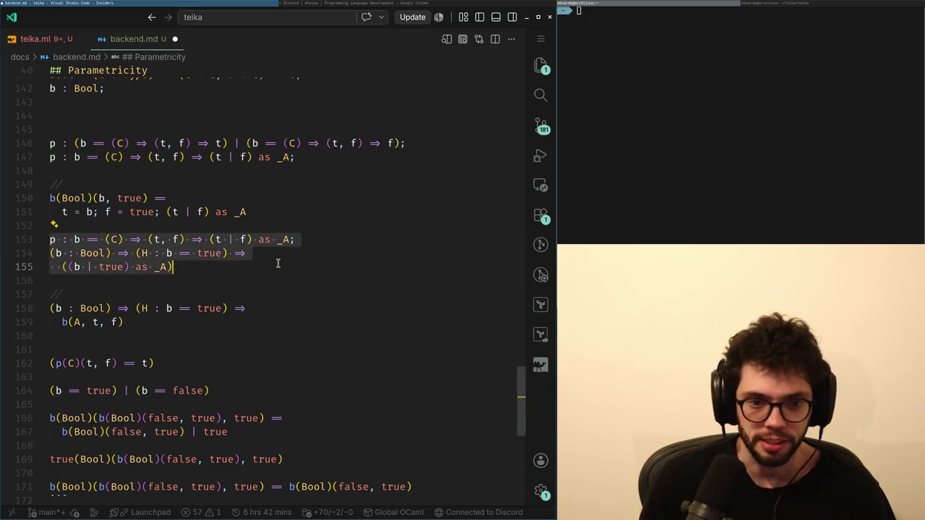
key(ctrl+c)
key(Down)
key(Return)
key(ctrl+v)
key(Return)
key(Up)
key(Up)
key(Up)
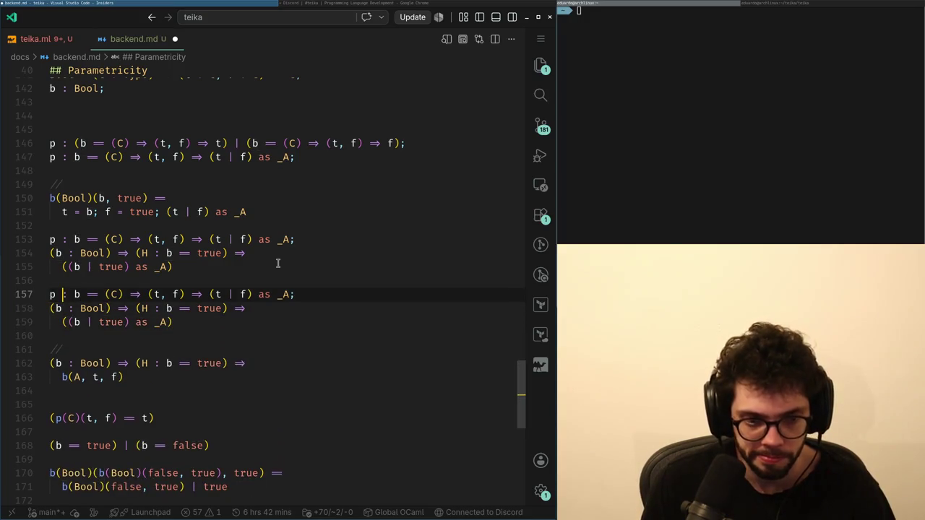
Delete the p line from the copied block.
key(ctrl+l)
key(BackSpace)
key(Down)
key(Down)
key(alt+Tab)
key(alt+Tab)
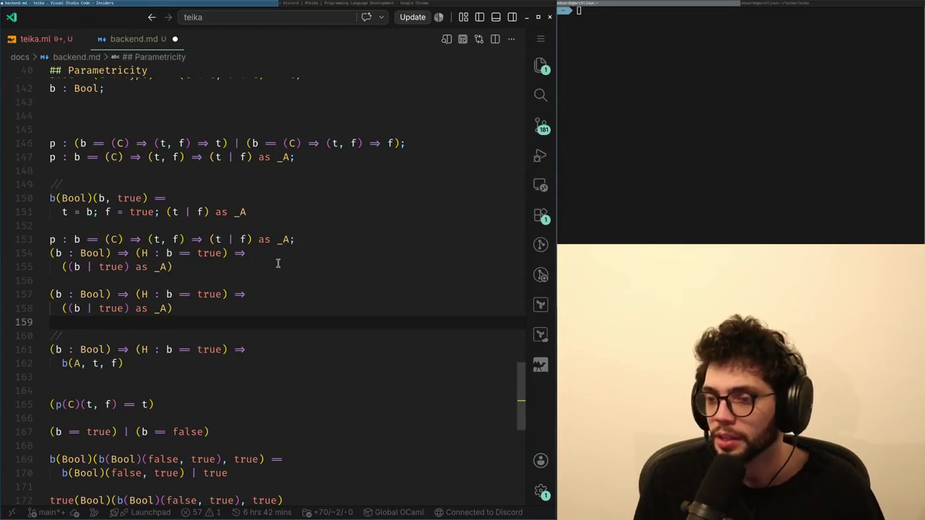
Try replacing b with false in the copied H hypothesis.
key(Up)
key(Down)
key(Up)
key(Down)
key(Left)
key(Down)
key(Up)
key(ctrl+Left)
key(ctrl+Left)
key(Left)
key(ctrl+Right)
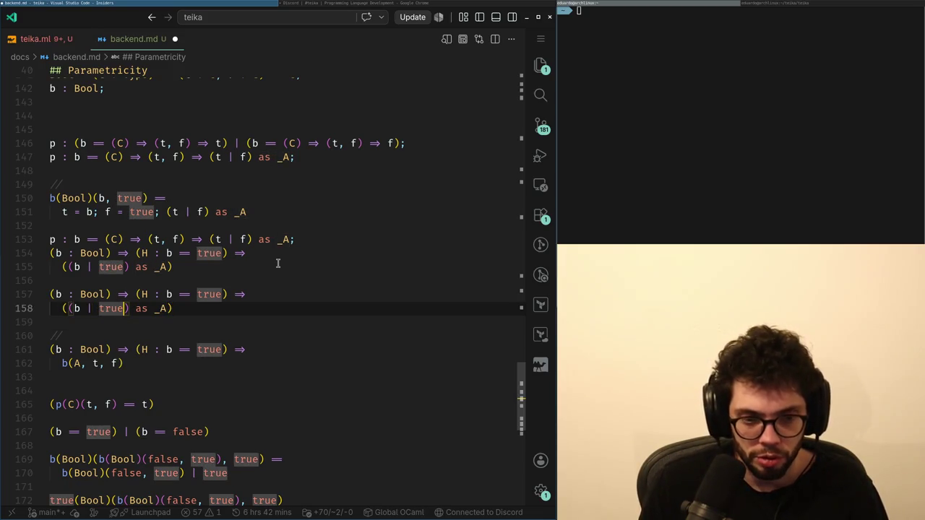
key(Up)
key(Right)
key(Delete)
text(false)
Revert the copied hypothesis back to H : b == true.
key(Down)
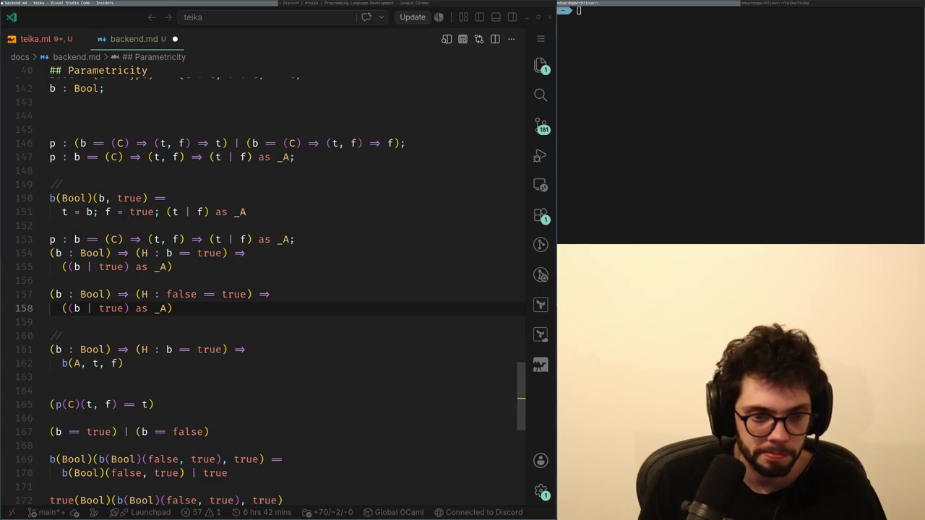
key(Left)
key(Up)
key(Left)
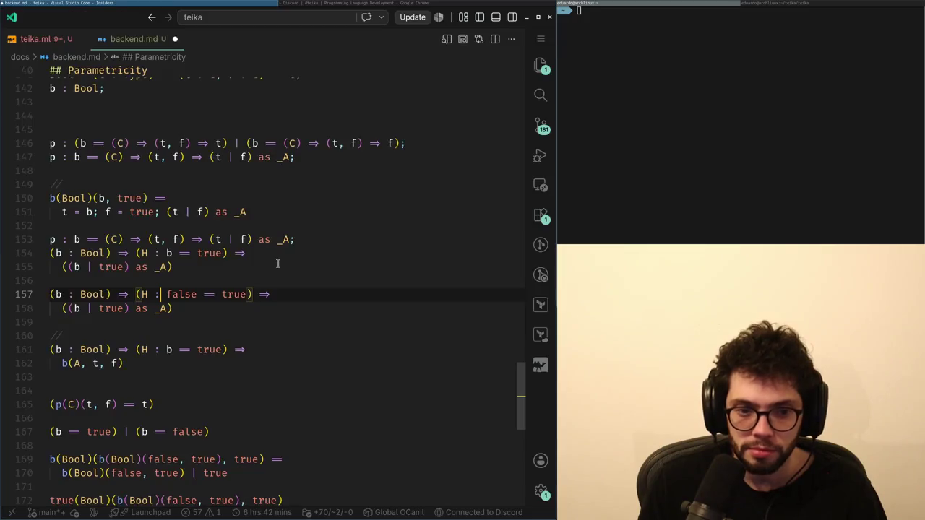
key(ctrl+z)
key(ctrl+z)
key(alt+Tab)
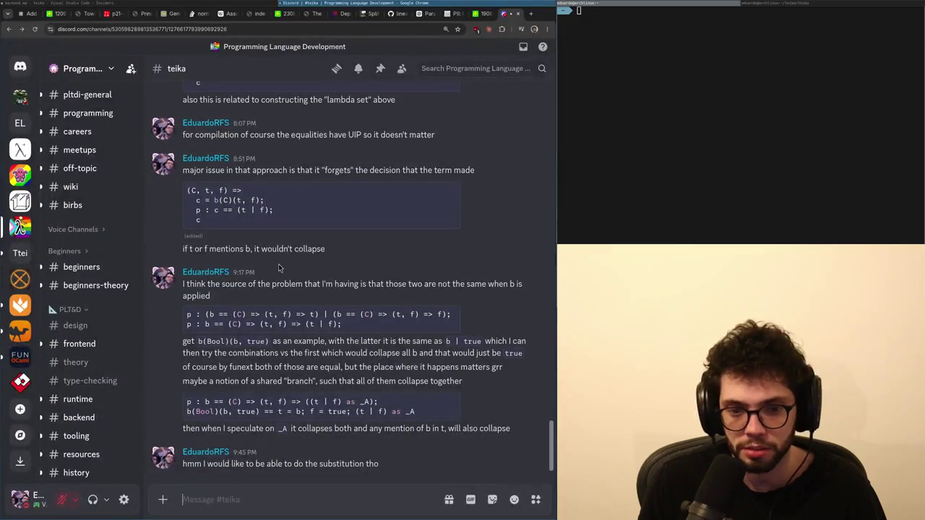
key(alt+Tab)
key(ctrl+shift+z)
key(ctrl+shift+z)
key(ctrl+z)
key(ctrl+z)
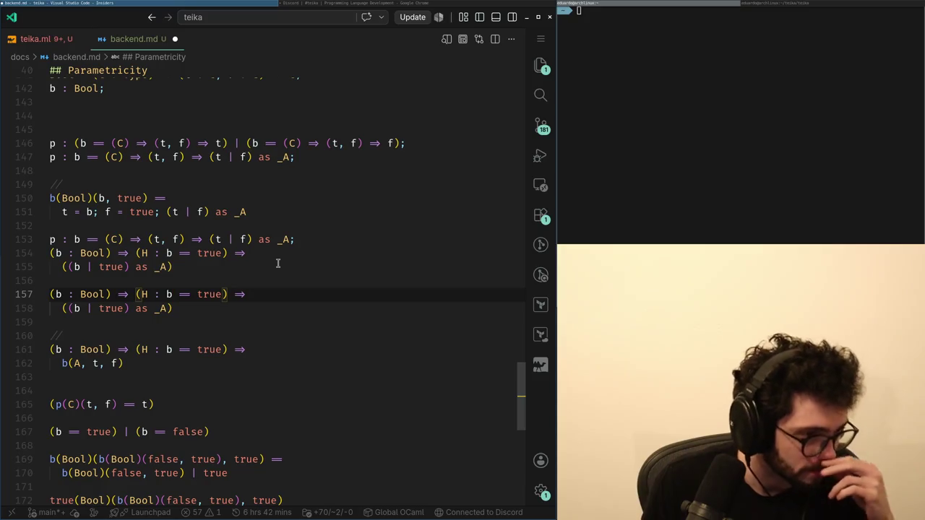
Split the H hypothesis onto its own line, then rejoin it onto line 157.
key(Return)
key(Right)
key(Right)
key(Right)
key(Right)
key(Home)
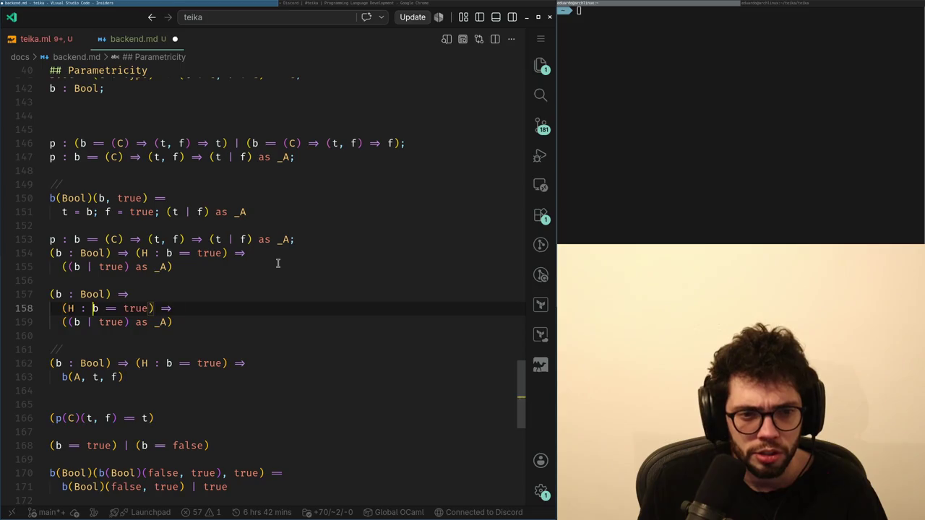
key(BackSpace)
key(BackSpace)
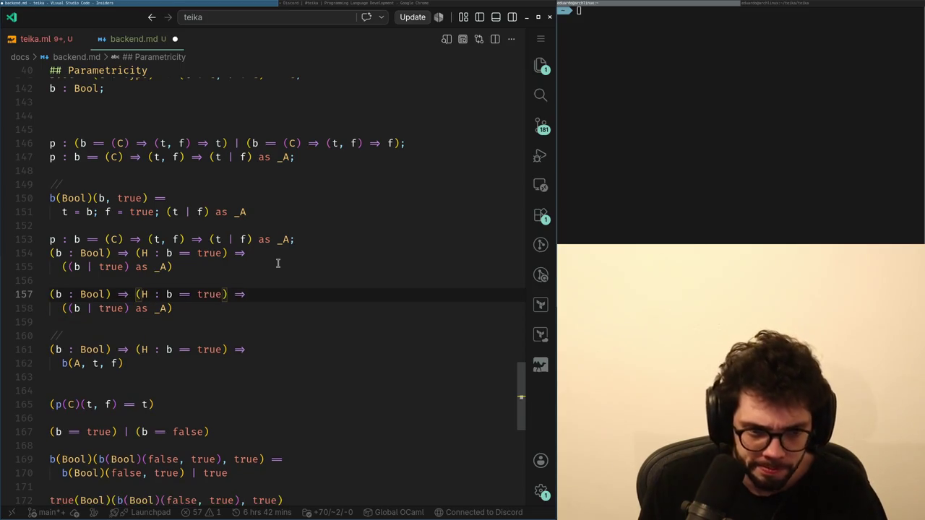
key(Up)
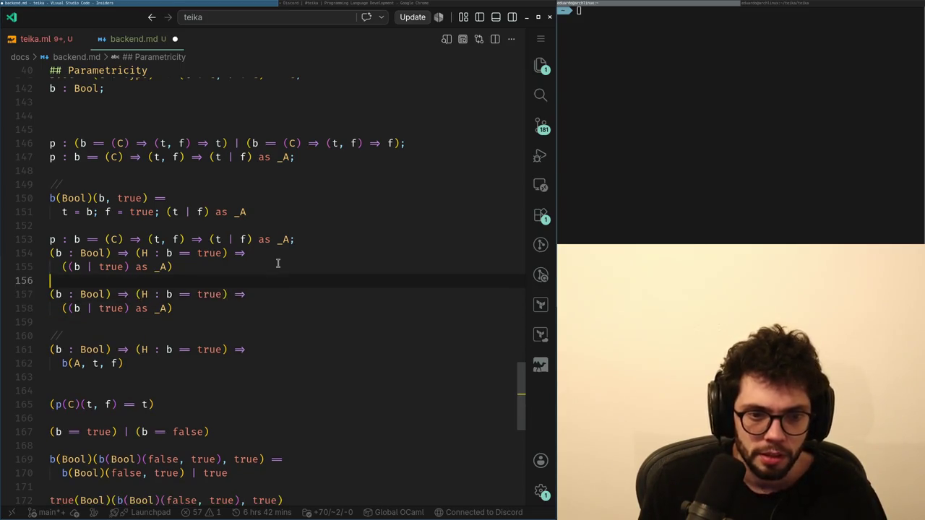
Insert line 157 reading H == (C : (b : Bool) -> Type) -> (r : C(b)) -> C(true).
key(Return)
text(b)
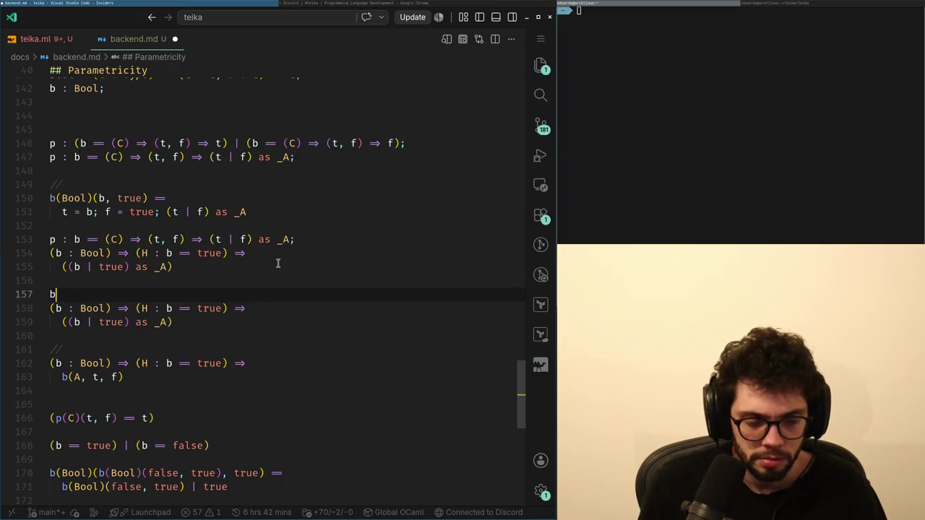
key(BackSpace)
key(BackSpace)
text((C ;)
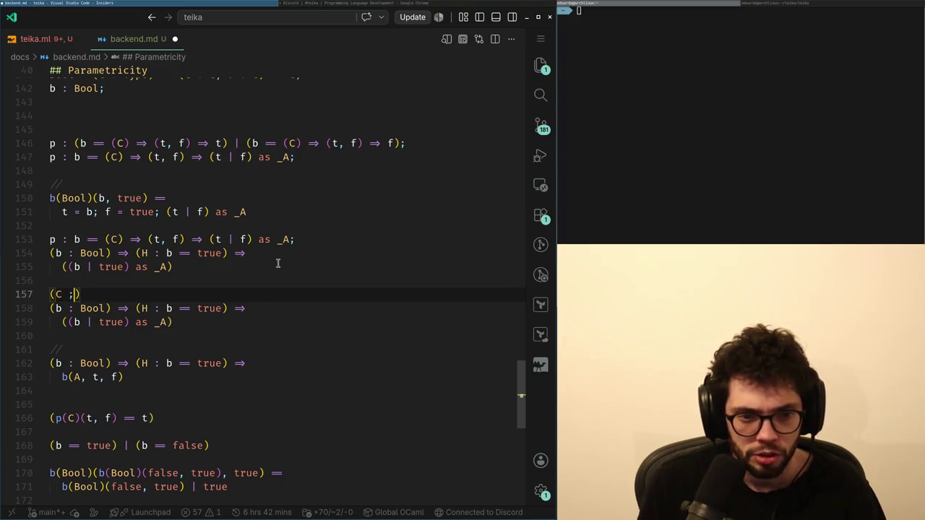
text( (b : Bool) -> Ty)
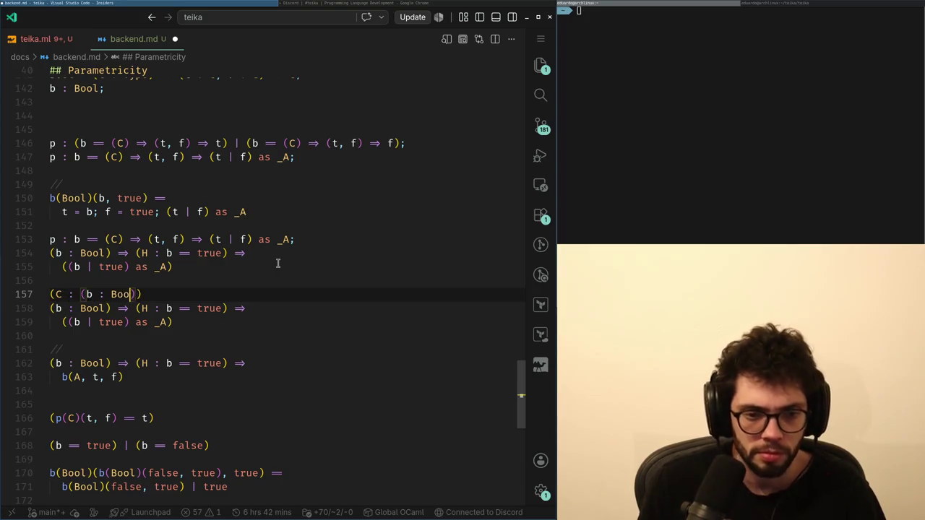
text(pe) =>)
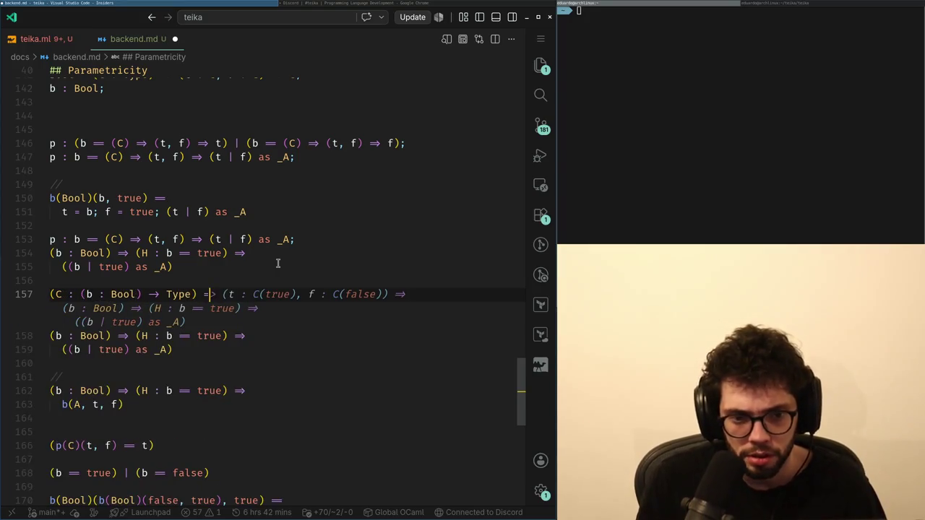
key(super+Right)
key(super+Left)
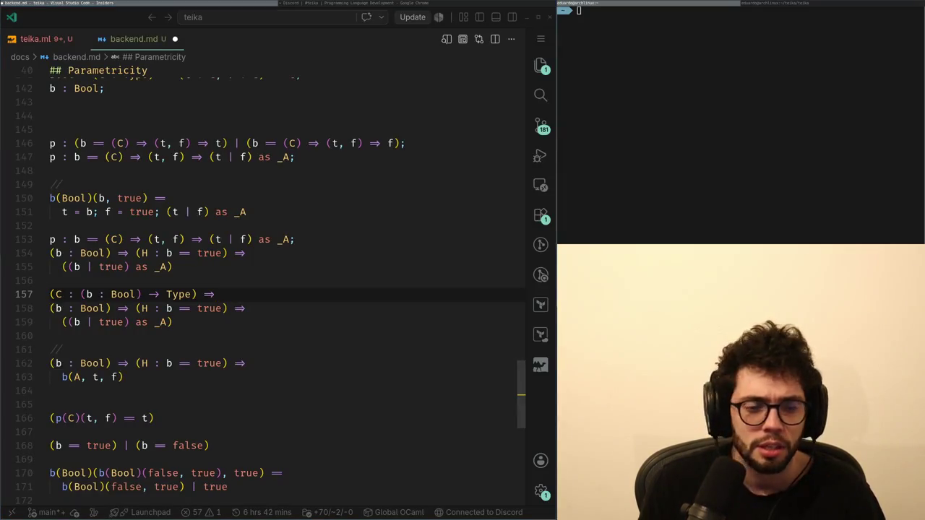
key(super+Right)
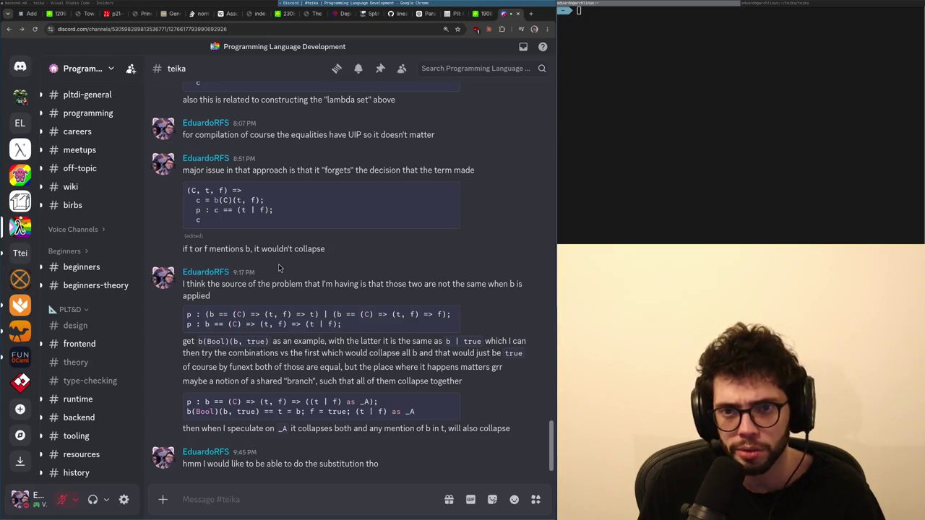
key(super+Left)
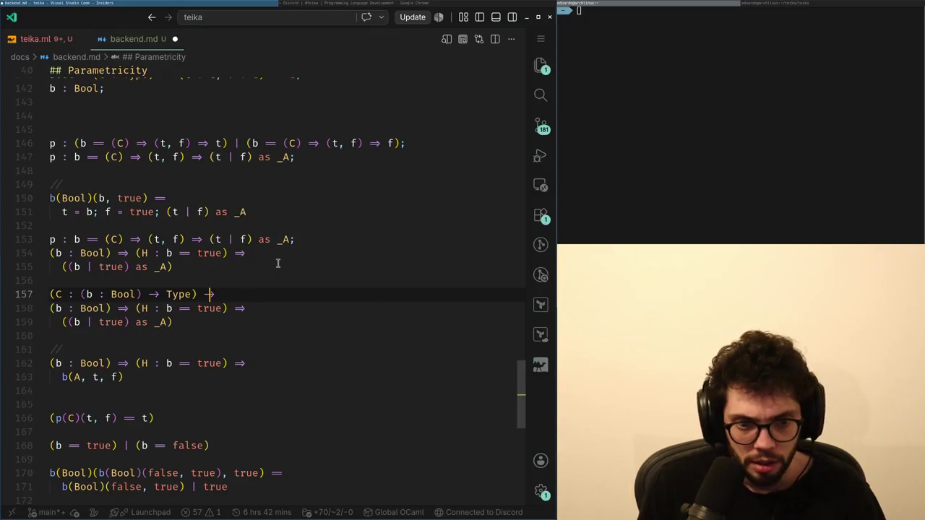
key(BackSpace)
key(BackSpace)
text(-> (r : C(b)))
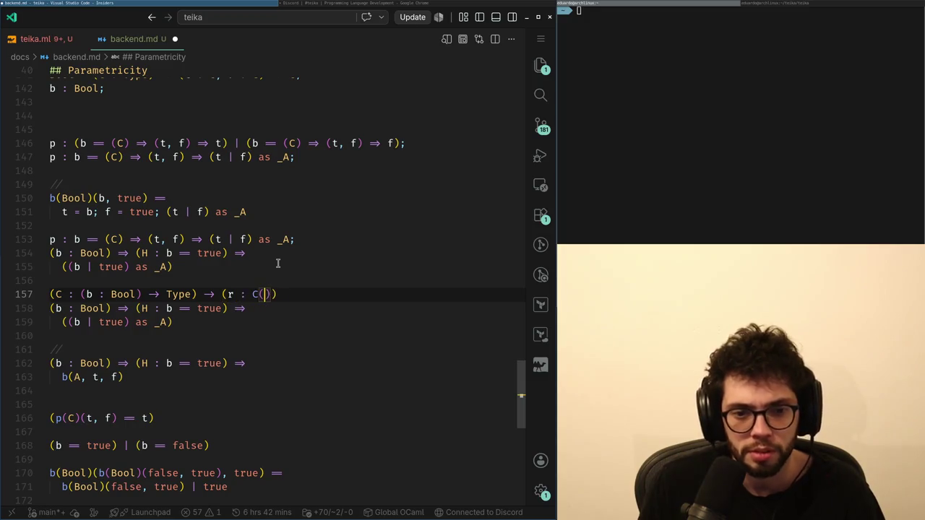
text( -> C(true))
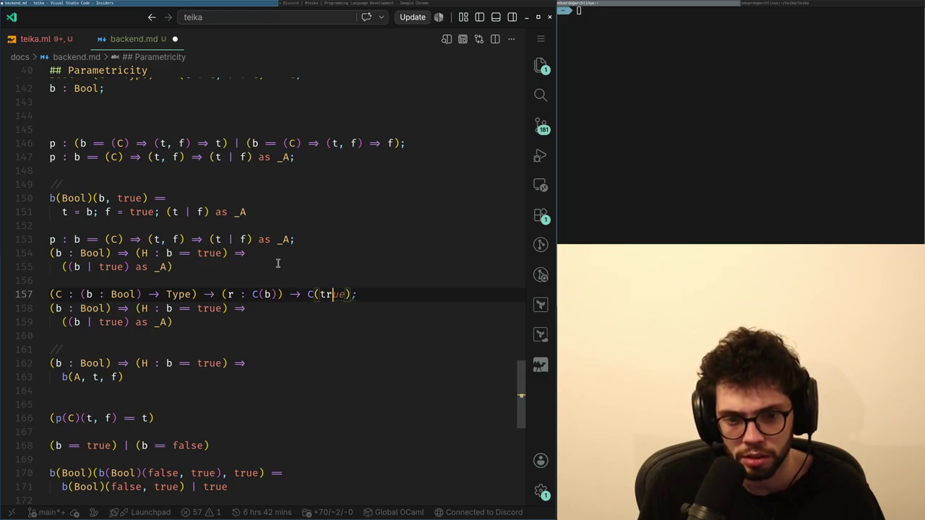
key(Home)
text(H ==)
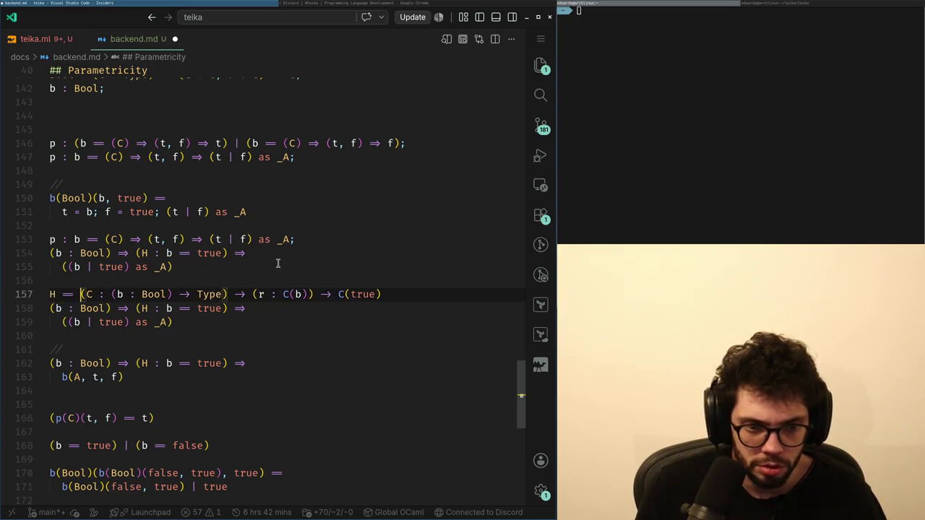
Change line 157 to H : ... and add H == (C) => (r) => beneath it, with an indented line.
key(BackSpace)
key(BackSpace)
key(BackSpace)
text(:)
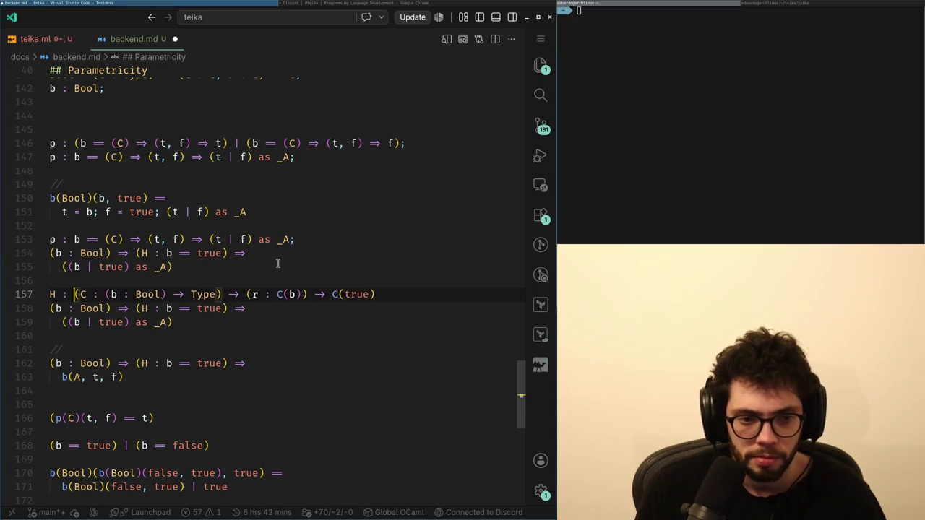
key(End)
key(Return)
text(H)
text(C, )
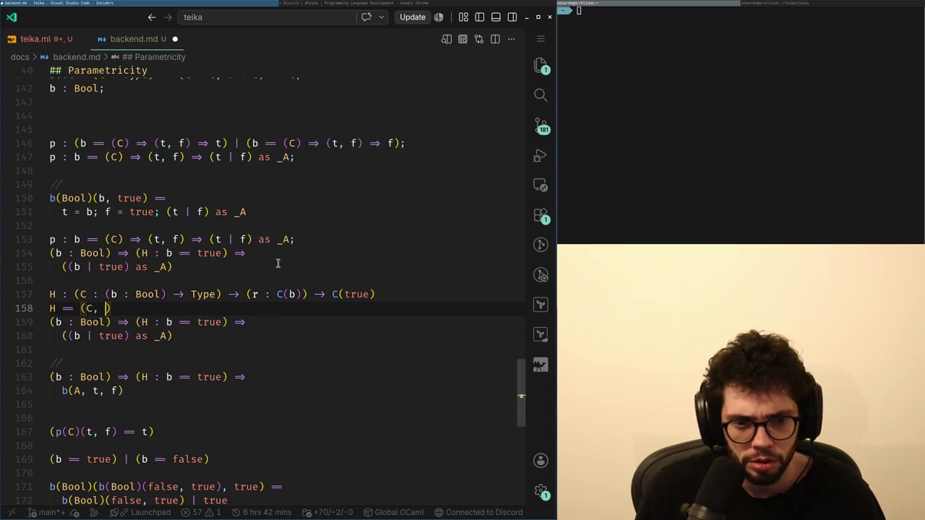
key(BackSpace)
key(BackSpace)
text() => (r) =>)
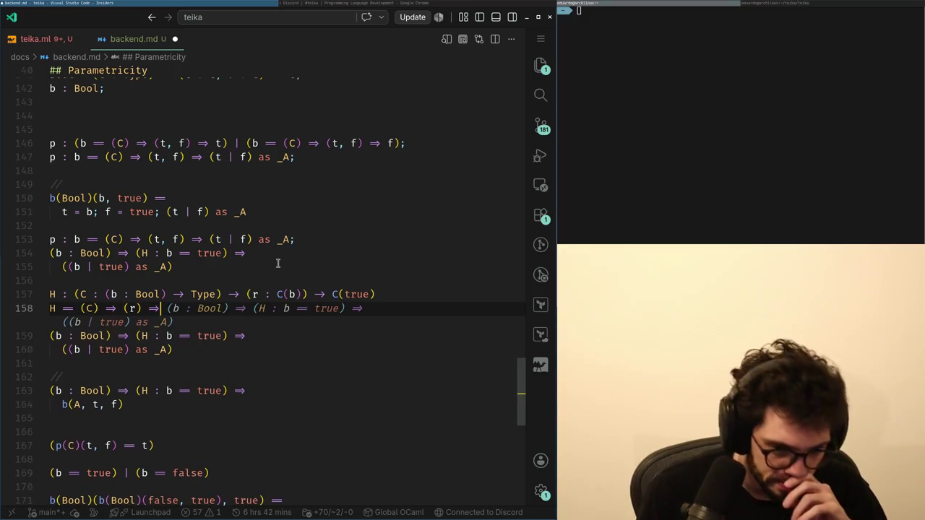
key(BackSpace)
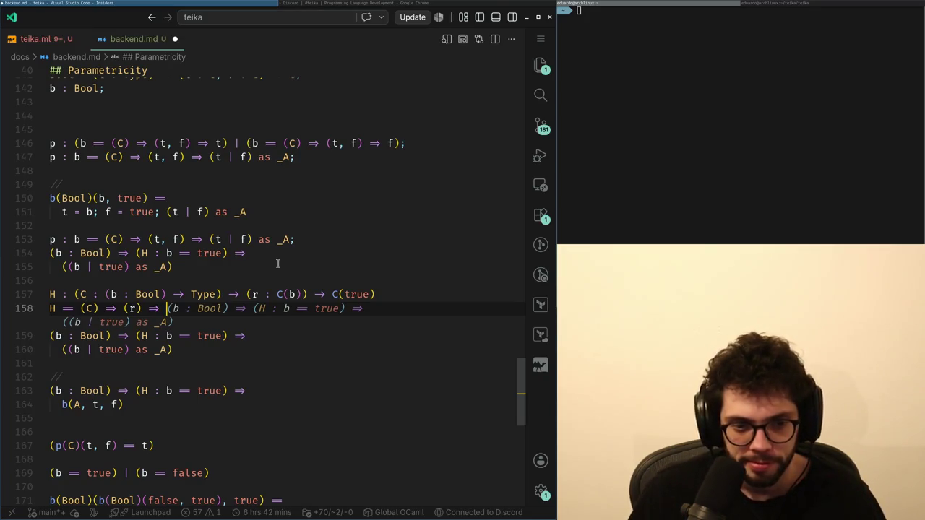
key(Escape)
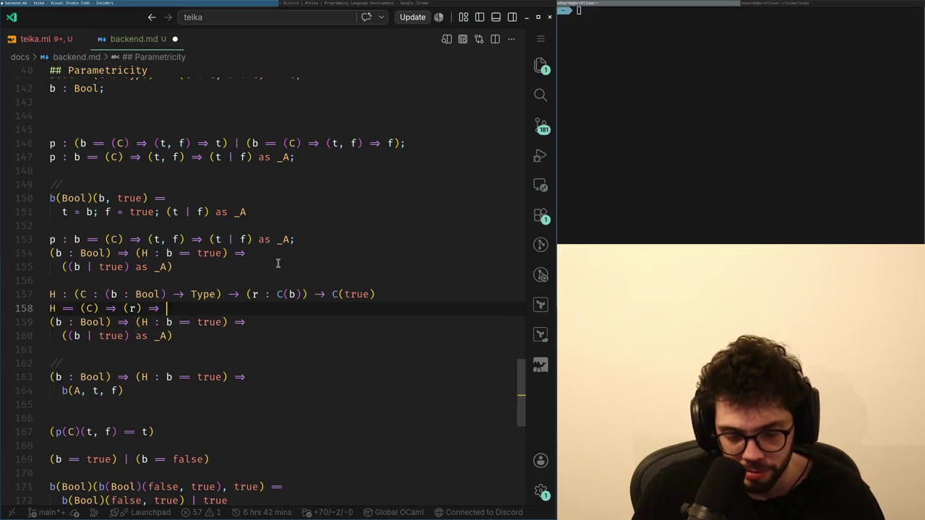
key(BackSpace)
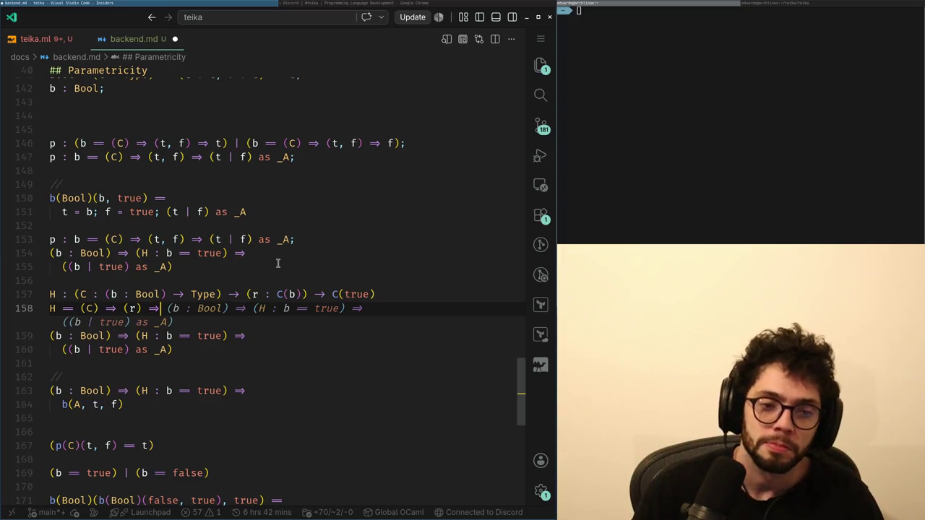
key(Return)
Write p : [b, r] == [true, ] on line 159.
text(b, )
text(r] == )
text([true, ];)
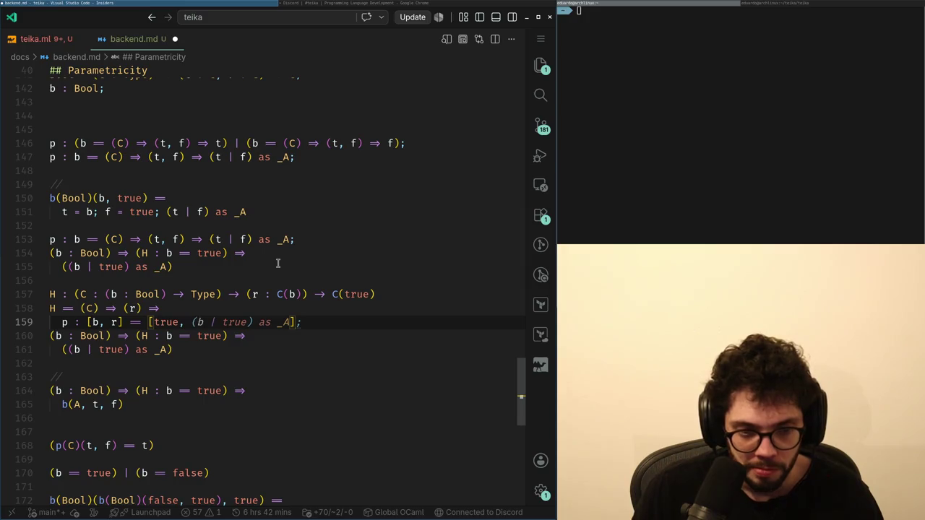
key(Escape)
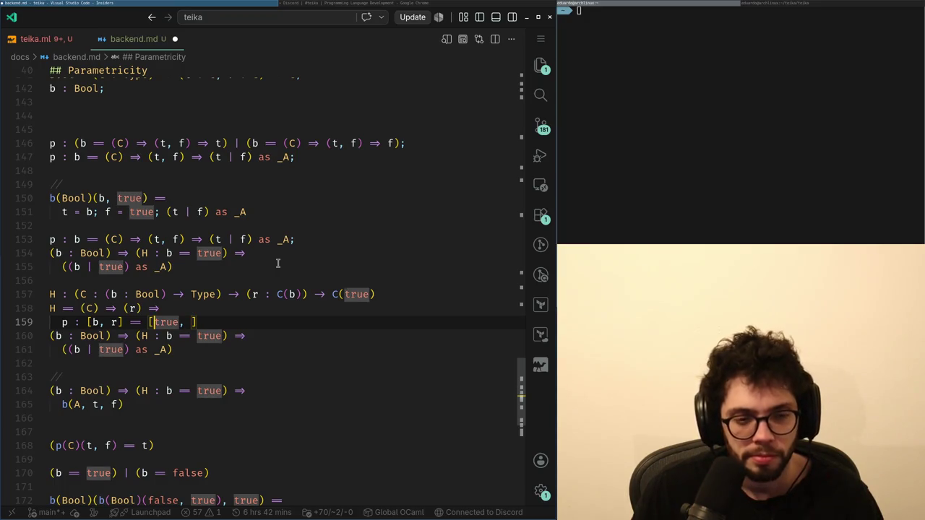
key(Left)
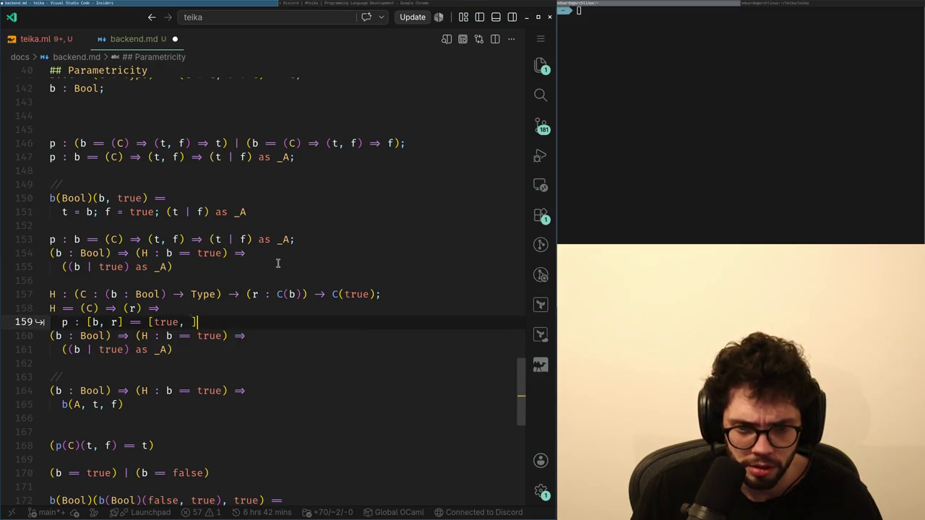
key(BackSpace)
key(BackSpace)
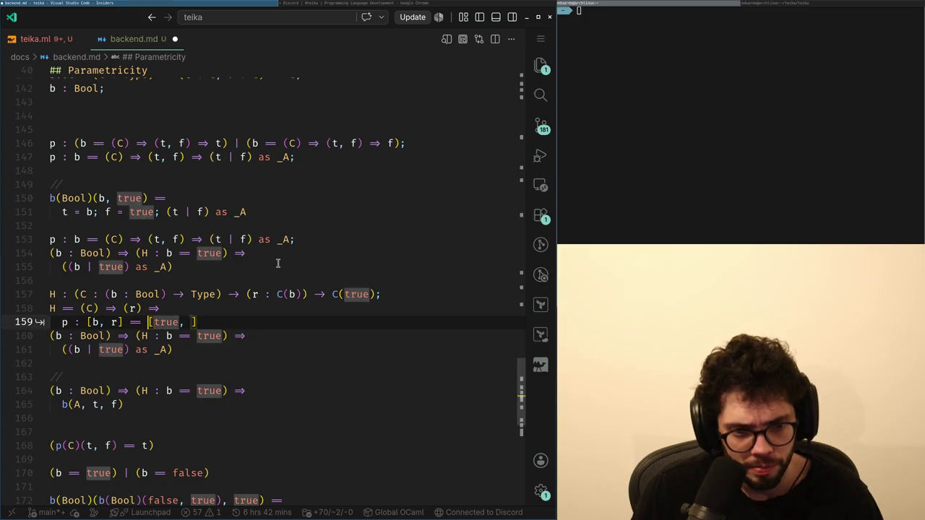
text(,)
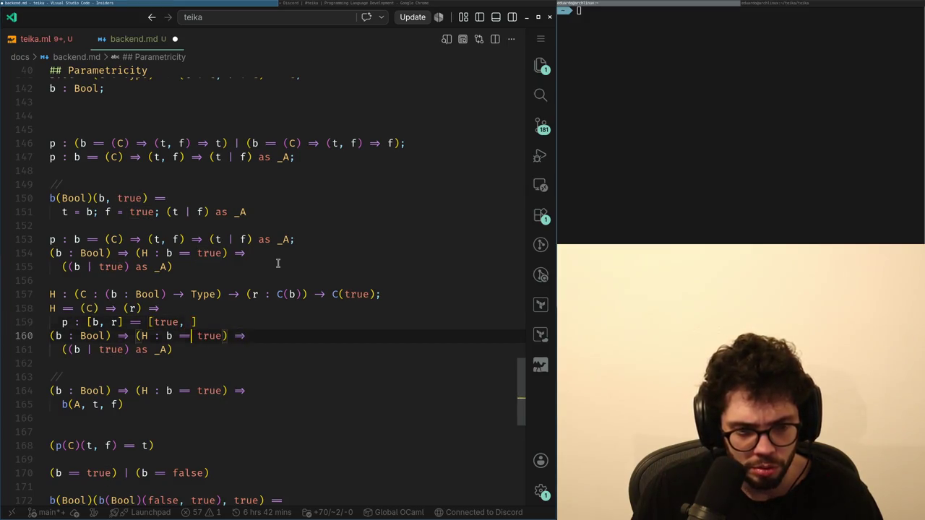
Complete H's definition as H(C)(r) and fill the list to read [true, H(C)(r)].
key(ctrl+shift+Return)
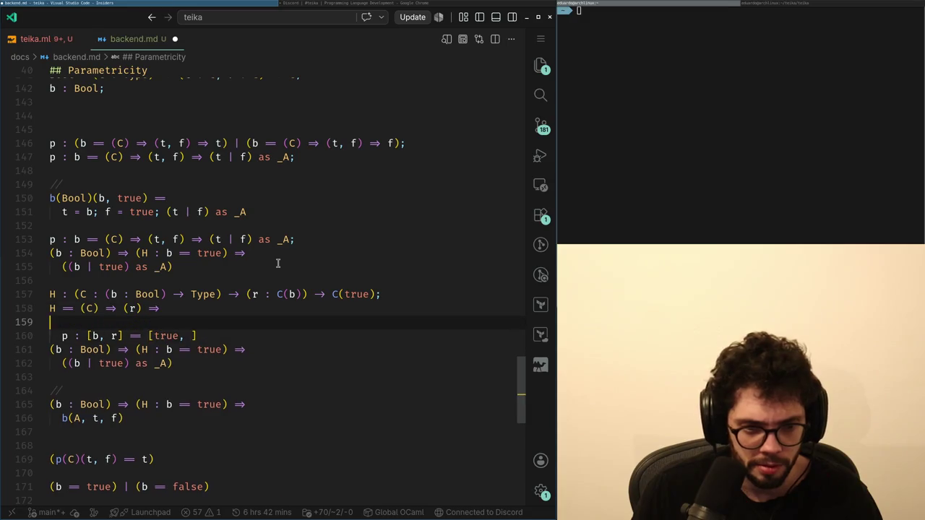
key(BackSpace)
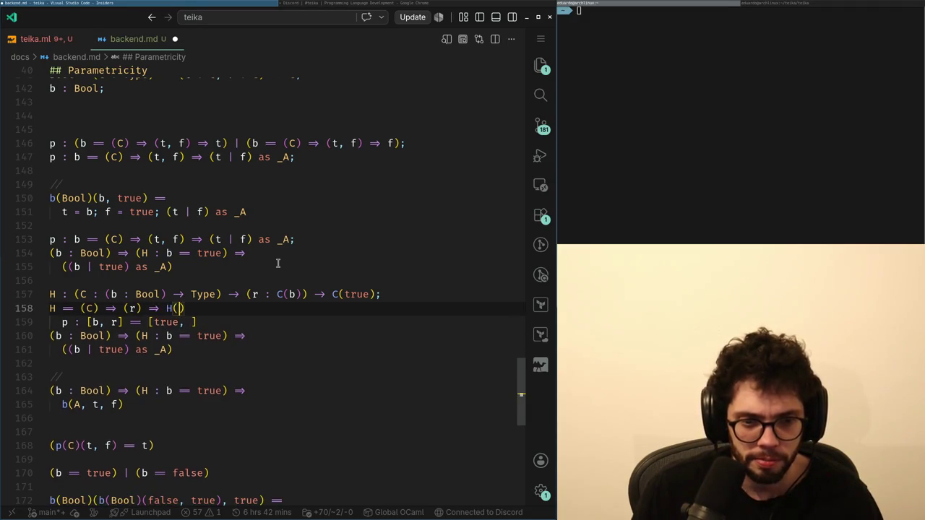
text(()
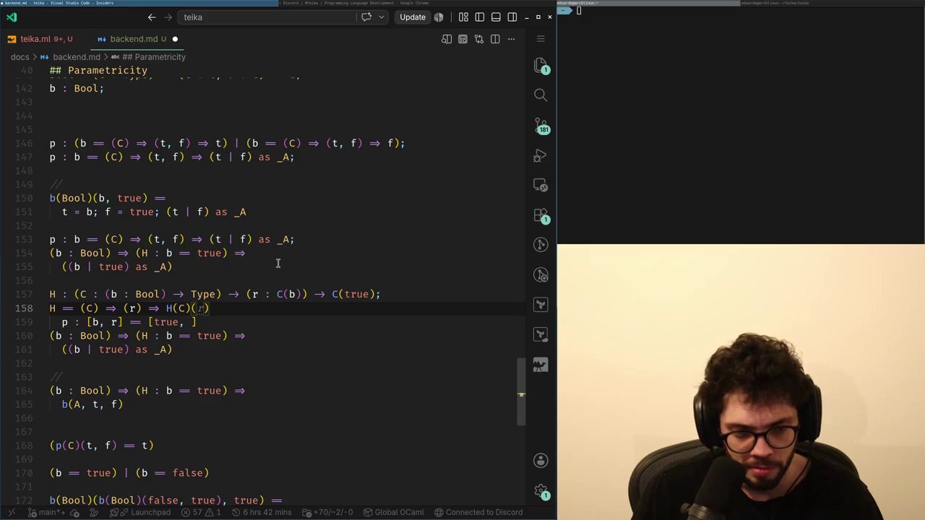
text(r)
key(Down)
key(Left)
text(H(c)
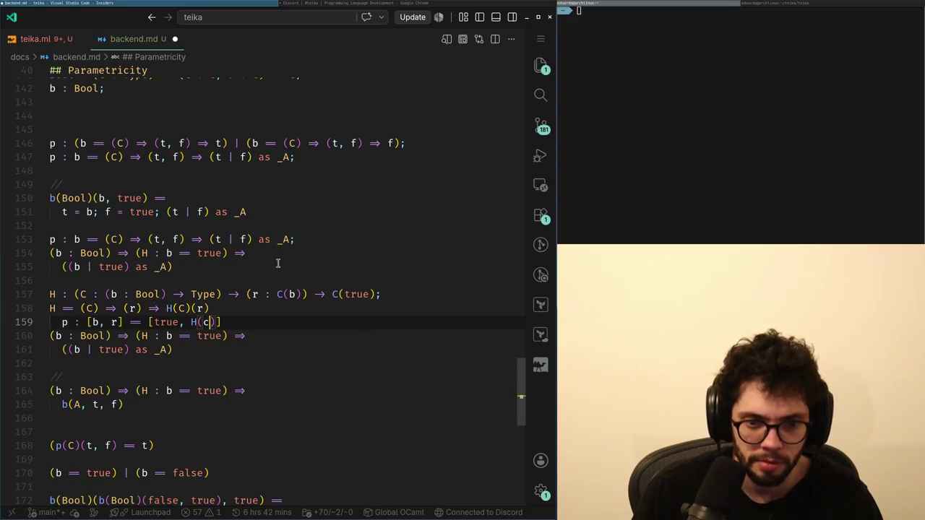
key(BackSpace)
text(C)(r)
key(Home)
key(Right)
key(Right)
key(Right)
key(Up)
key(Down)
key(Right)
key(Right)
key(Right)
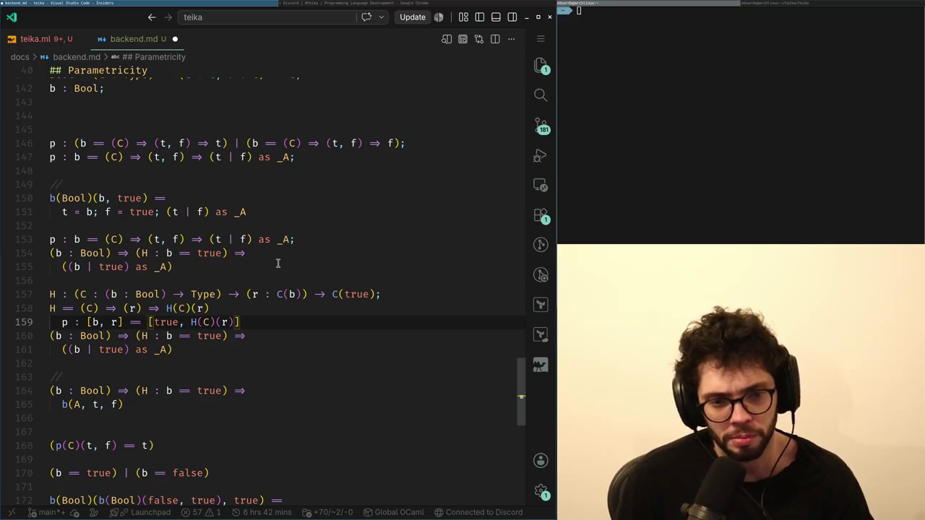
Terminate the H definition after H(C)(r) with a semicolon.
key(Down)
key(Down)
key(Down)
key(Up)
key(Up)
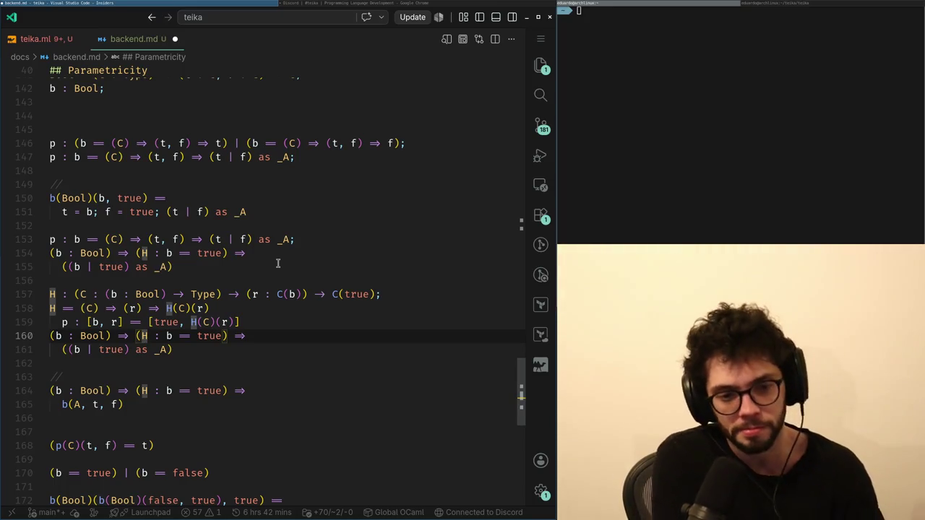
key(Up)
key(Left)
key(Left)
key(Left)
key(Left)
key(Left)
key(Left)
key(Right)
key(Right)
key(Right)
key(Right)
key(Right)
key(Right)
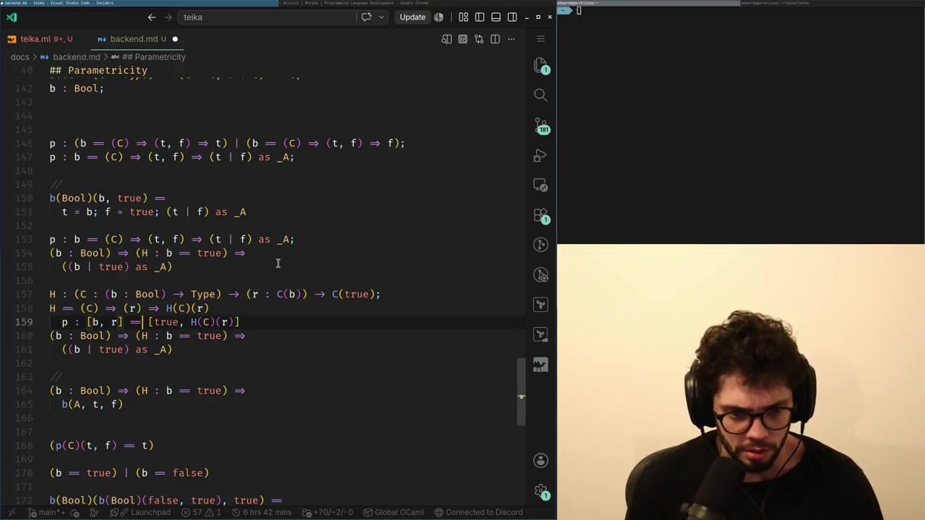
key(Left)
key(Left)
key(Left)
key(Right)
key(Right)
key(Right)
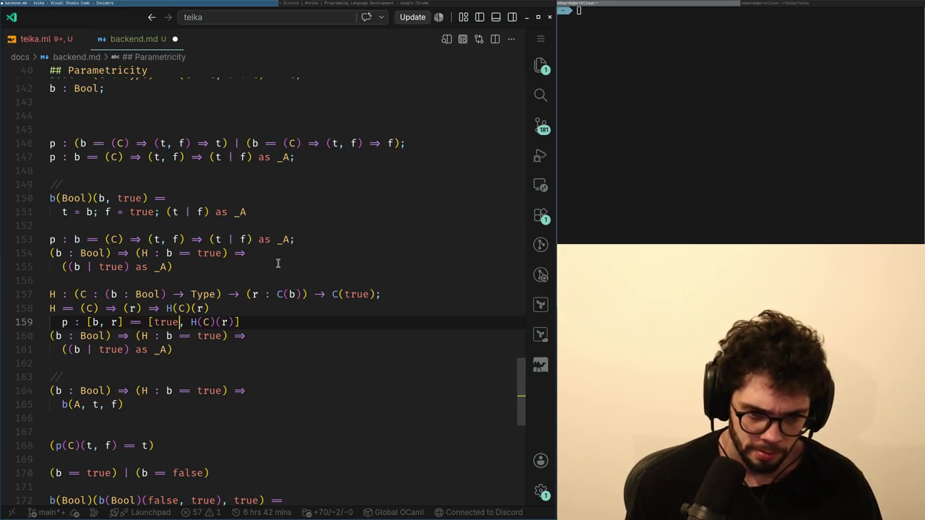
key(Left)
key(Left)
key(Left)
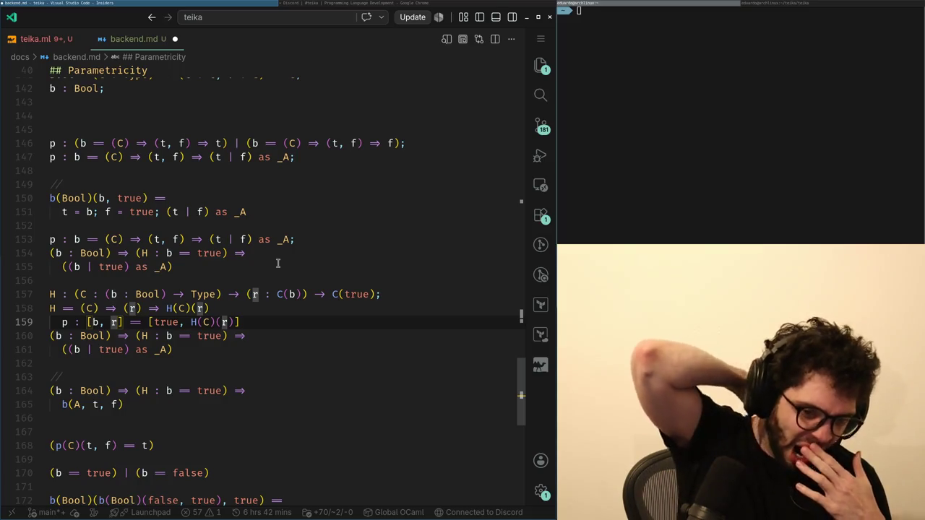
text(;)
key(super+Right)
key(super+Left)
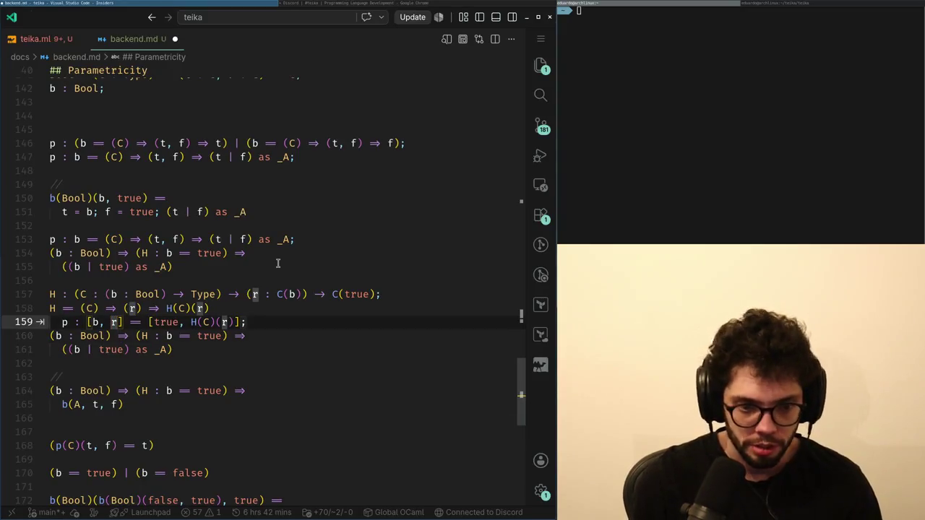
key(Up)
text(;)
Unindent the p line and rewrite it as p : [b, (C) => (r) => r] == [true, H].
key(Return)
key(Down)
key(Home)
key(Delete)
key(Delete)
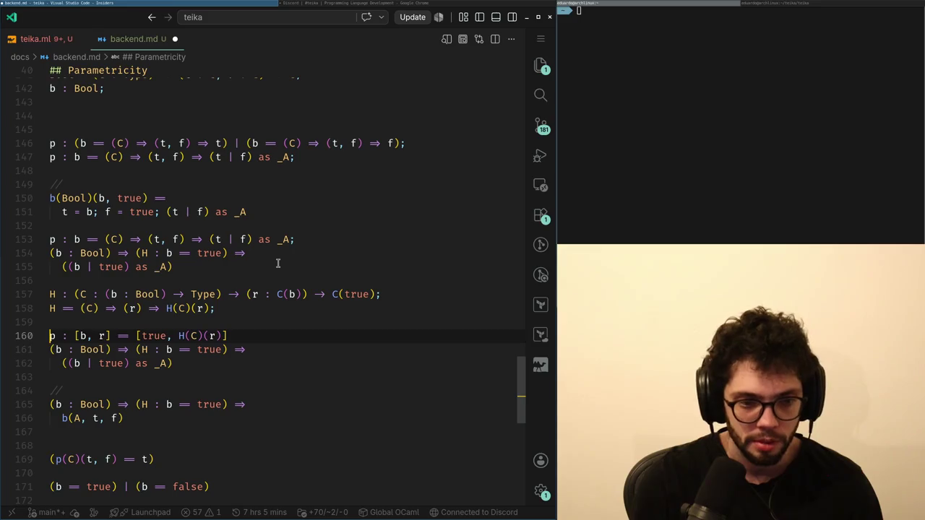
key(Right)
key(Right)
key(Right)
key(BackSpace)
text((C)
text() => (r) => )
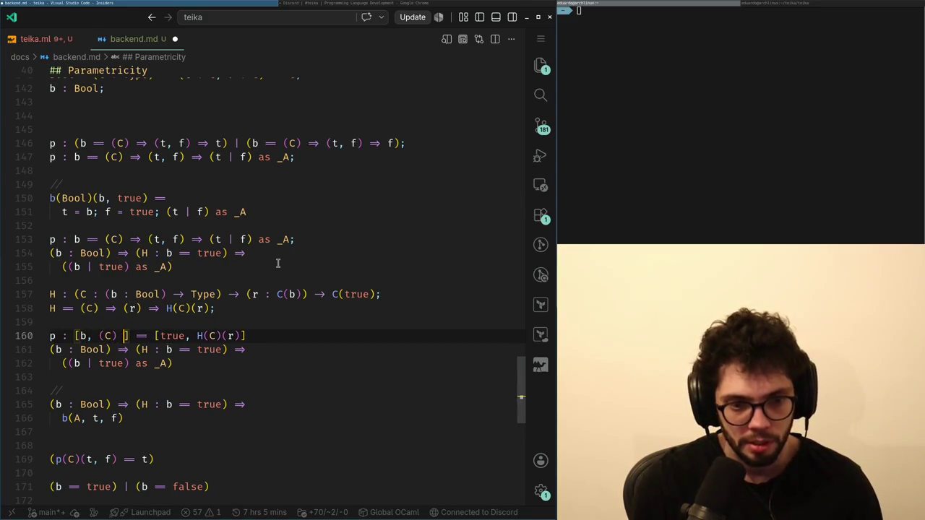
text(r)
key(ctrl+Right)
key(ctrl+Right)
key(ctrl+Right)
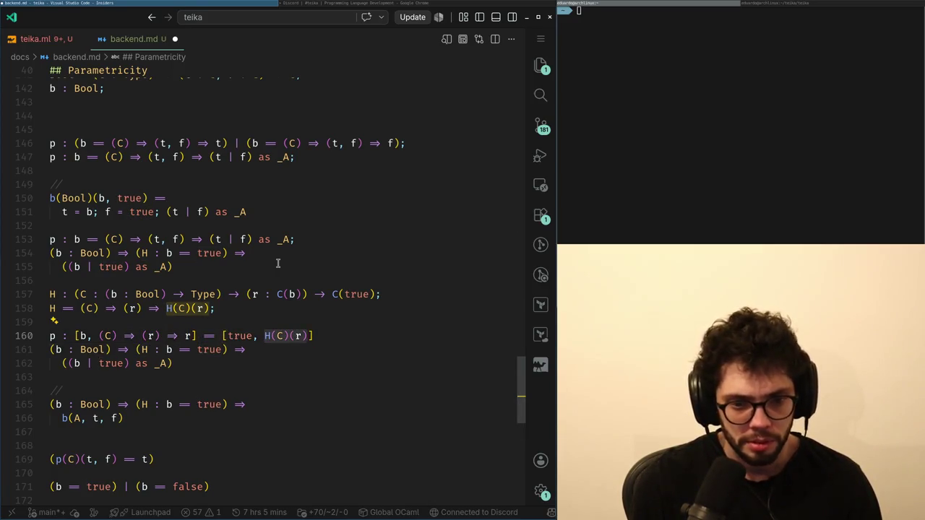
key(BackSpace)
key(BackSpace)
key(BackSpace)
Add a blank line after the p equation on line 160.
key(ctrl+Return)
key(Up)
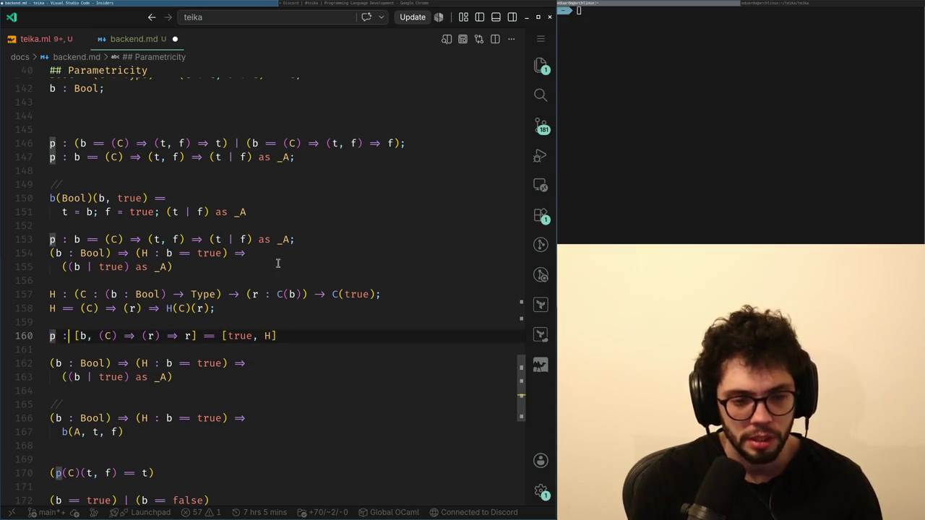
key(alt+Tab)
key(alt+Tab)
key(Down)
key(Up)
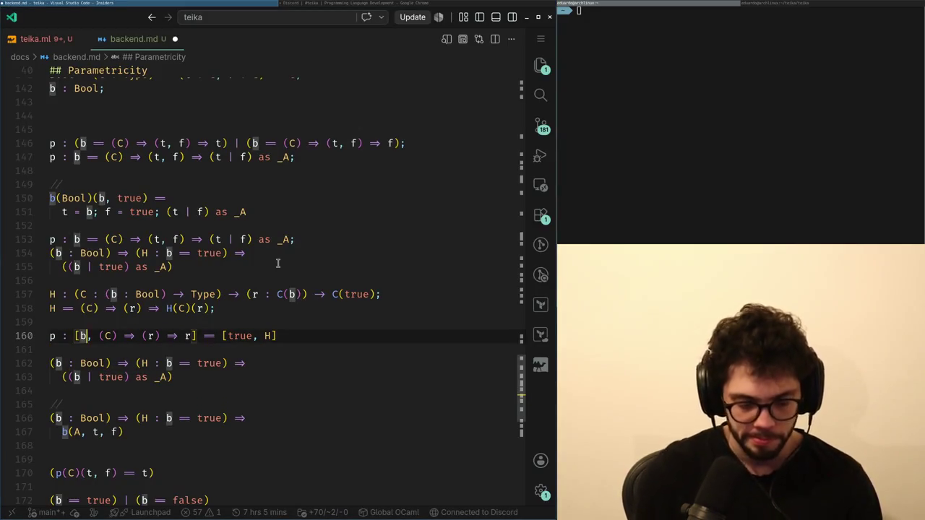
key(Down)
key(Down)
key(Up)
key(Up)
key(Left)
key(Left)
key(Down)
key(Down)
key(Up)
key(Up)
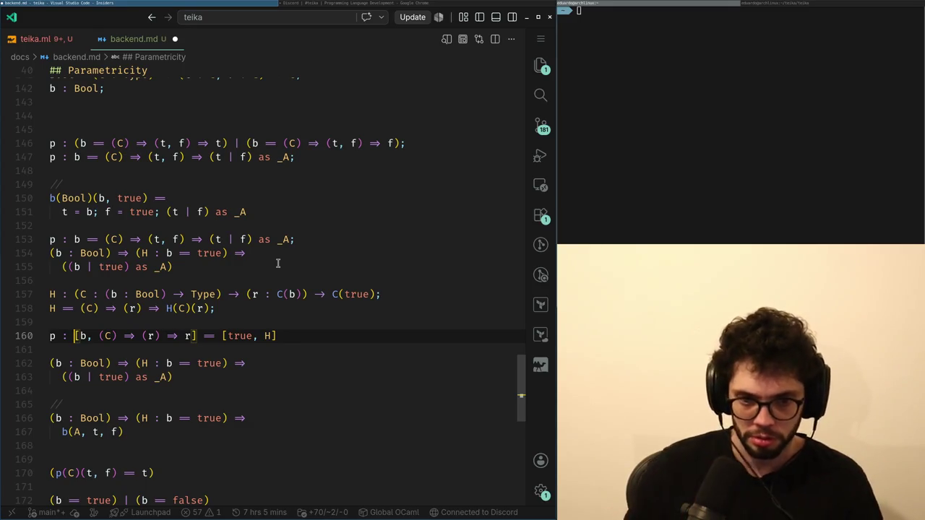
Load chess.com in the web browser.
key(alt+Tab)
text(chess.com)
key(Return)
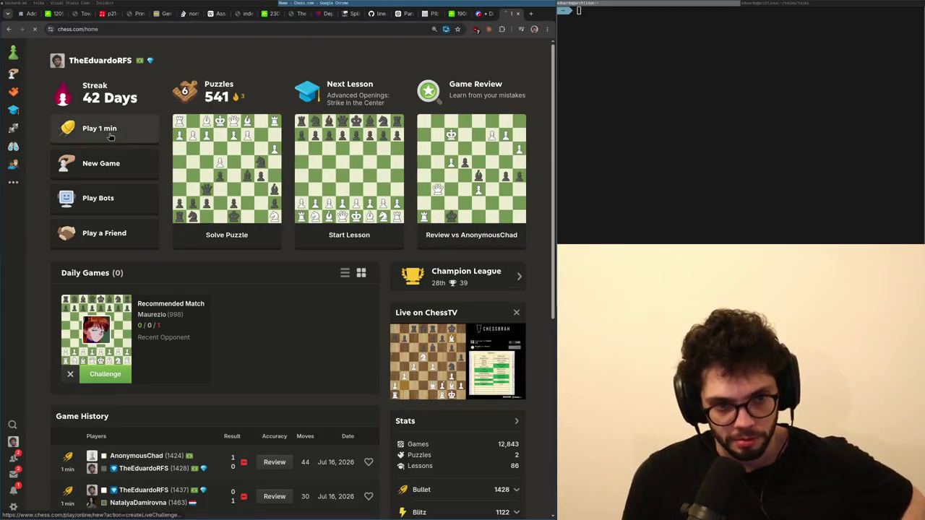
Start a one-minute game with d4, e3, Ne2, premoving g3, Bg2, castling, Nd2, b3, Bb2.
click(111, 136)
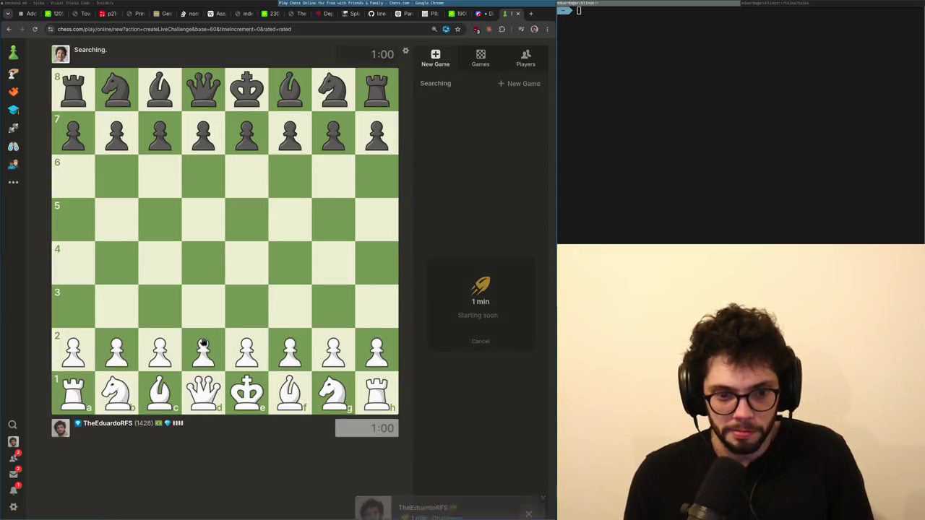
drag(203, 345, 203, 263)
drag(246, 350, 247, 307)
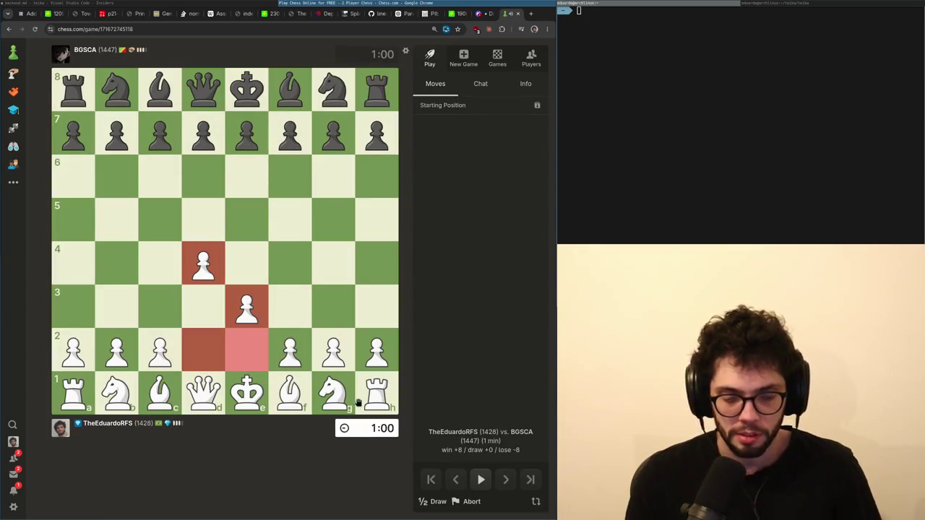
drag(339, 396, 246, 350)
drag(333, 349, 333, 307)
drag(290, 394, 333, 349)
drag(247, 394, 333, 394)
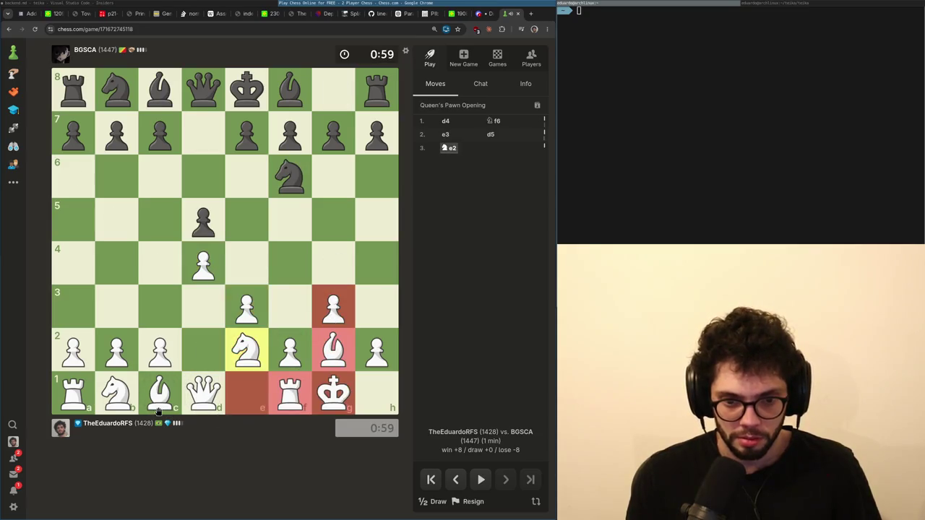
drag(115, 397, 203, 350)
drag(116, 350, 117, 306)
mouse_move(159, 394)
mouse_down()
mouse_move(116, 349)
mouse_move(166, 271)
mouse_up()
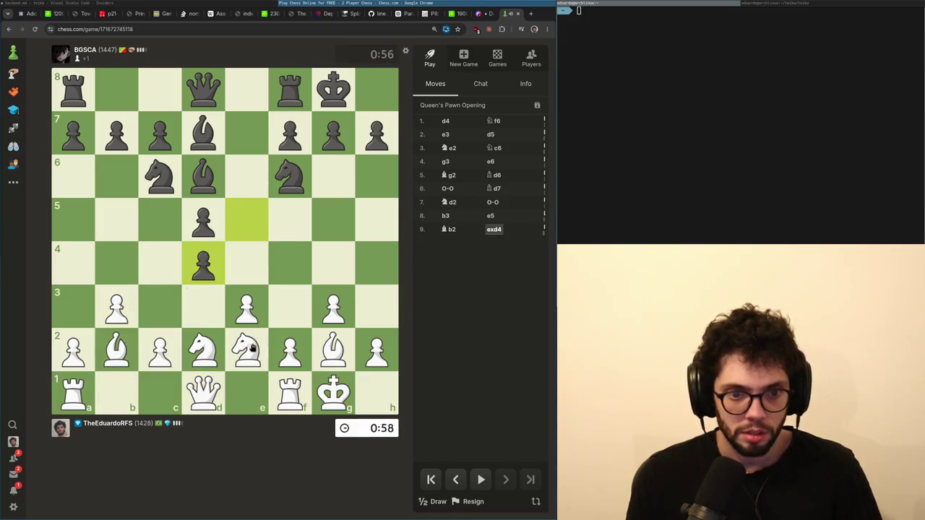
Recapture on d4 with knight and bishop, push c4, take b7 and move the queen off d1.
drag(247, 350, 203, 263)
drag(246, 306, 197, 271)
drag(162, 360, 168, 269)
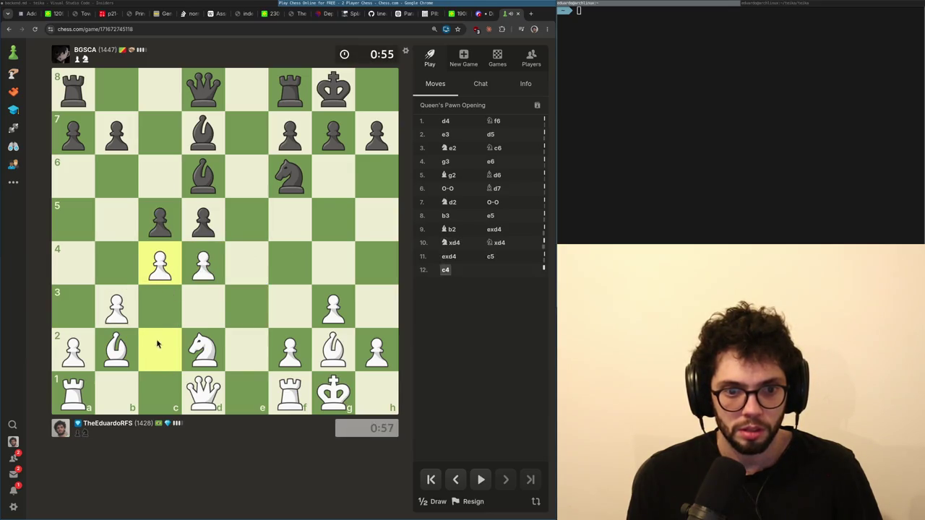
drag(116, 350, 203, 263)
mouse_move(203, 350)
mouse_down()
mouse_move(172, 269)
mouse_move(204, 269)
mouse_up()
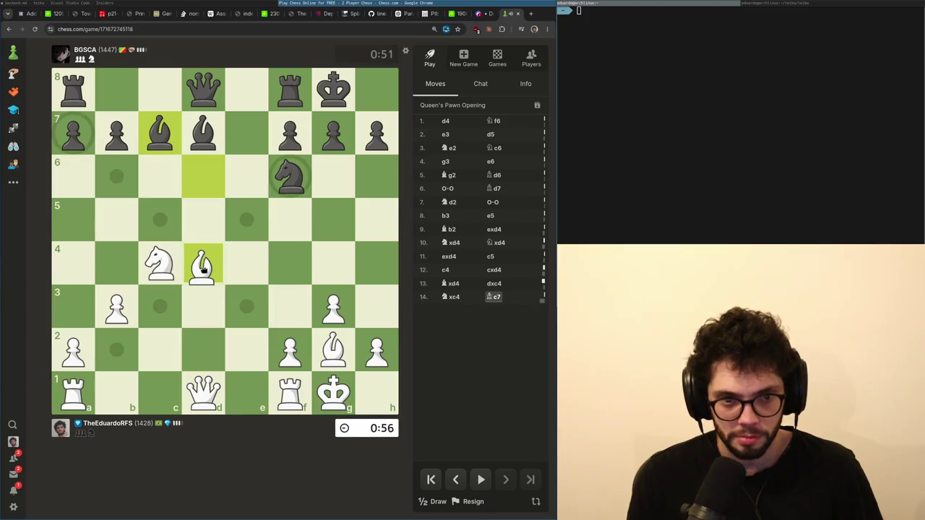
click(208, 281)
mouse_move(332, 350)
mouse_down()
mouse_move(117, 138)
mouse_move(94, 155)
mouse_move(299, 283)
mouse_move(331, 352)
mouse_up()
mouse_move(185, 397)
mouse_down()
mouse_move(320, 310)
mouse_move(250, 313)
mouse_move(268, 316)
mouse_move(250, 347)
mouse_move(154, 254)
mouse_move(160, 261)
mouse_up()
Cancel the queued queen premove, mark the threatened d4 bishop, and push h4.
right_click(194, 207)
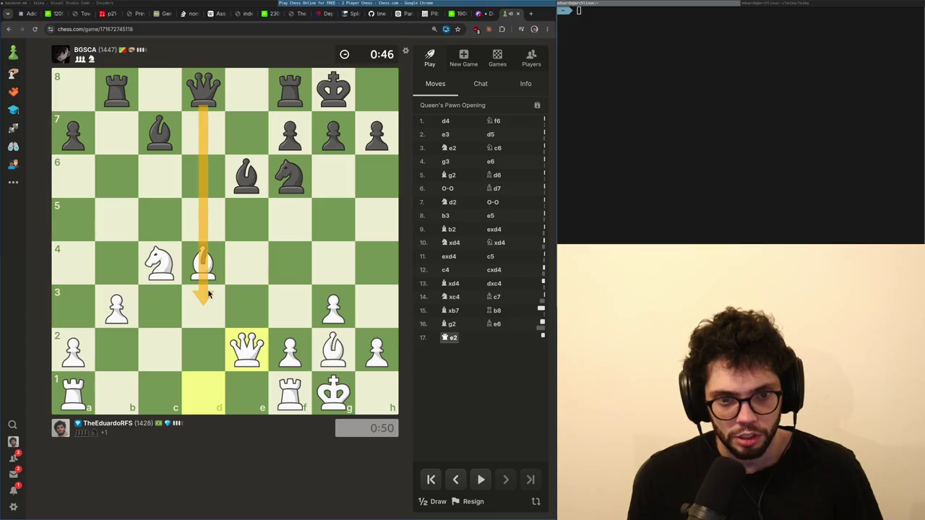
right_click(203, 263)
click(246, 300)
drag(356, 365, 377, 262)
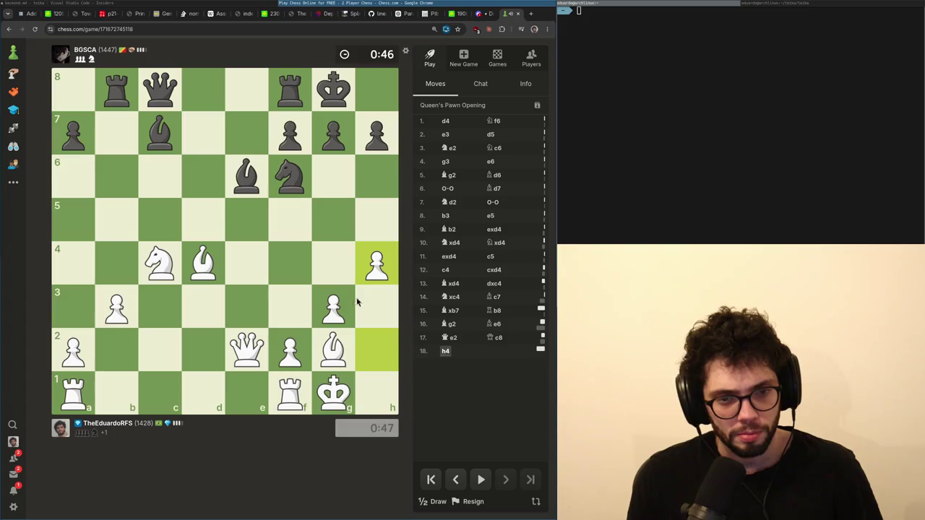
click(238, 354)
click(163, 267)
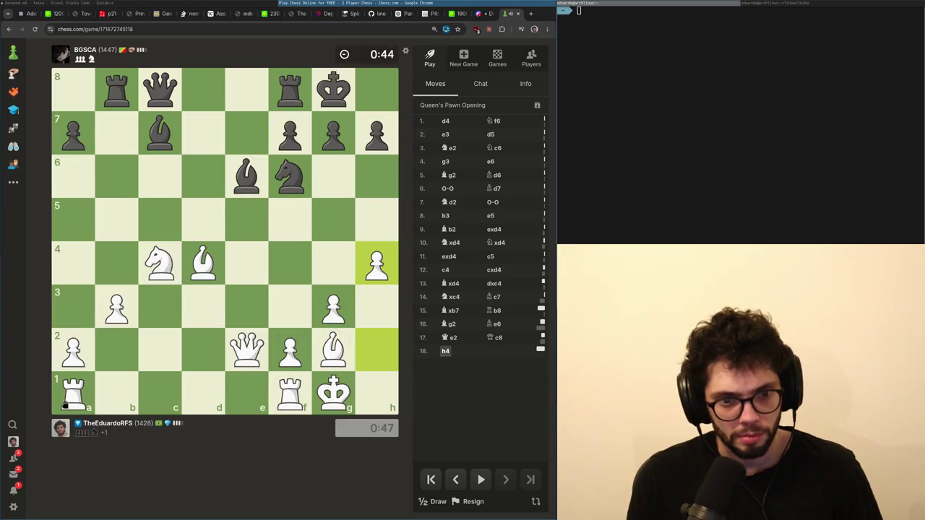
Play Bxh3, Rac1 and Ne3 until checkmate, then return to VS Code.
click(333, 388)
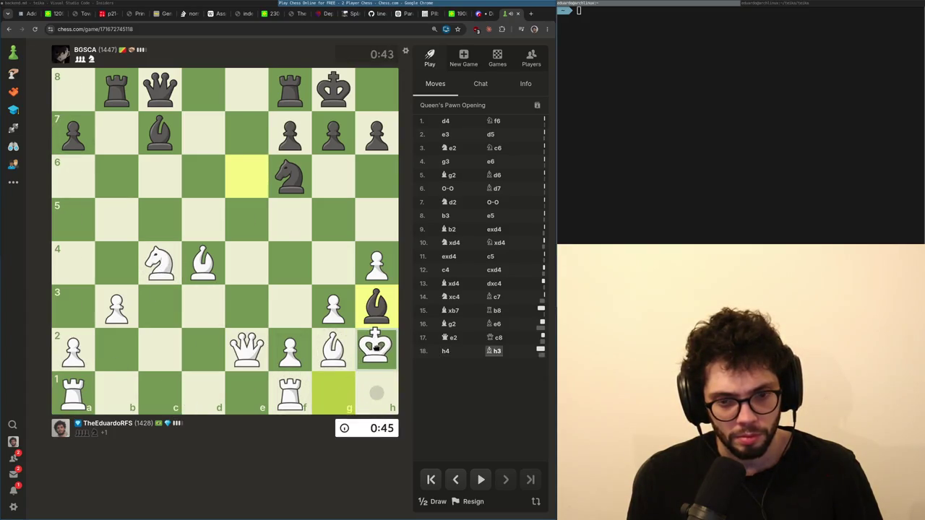
drag(336, 348, 372, 313)
drag(73, 394, 160, 394)
mouse_move(160, 263)
mouse_down()
mouse_move(288, 219)
mouse_move(260, 218)
mouse_move(253, 314)
mouse_up()
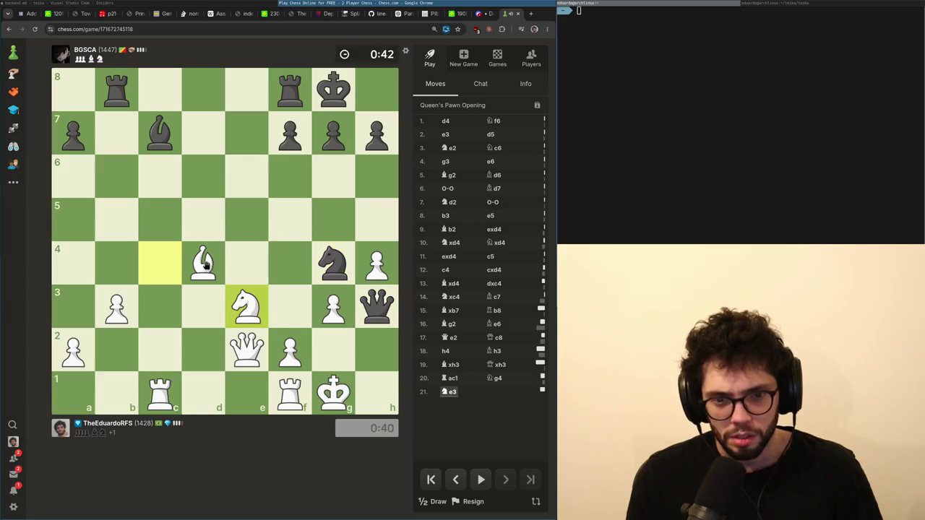
right_click(252, 316)
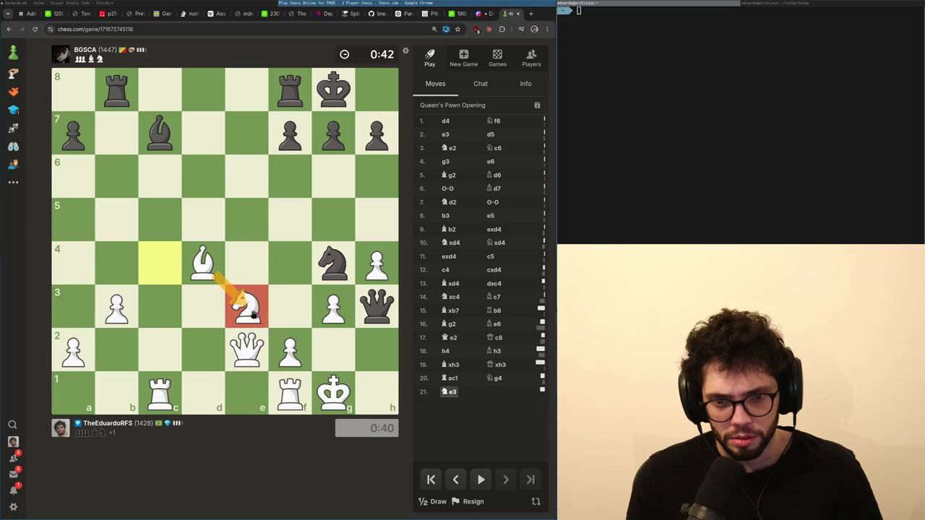
right_click(380, 370)
click(328, 394)
key(super+Tab)
key(super+Tab)
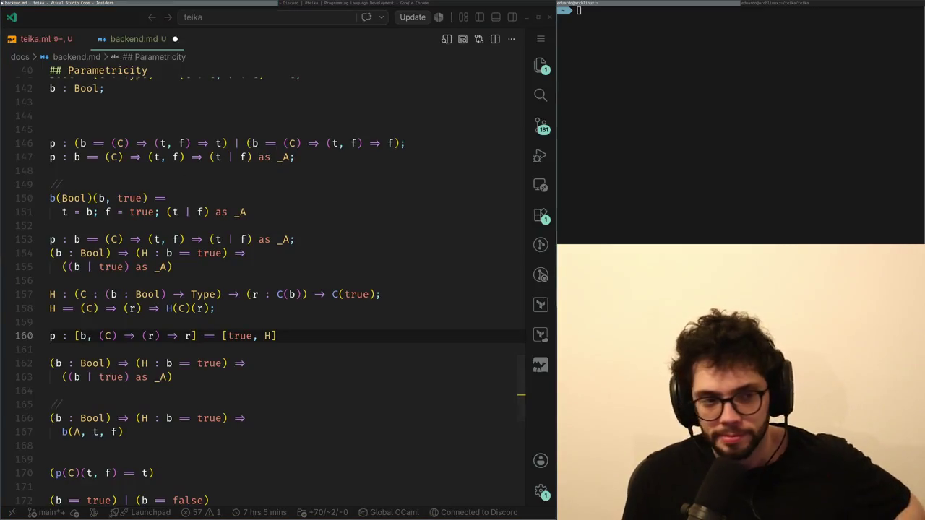
click(241, 336)
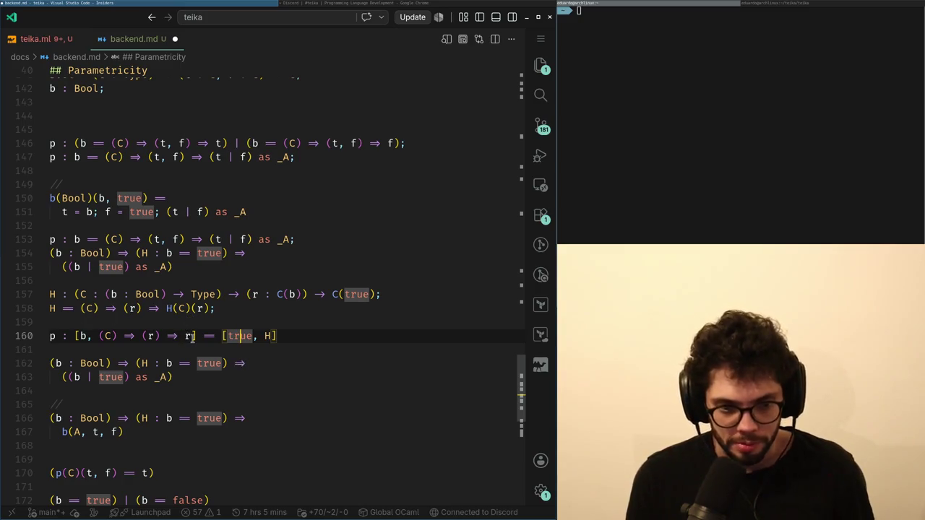
drag(193, 336, 111, 335)
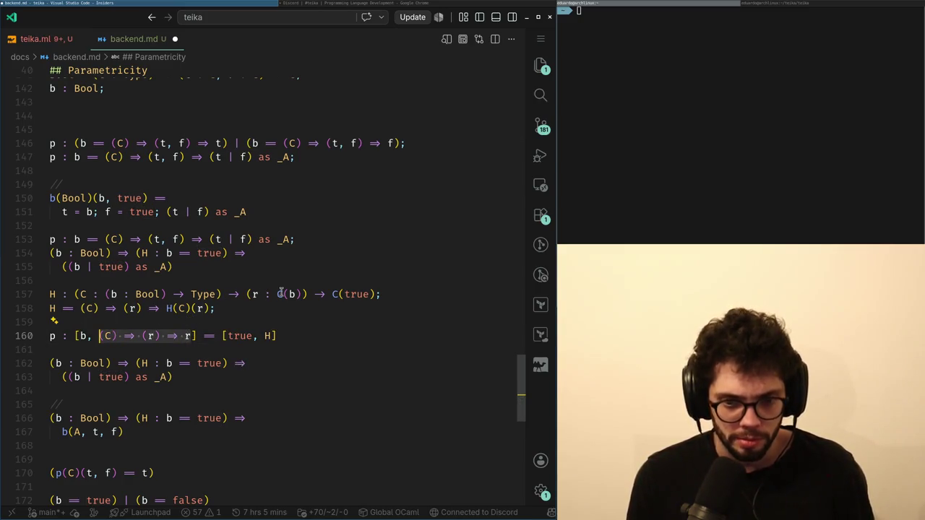
drag(75, 336, 276, 336)
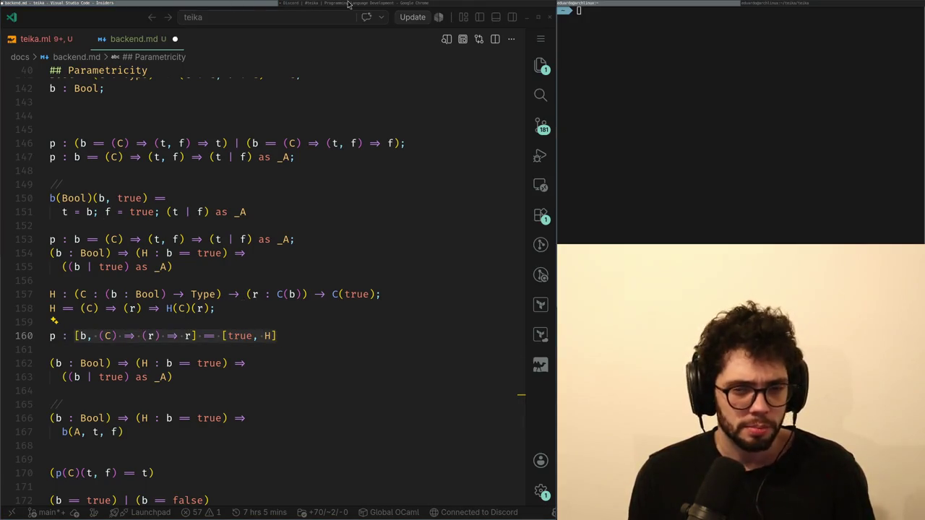
click(348, 5)
key(alt+Tab)
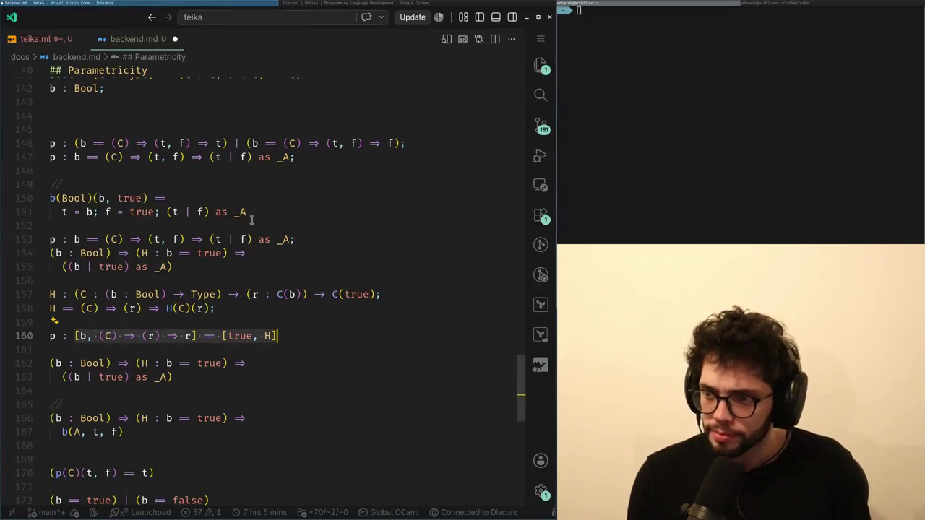
drag(99, 336, 217, 336)
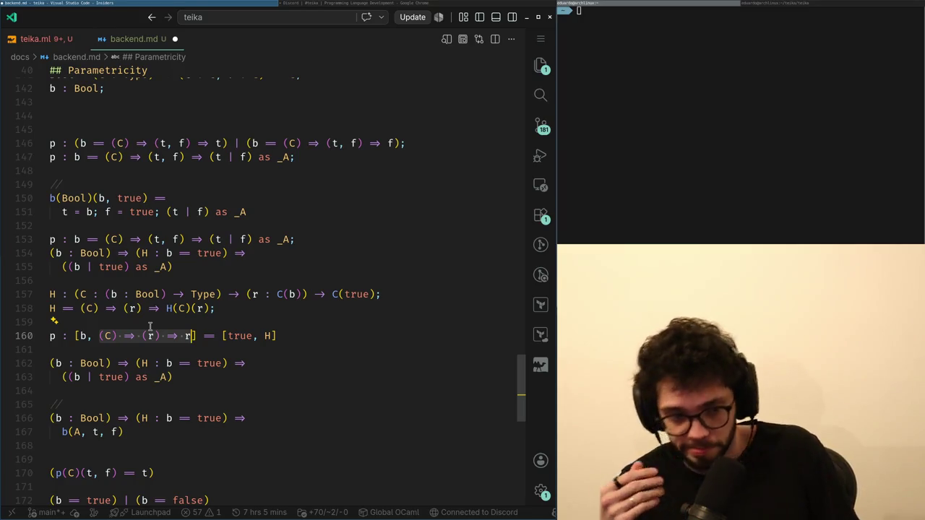
scroll(168, 308, up, 1)
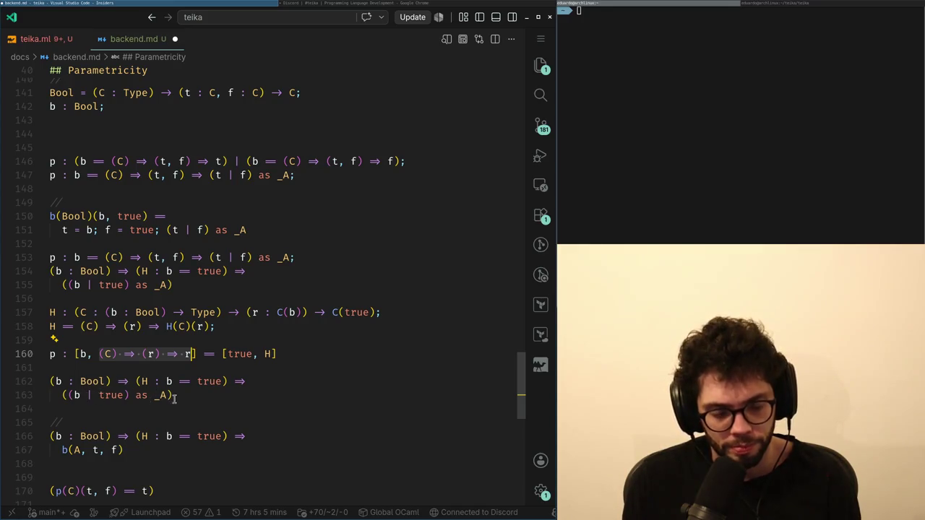
click(150, 396)
click(320, 5)
click(178, 7)
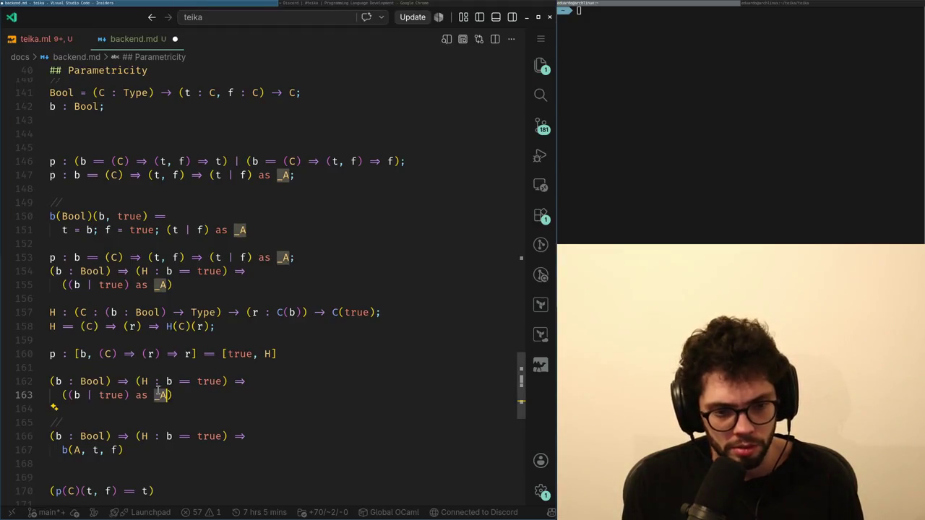
scroll(117, 357, down, 1)
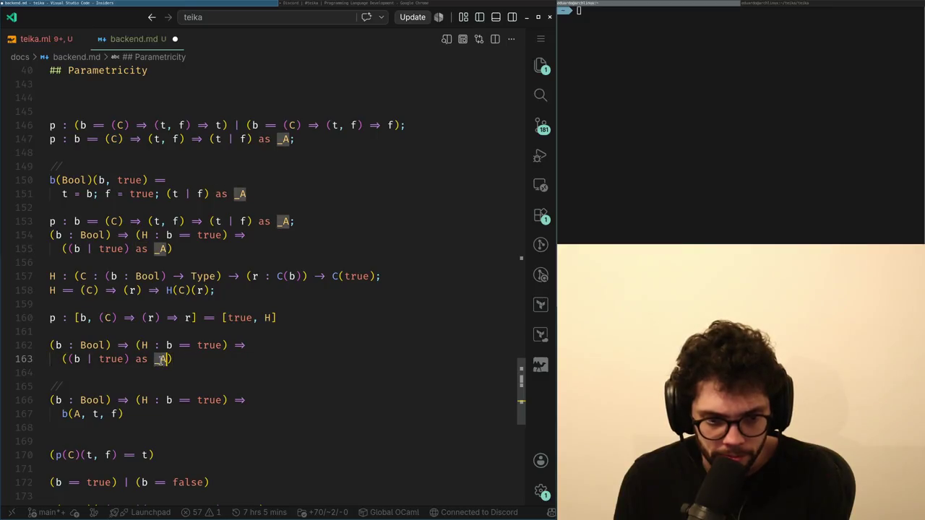
click(139, 345)
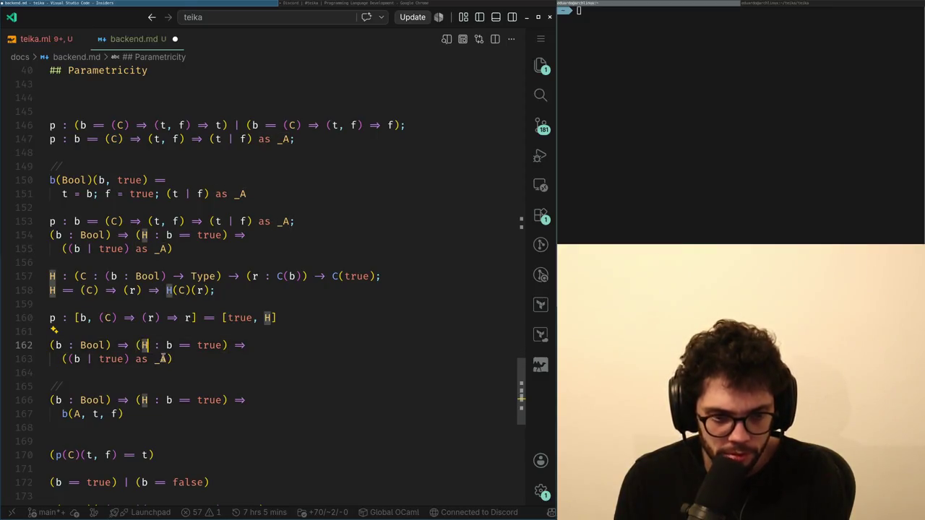
click(86, 318)
click(170, 345)
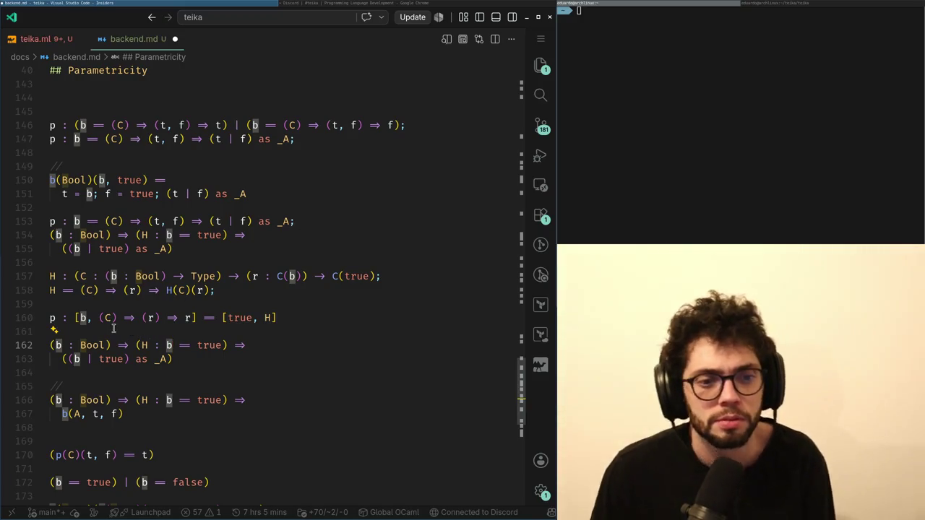
key(alt+Tab)
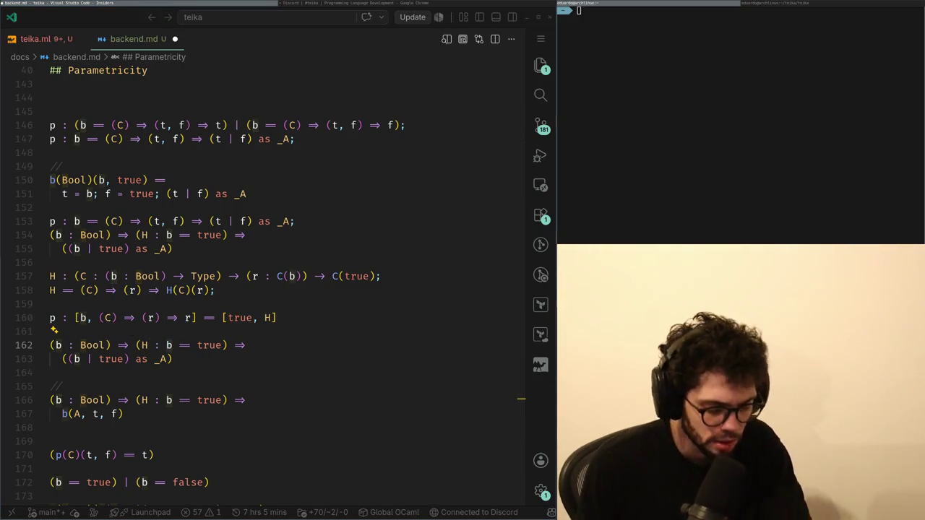
key(alt+Tab)
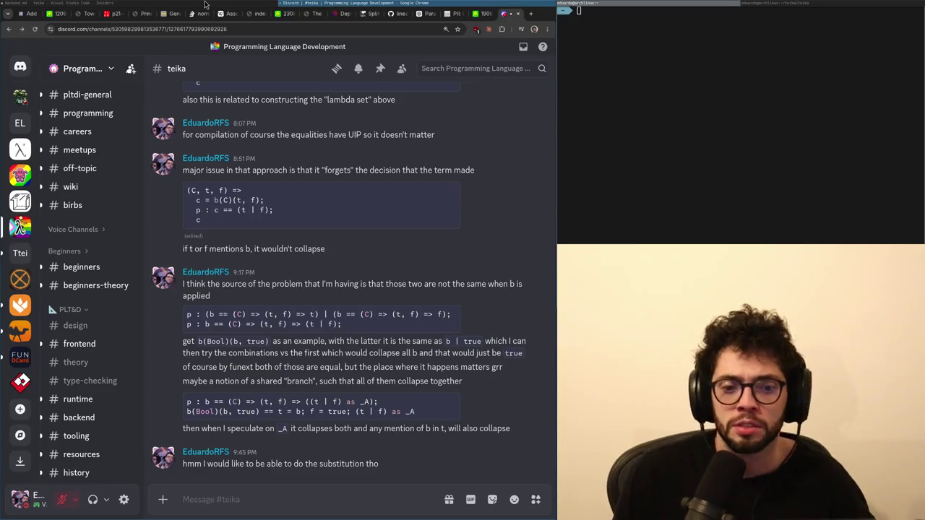
scroll(112, 343, up, 3)
scroll(108, 354, down, 5)
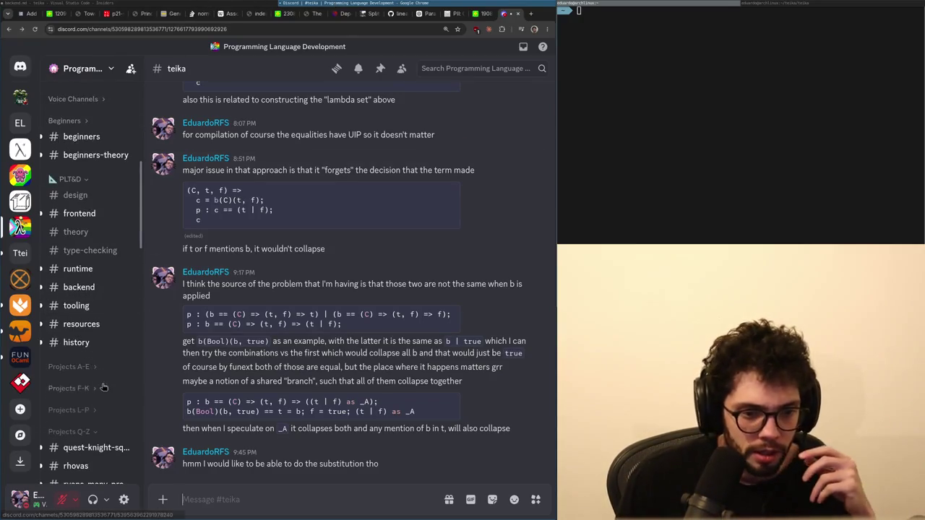
scroll(102, 388, down, 5)
key(alt+Tab)
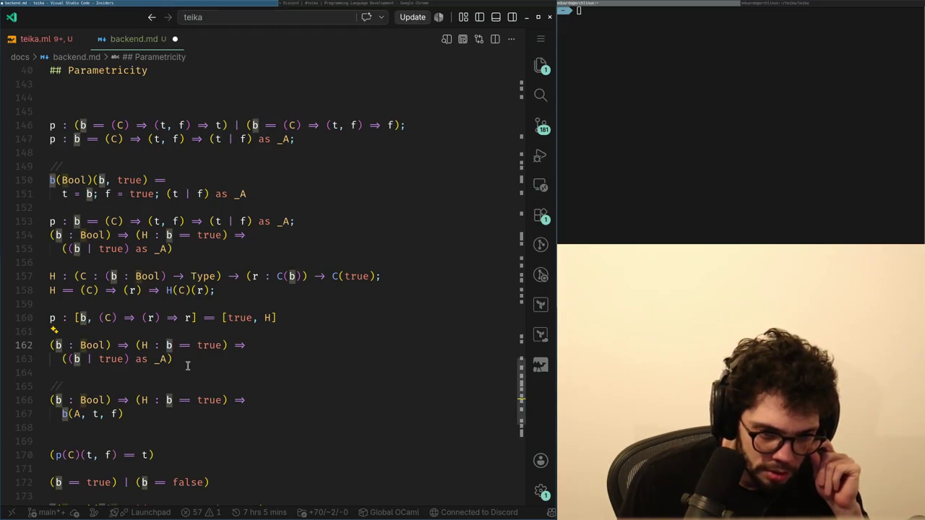
key(alt+Tab)
key(alt+Tab)
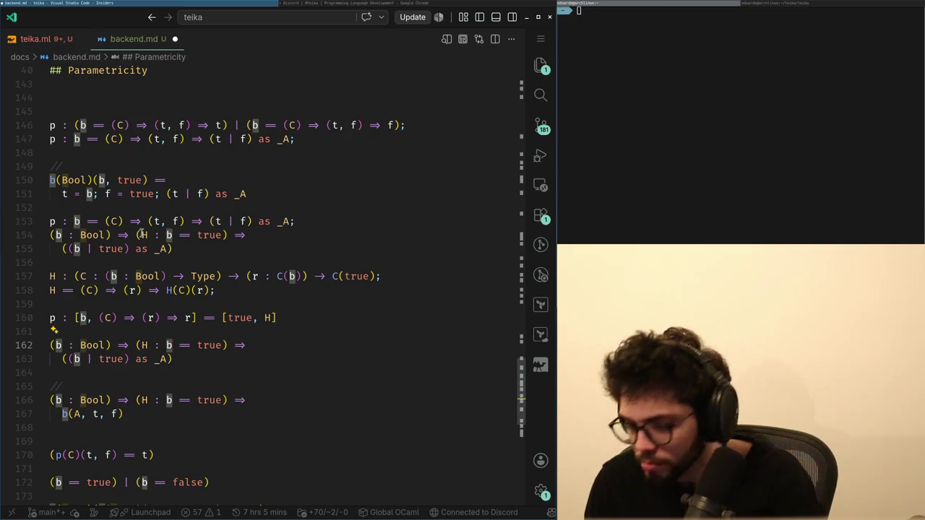
scroll(133, 345, up, 5)
click(148, 360)
key(Down)
key(Up)
key(Down)
key(Up)
key(Down)
key(Down)
key(Down)
key(Down)
key(Up)
key(Up)
key(Up)
key(Up)
key(Down)
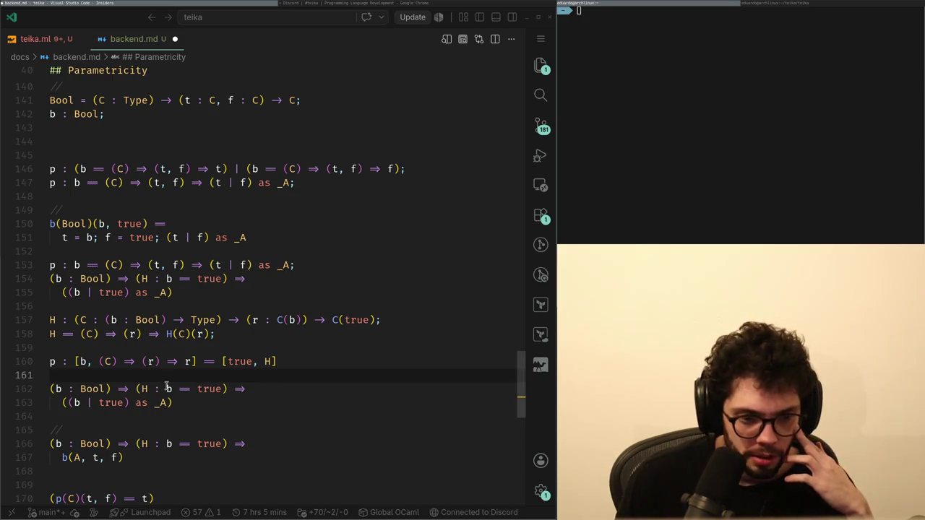
click(181, 403)
scroll(139, 417, down, 2)
scroll(140, 417, down, 1)
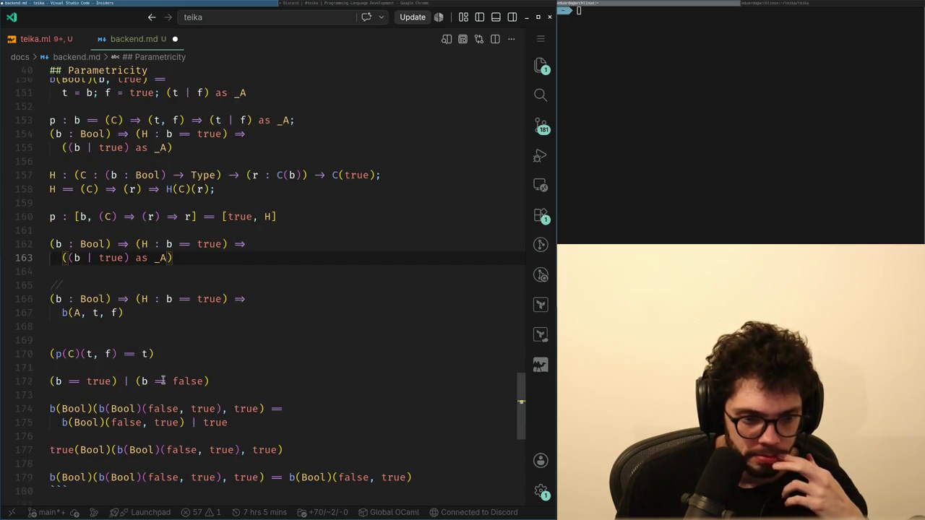
scroll(154, 373, up, 1)
click(345, 5)
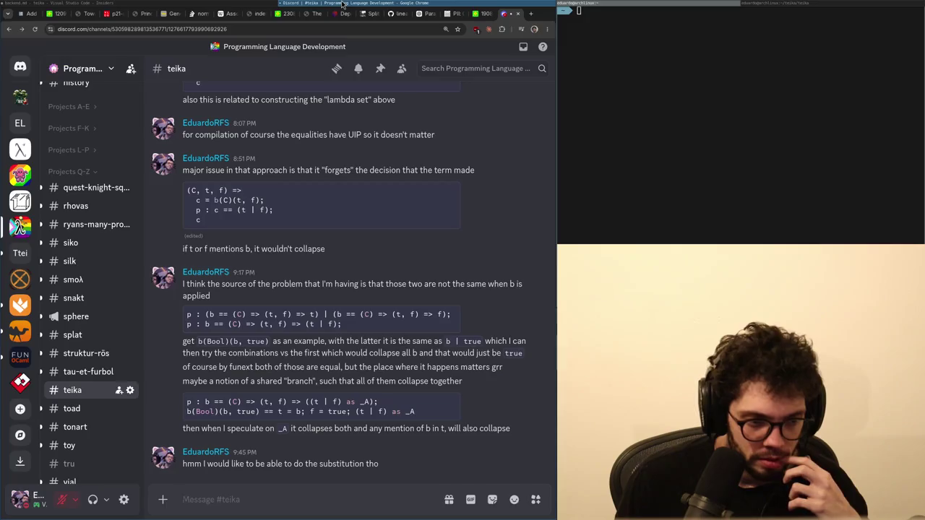
click(257, 4)
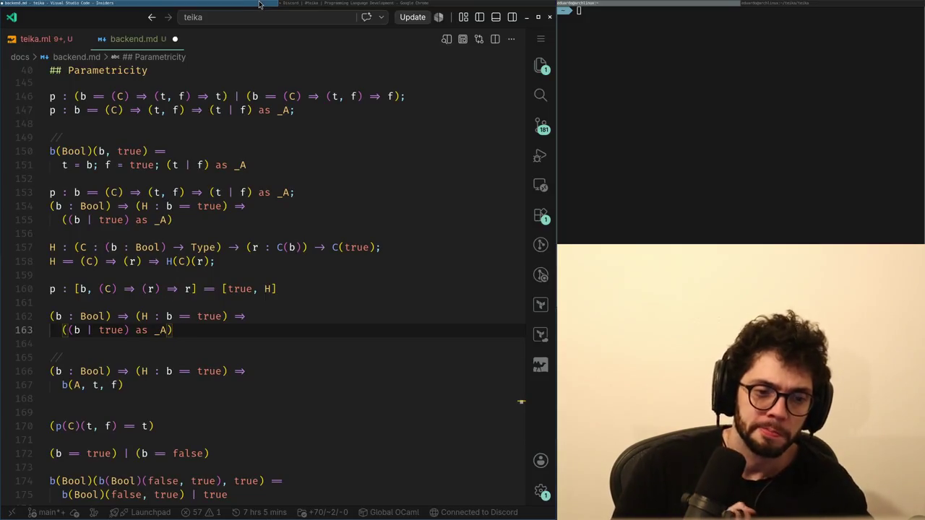
Step through lines 160–163 to the b in the H : b equation on line 162.
key(Down)
key(Down)
key(Down)
key(Down)
key(Up)
key(Up)
key(Up)
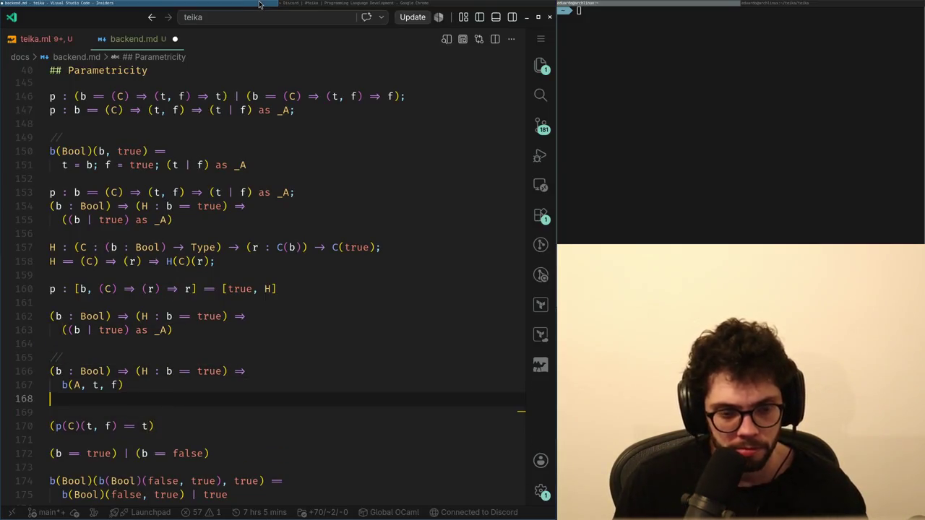
key(Up)
key(Right)
key(Right)
key(Right)
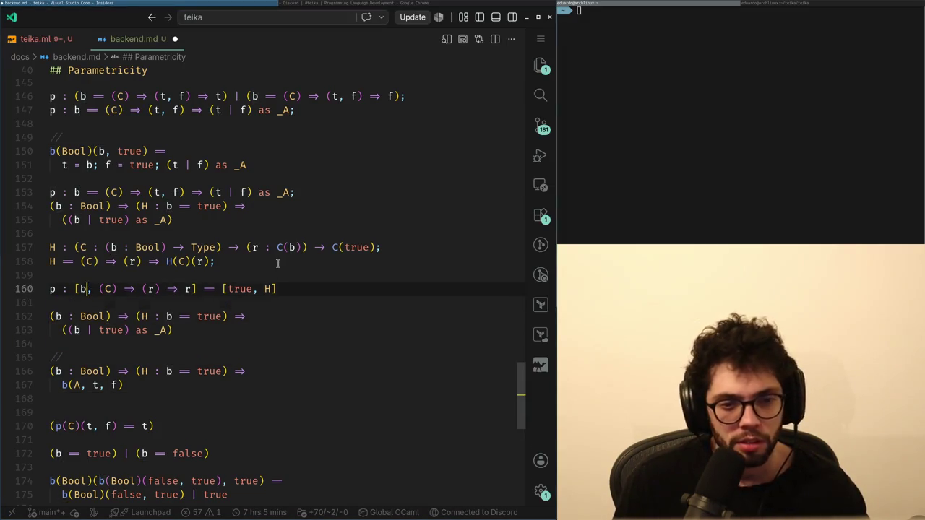
key(Down)
key(Down)
key(Down)
key(Home)
key(Up)
key(Up)
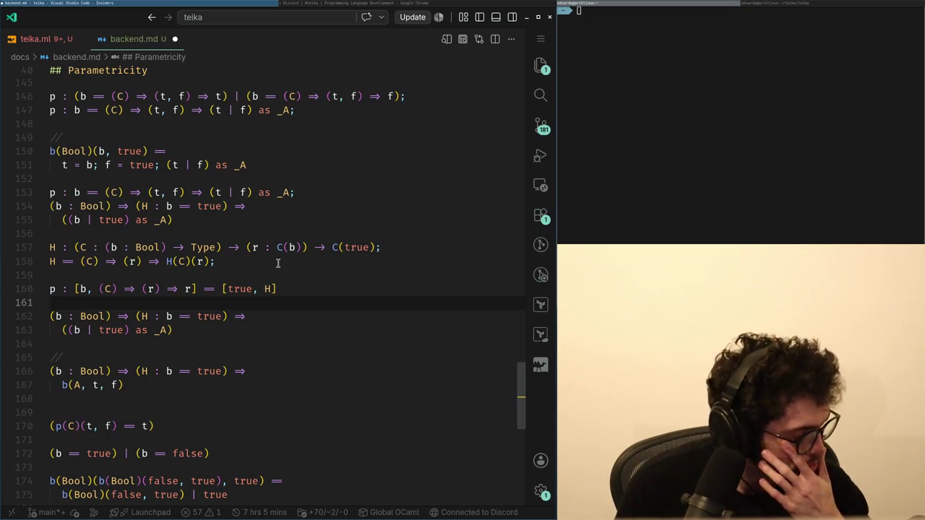
key(Down)
key(ctrl+Right)
key(ctrl+Right)
key(ctrl+Right)
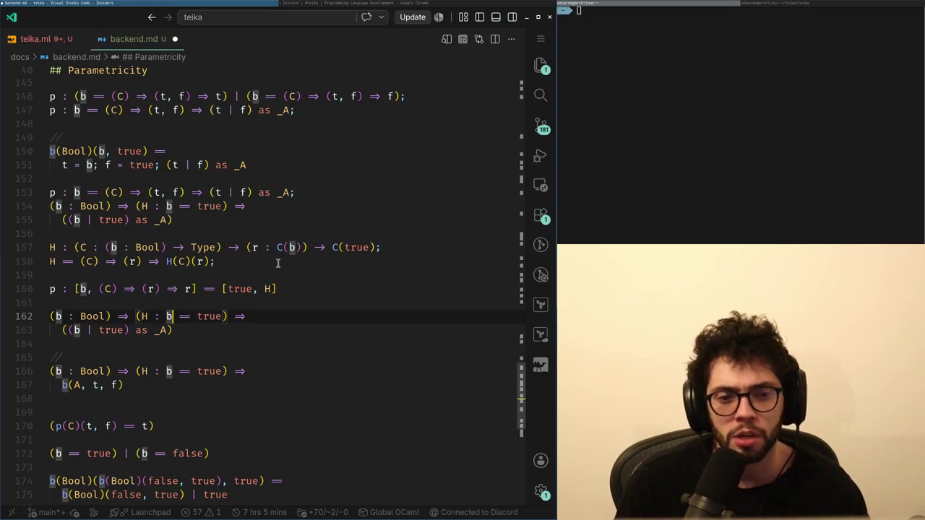
key(ctrl+z)
key(ctrl+shift+z)
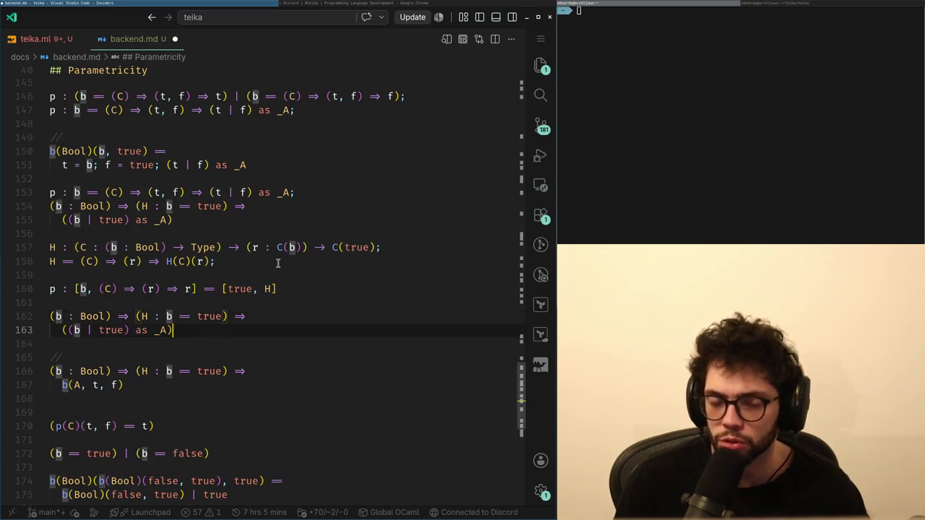
Copy the two-line Bool/H equation on lines 162–163 and paste it below as lines 165–166.
key(alt+Tab)
key(alt+Tab)
key(Up)
key(Down)
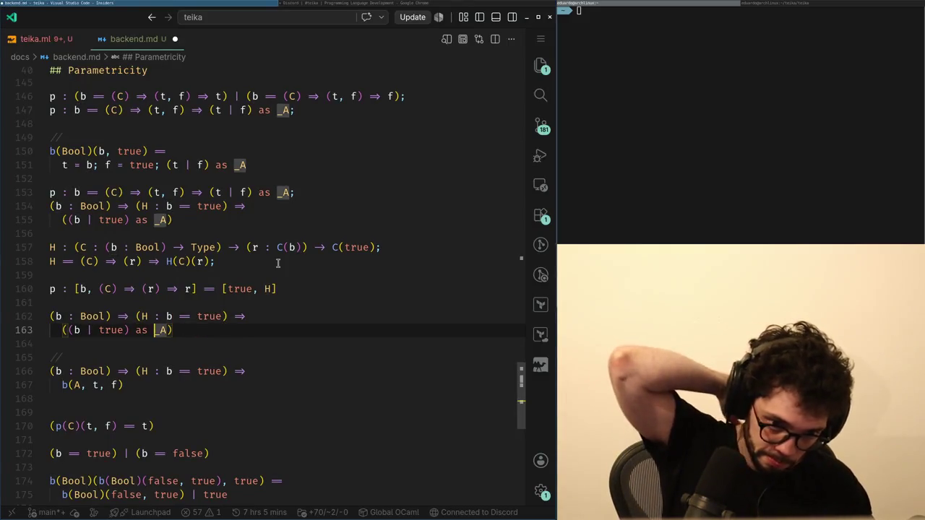
key(ctrl+Left)
key(ctrl+Left)
key(ctrl+Left)
key(Left)
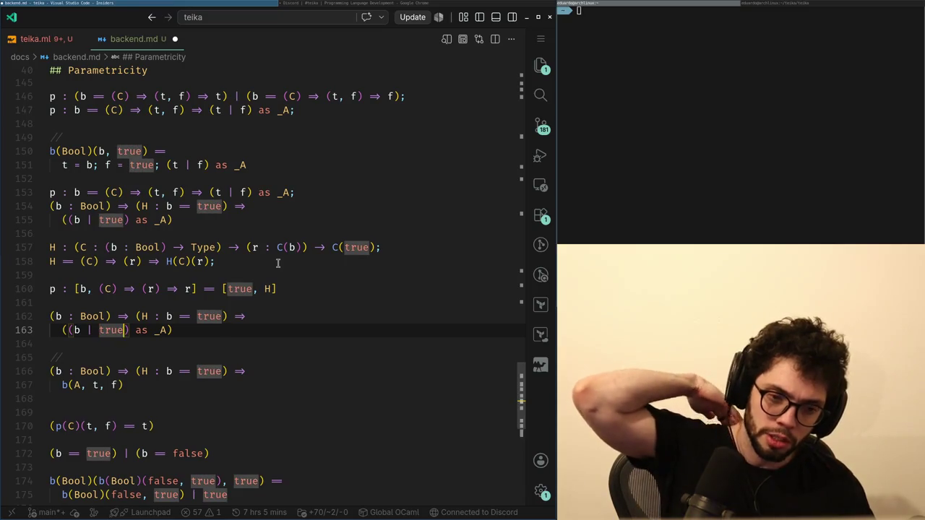
key(Up)
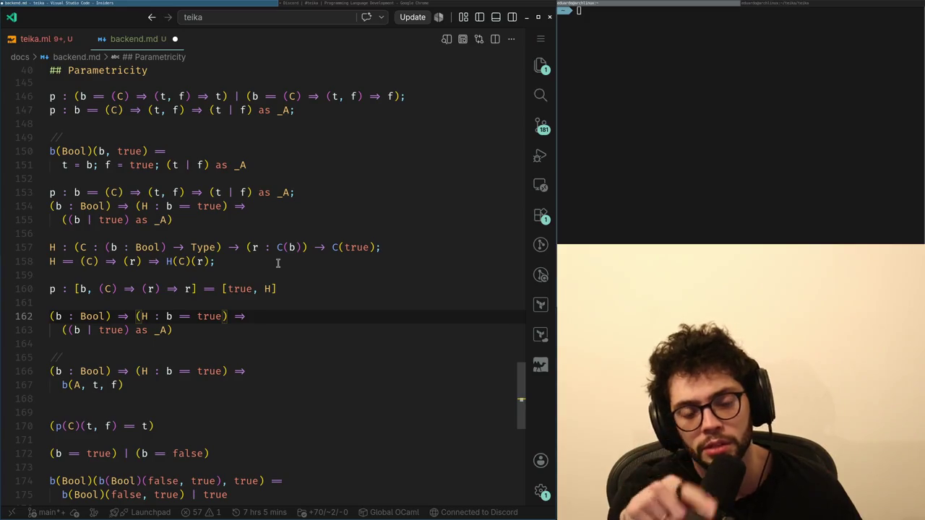
key(Down)
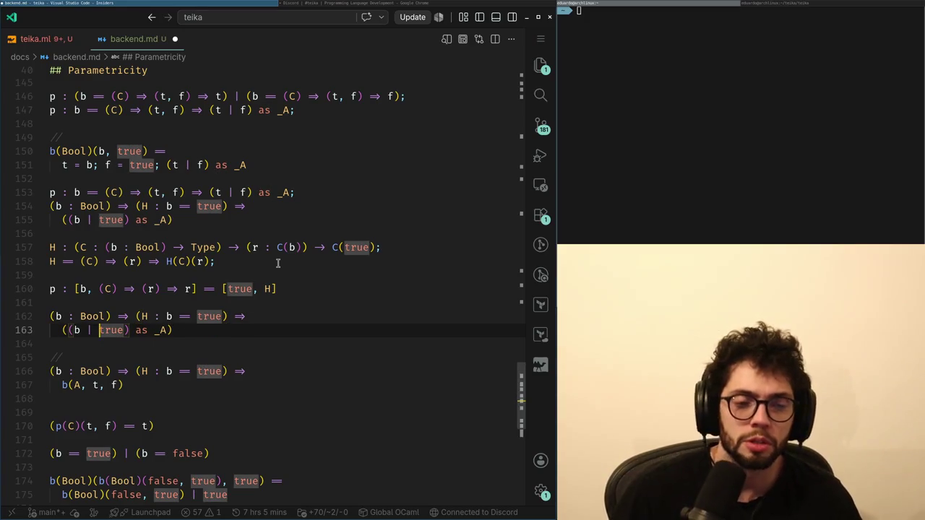
key(shift+Up)
key(ctrl+c)
key(Down)
key(Return)
key(ctrl+v)
Delete ' | true' and the extra opening parenthesis from the copied body line.
key(ctrl+Right)
key(ctrl+Right)
key(ctrl+Right)
key(ctrl+BackSpace)
key(ctrl+BackSpace)
key(ctrl+BackSpace)
key(Left)
key(BackSpace)
key(Down)
key(Up)
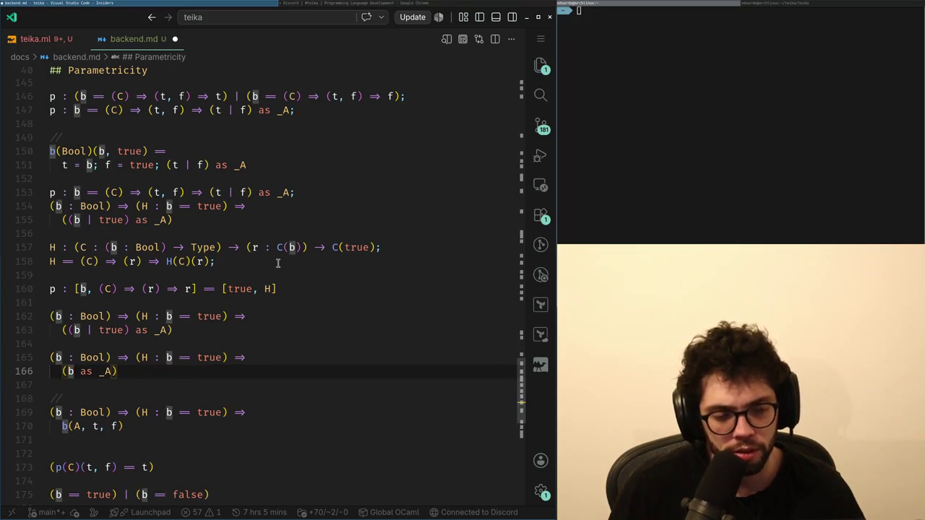
Replace b with true in the copy, delete the rest, and join it onto line 165.
key(Left)
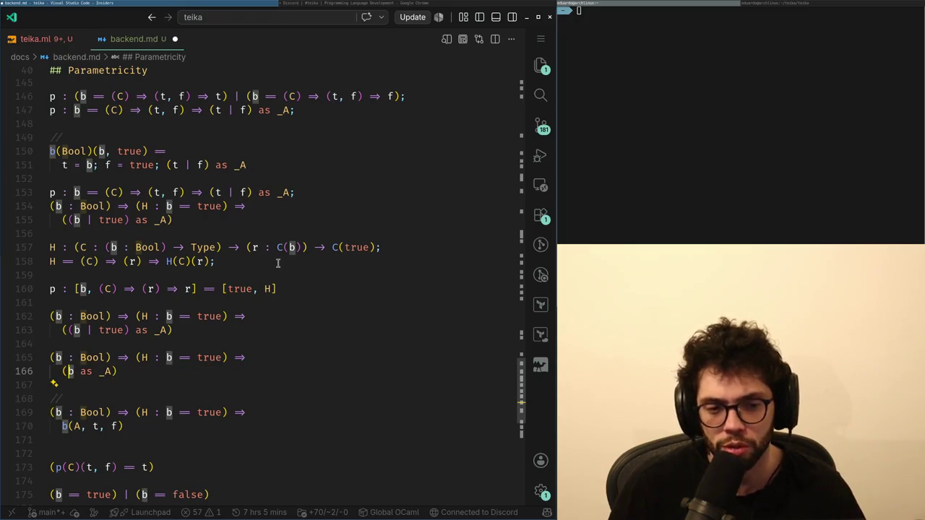
key(Delete)
text(true)
key(shift+End)
key(Delete)
key(Home)
key(BackSpace)
key(BackSpace)
Open a new browser tab and load chess.com.
key(alt+Tab)
key(alt+Tab)
key(alt+Tab)
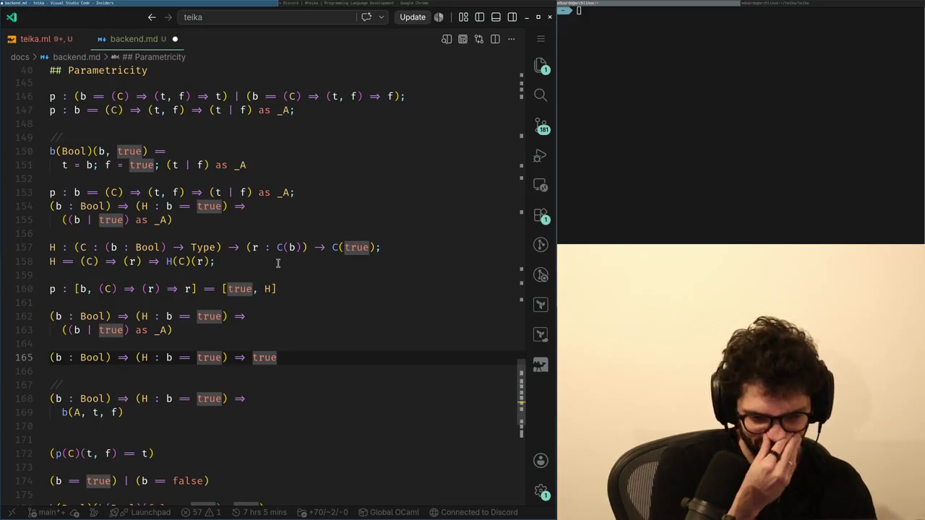
key(alt+Tab)
key(alt+Tab)
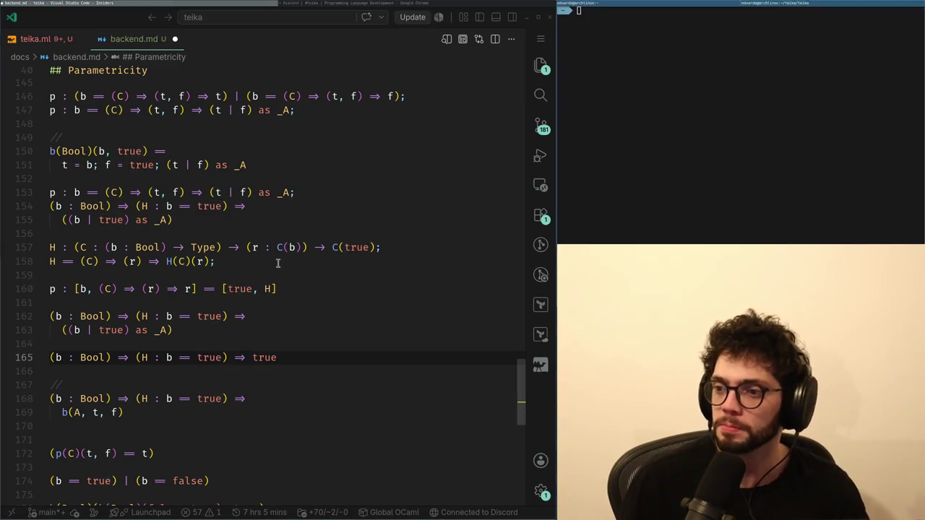
key(alt+Tab)
key(ctrl+t)
key(alt+Tab)
key(ctrl+t)
text(chess.com)
key(Return)
Open another tab and go to the Extreme Sudoku page at sudoku.com/extreme.
key(alt+Tab)
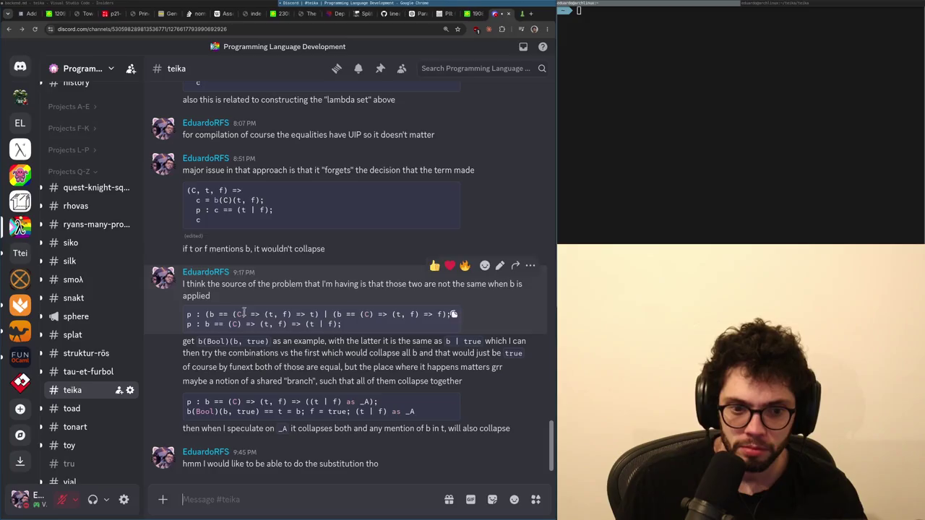
key(alt+Tab)
key(ctrl+t)
text(sudoku.com/extreme/)
click(429, 234)
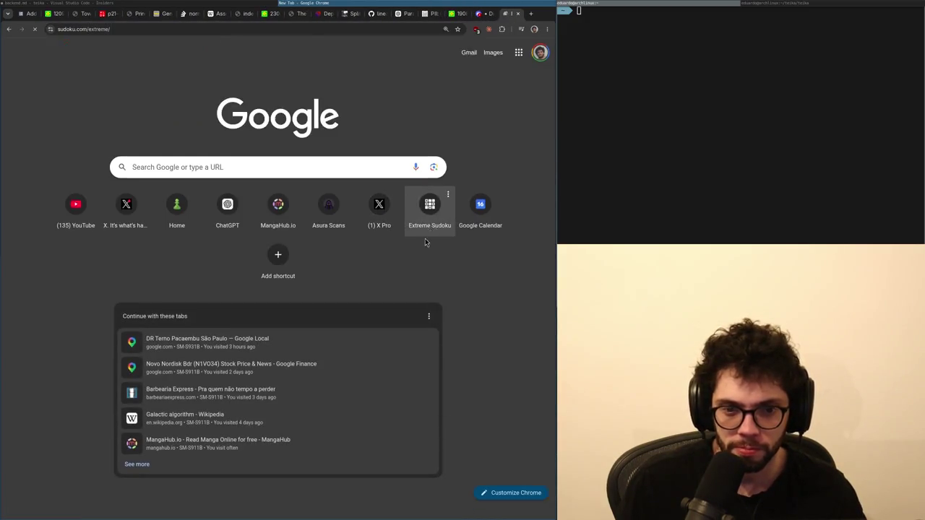
Highlight the 1s and fill a 1 into row 2, column 2.
click(242, 186)
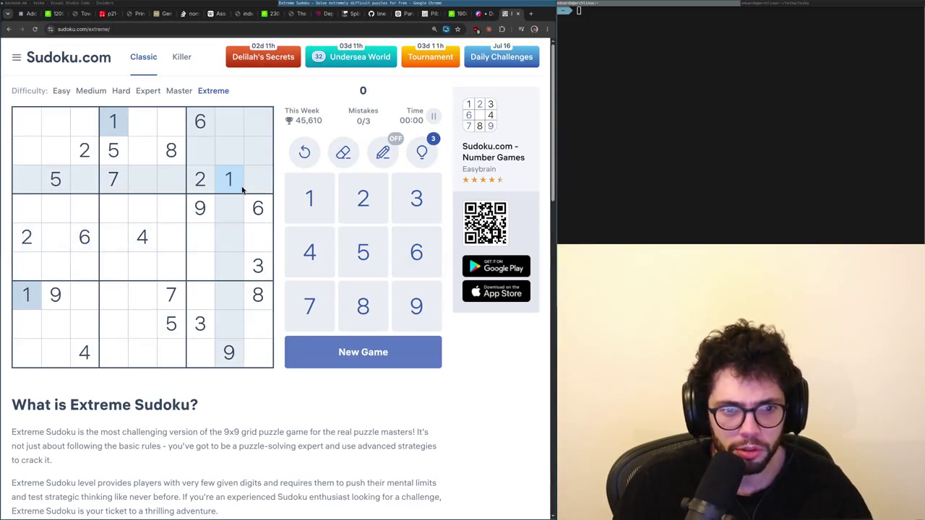
click(58, 152)
key(1)
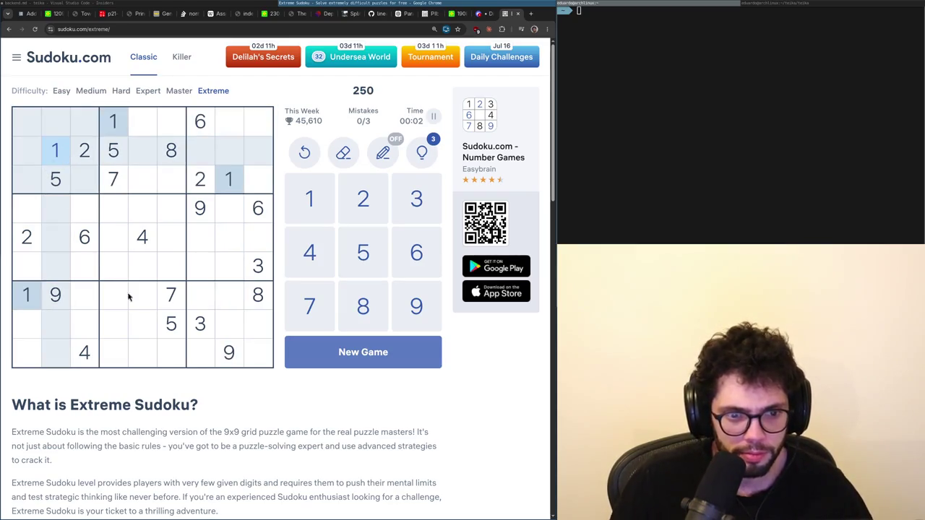
Scan where the 2s through 6s sit, then check column 2's empty cells.
click(80, 158)
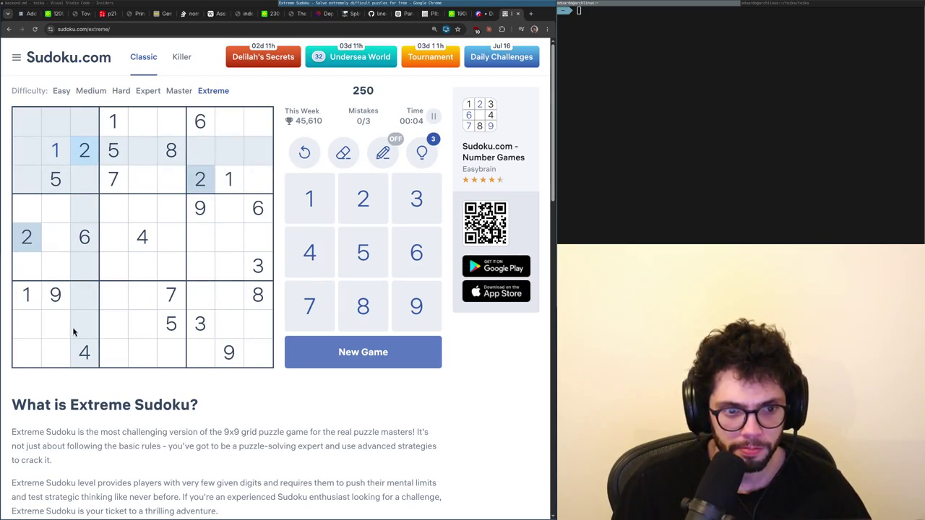
click(200, 323)
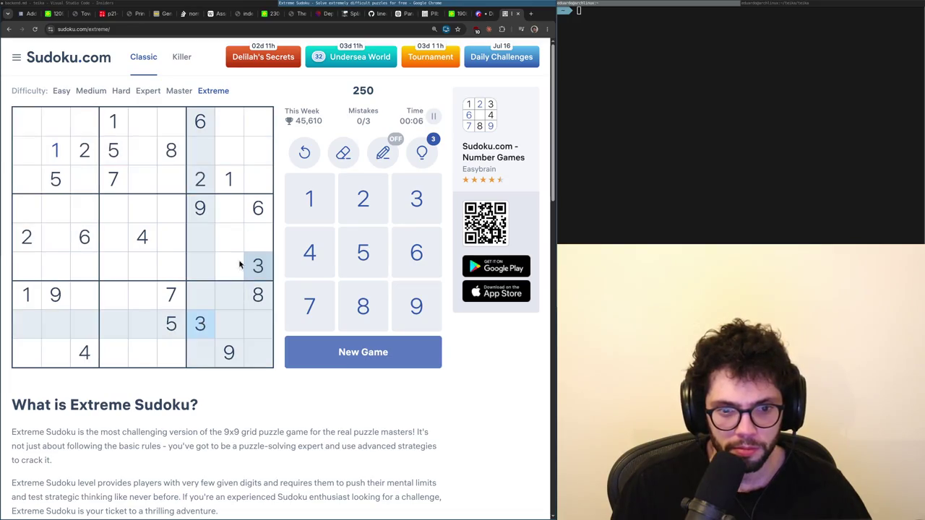
click(144, 243)
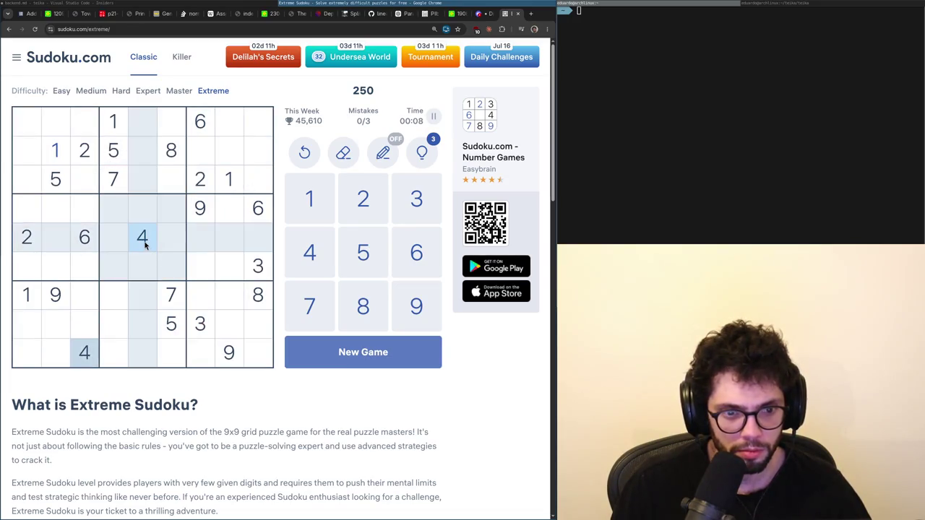
click(180, 336)
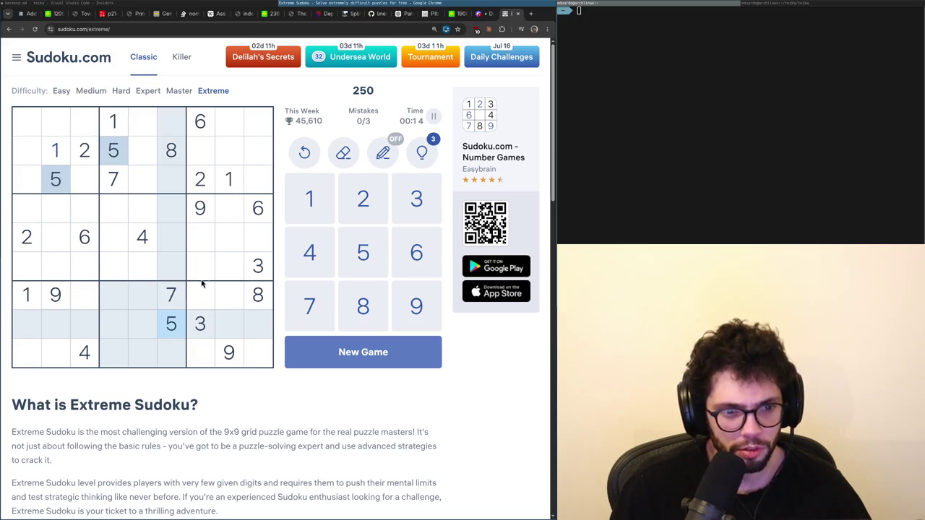
click(201, 112)
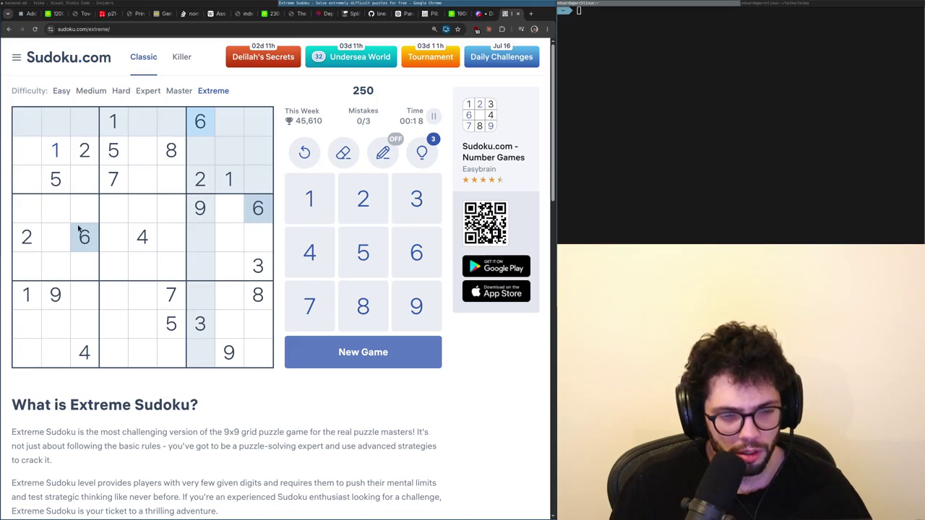
click(82, 150)
click(59, 323)
click(57, 359)
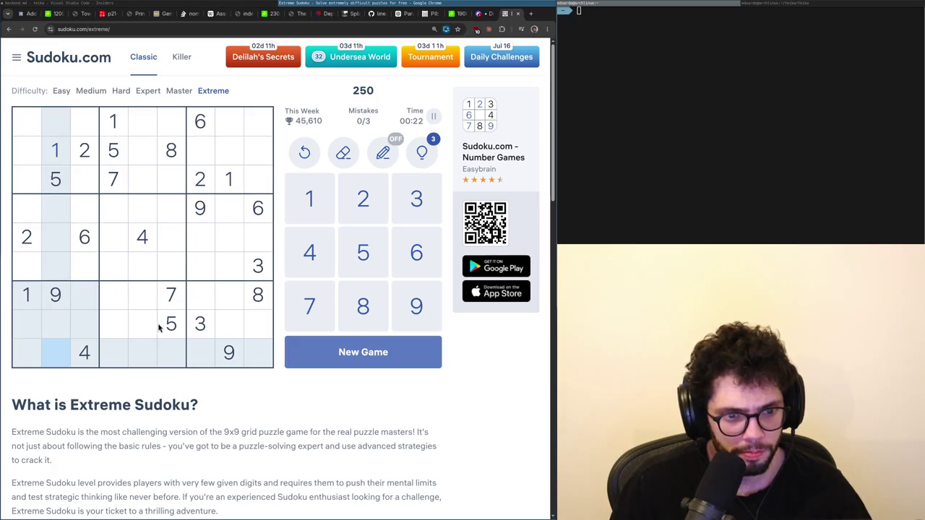
Compare the 3s, 8s, 7s and 6s, then check candidates for row 1, column 3.
click(200, 325)
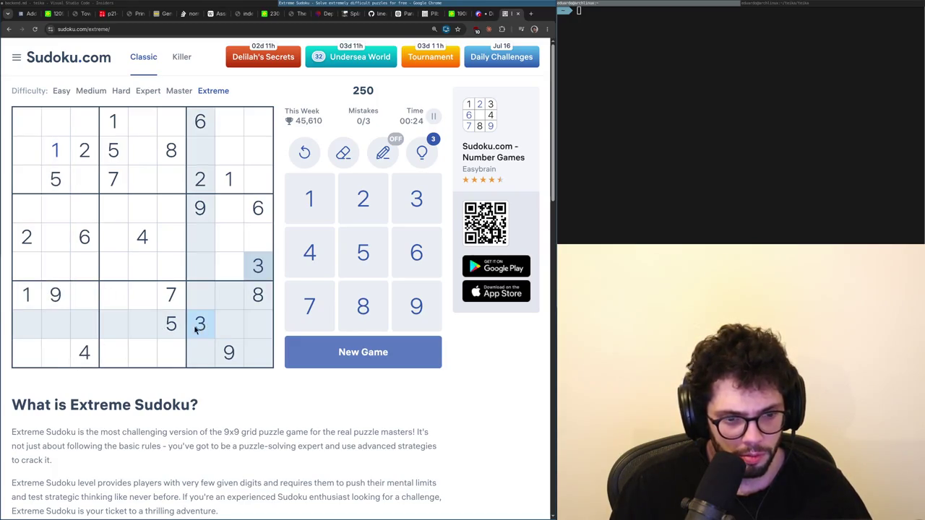
click(264, 305)
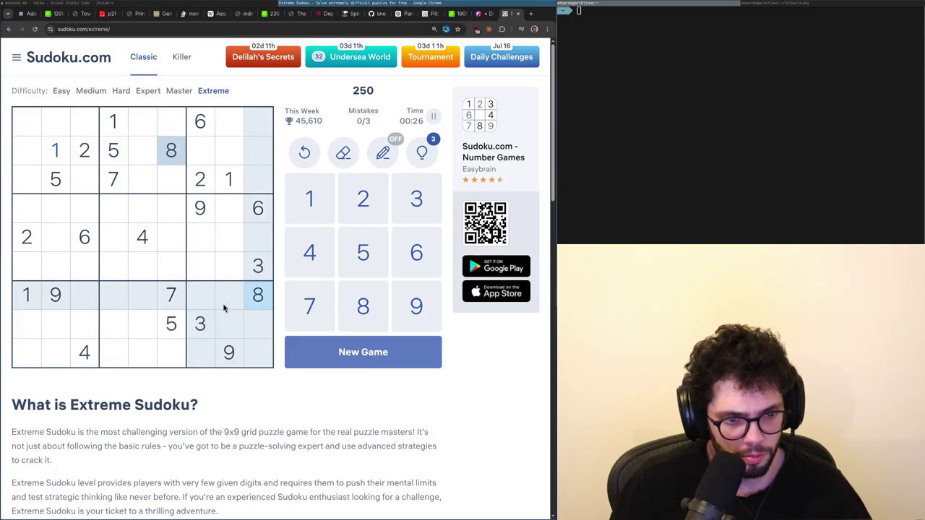
click(180, 306)
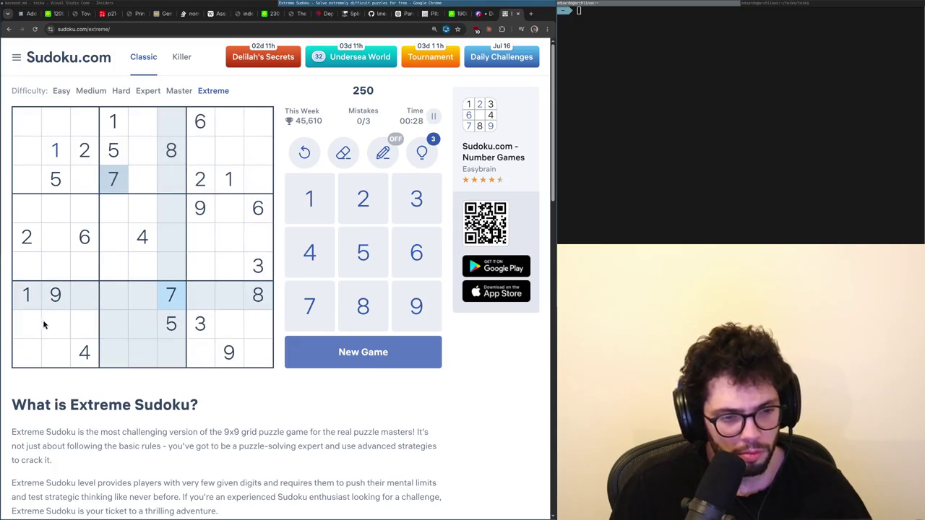
click(54, 346)
click(92, 247)
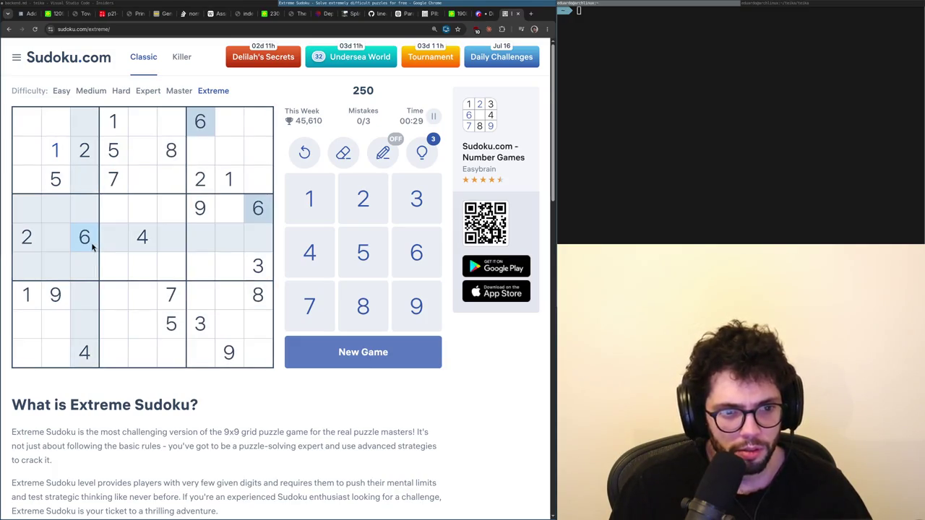
click(172, 303)
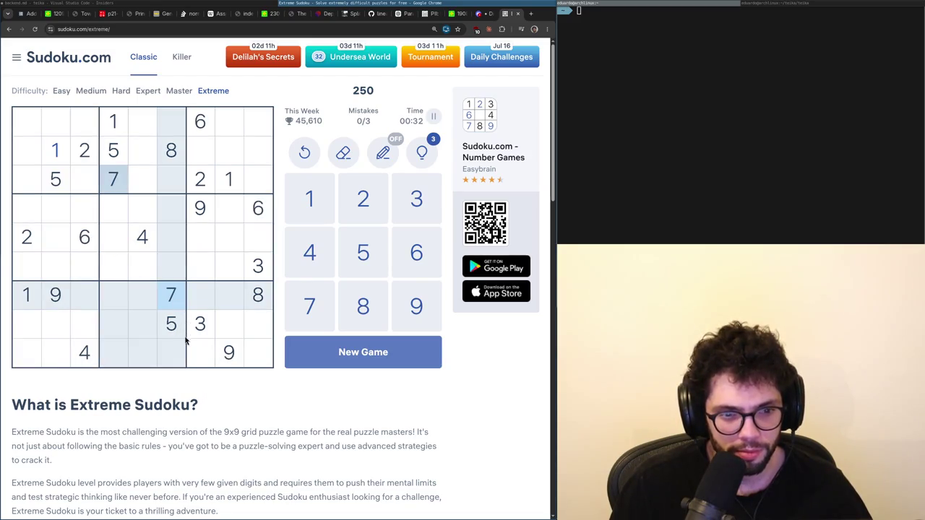
click(172, 321)
click(168, 289)
click(143, 230)
click(97, 118)
Rescan the 1s, 8s, 9s and 7s to locate the top row's missing digits.
click(110, 123)
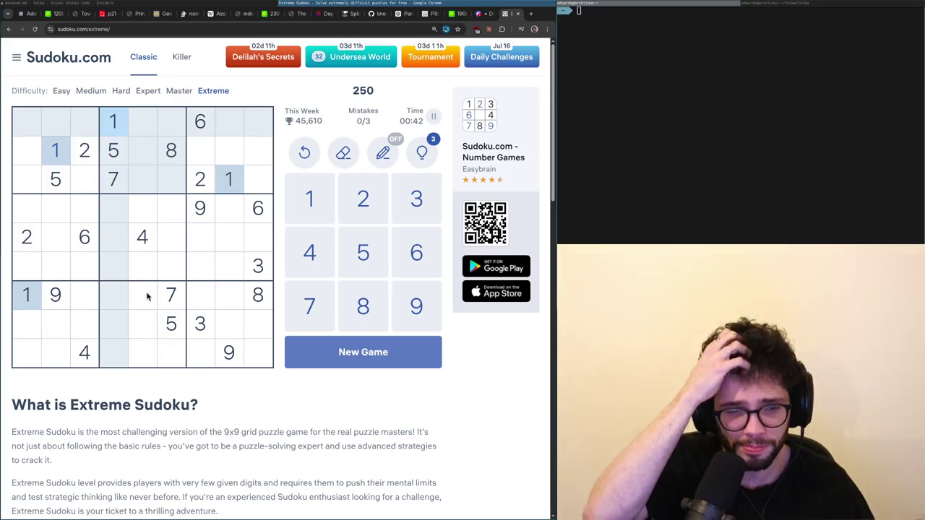
click(169, 150)
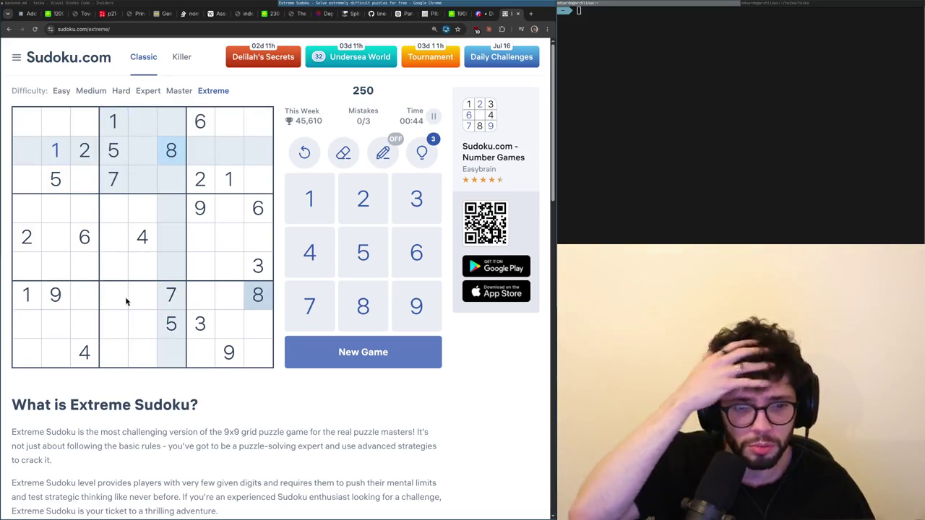
click(55, 294)
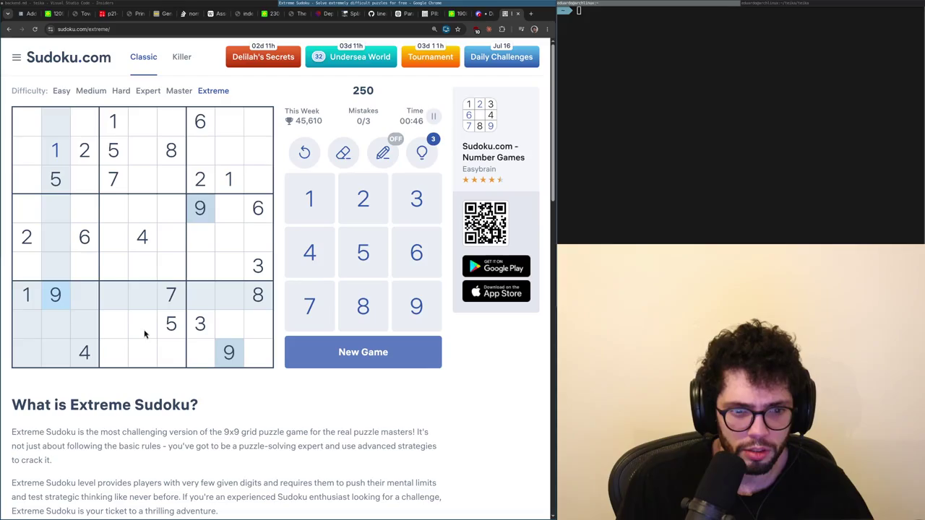
click(247, 299)
click(177, 301)
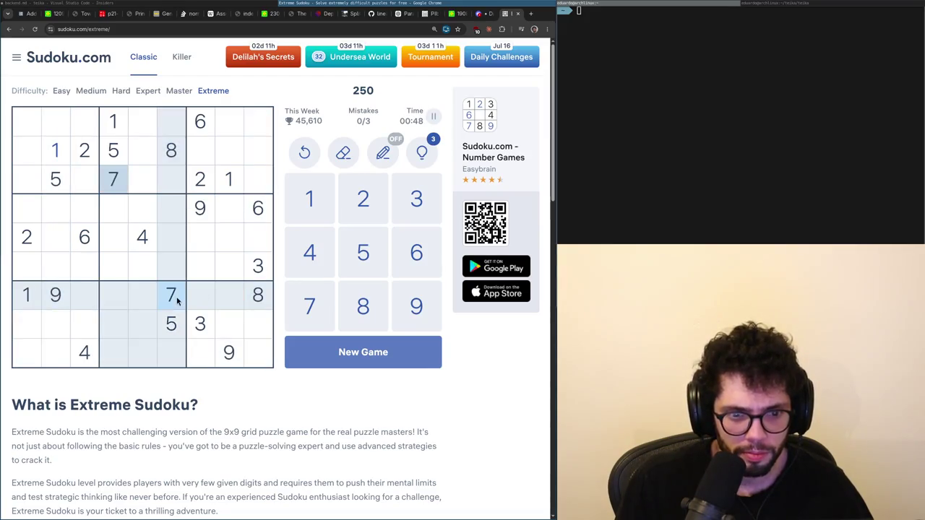
click(254, 296)
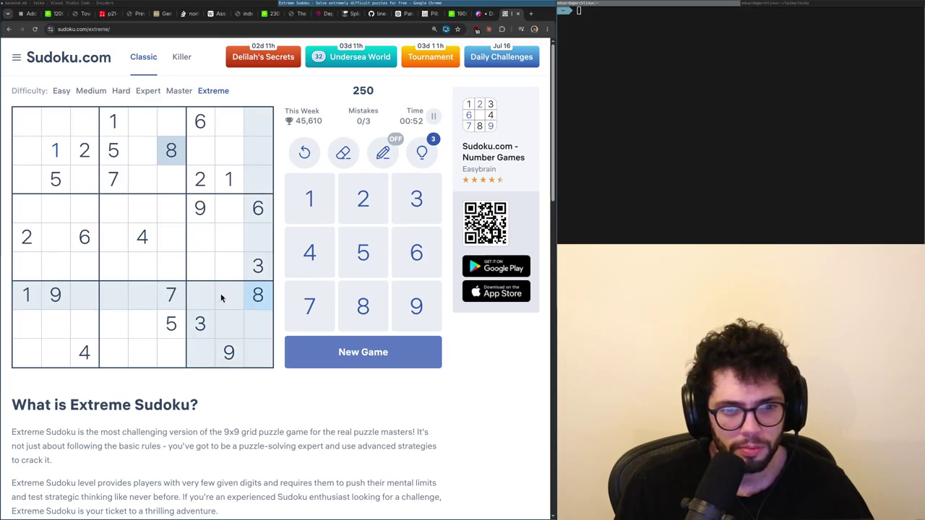
Fill 8 into row 1, column 8 and 5 into row 1, column 9.
click(229, 133)
key(8)
click(119, 155)
click(252, 130)
key(5)
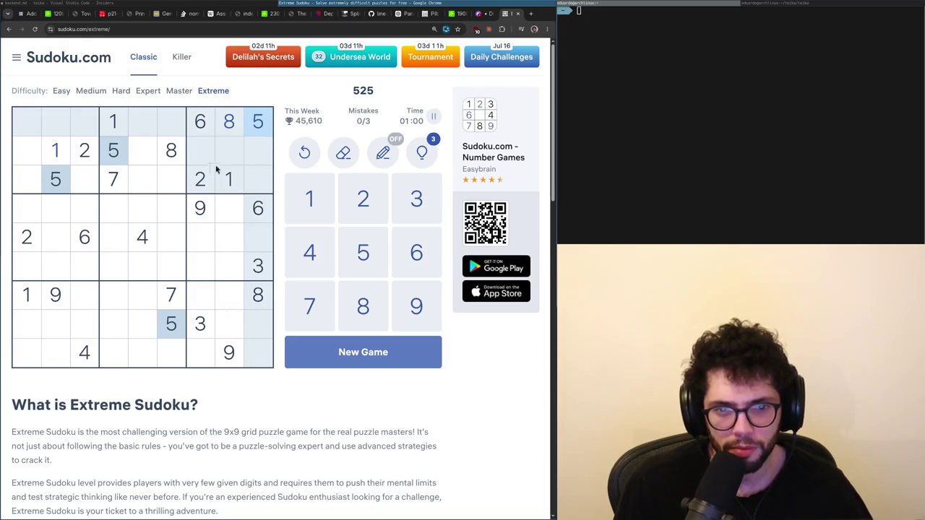
click(255, 267)
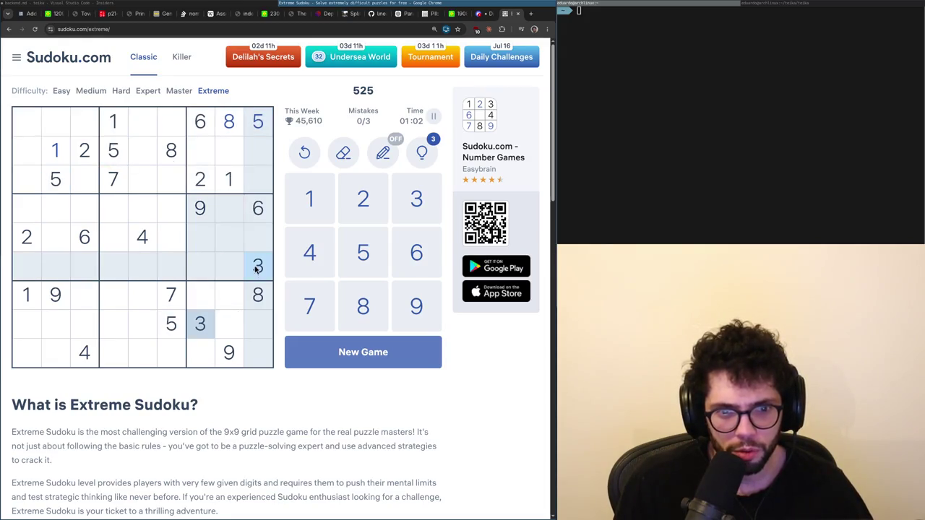
click(228, 161)
key(3)
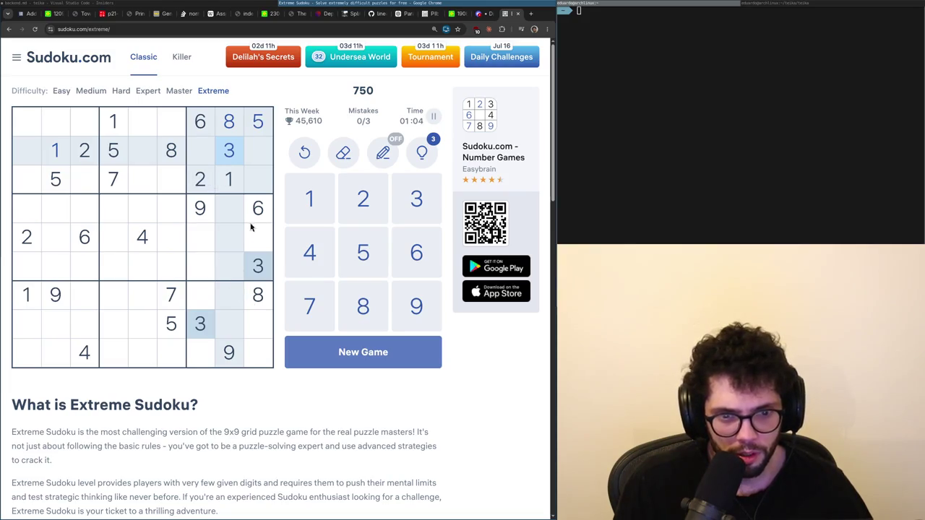
click(258, 208)
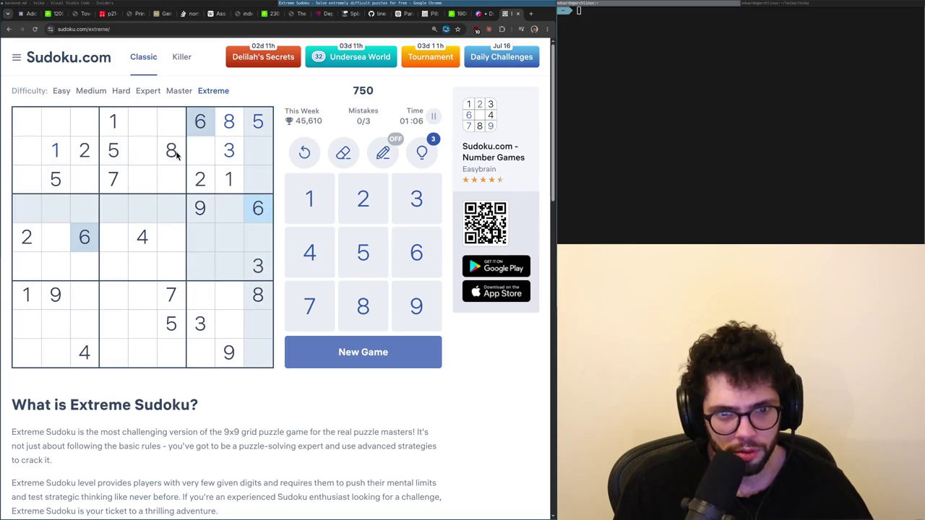
click(114, 183)
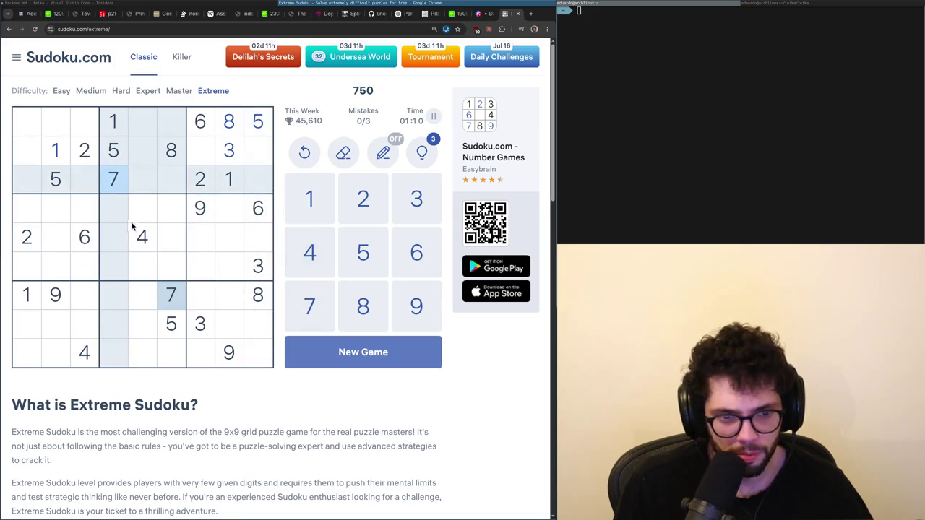
click(144, 243)
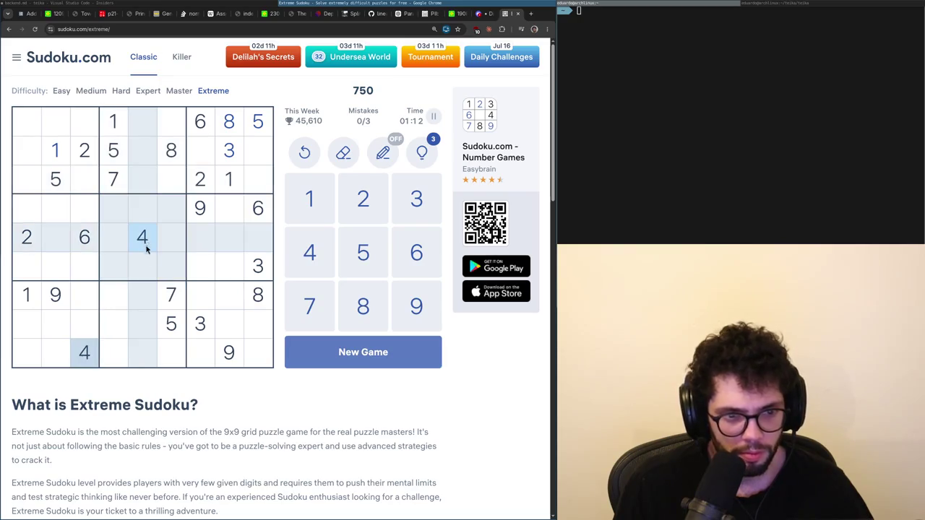
click(174, 303)
click(152, 243)
click(170, 306)
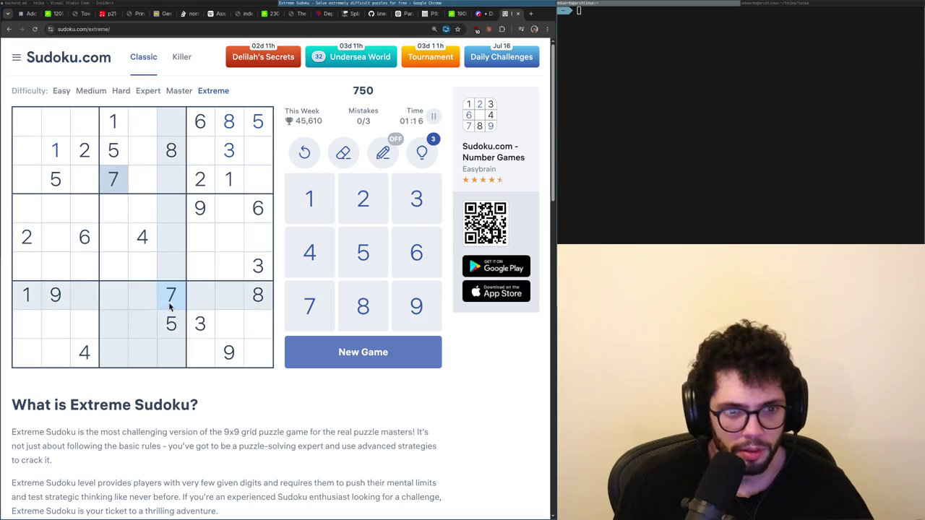
click(151, 237)
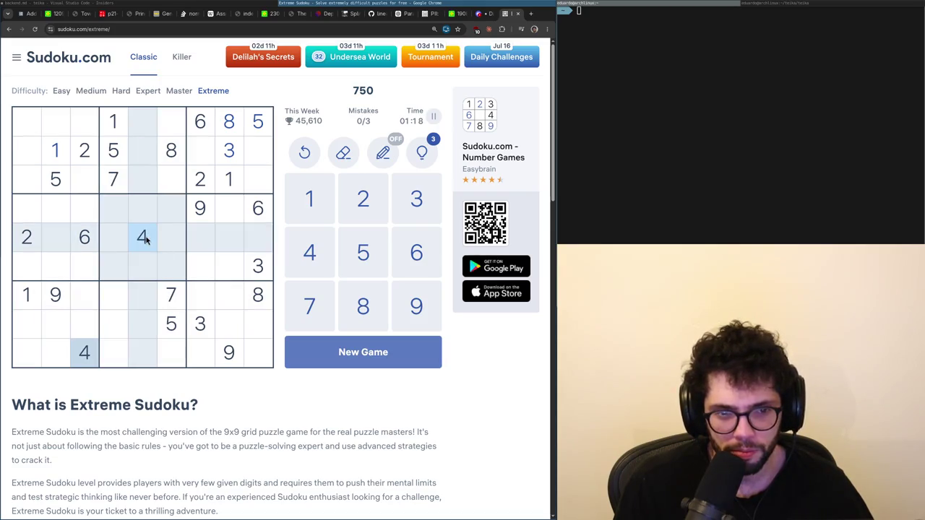
click(149, 151)
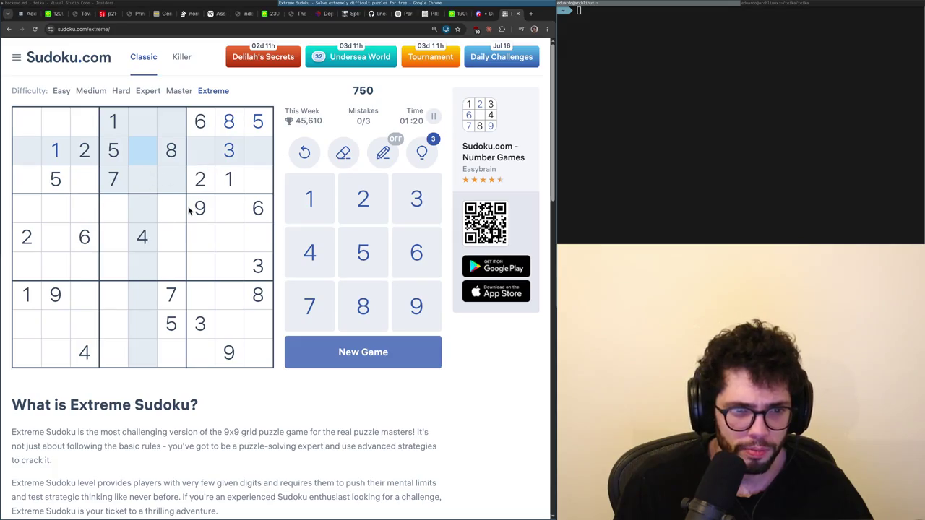
click(200, 124)
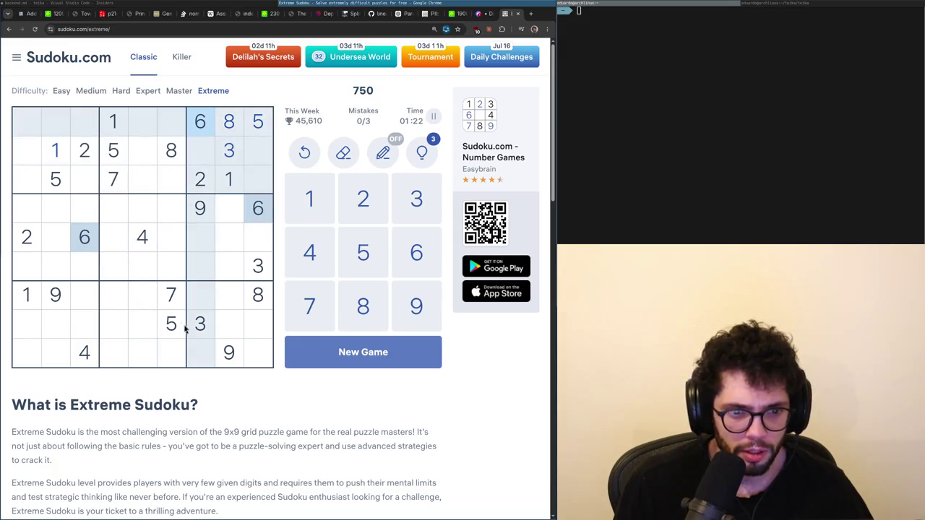
click(228, 351)
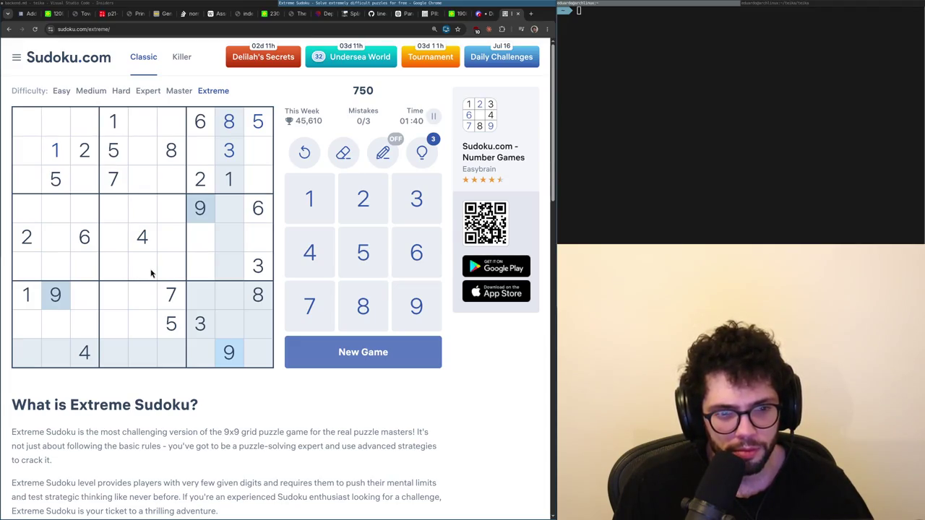
click(168, 273)
click(128, 273)
click(176, 249)
click(130, 251)
click(201, 221)
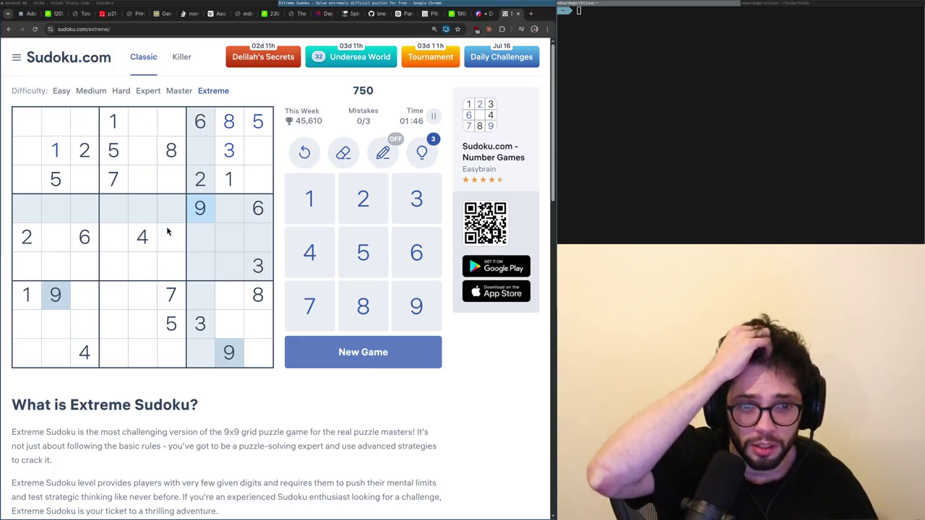
click(266, 215)
click(258, 265)
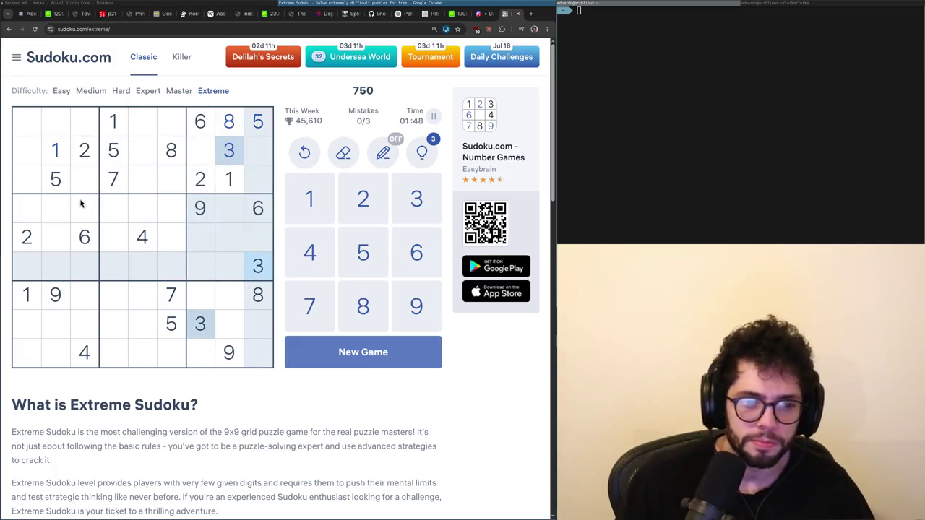
click(57, 184)
click(56, 152)
click(56, 178)
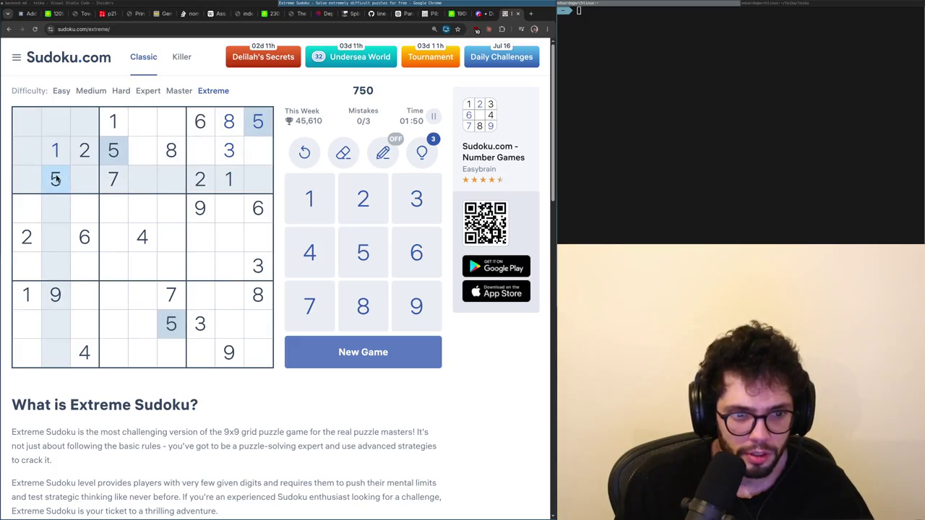
click(113, 119)
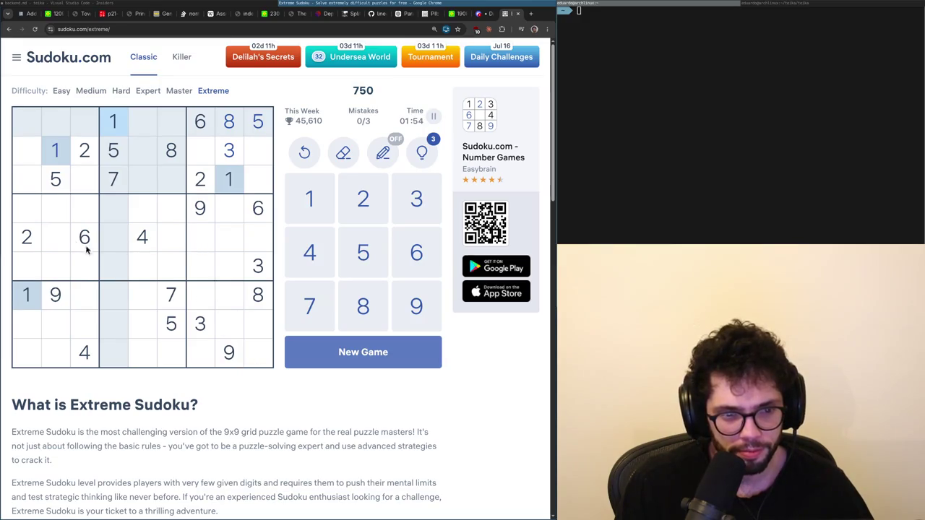
click(38, 246)
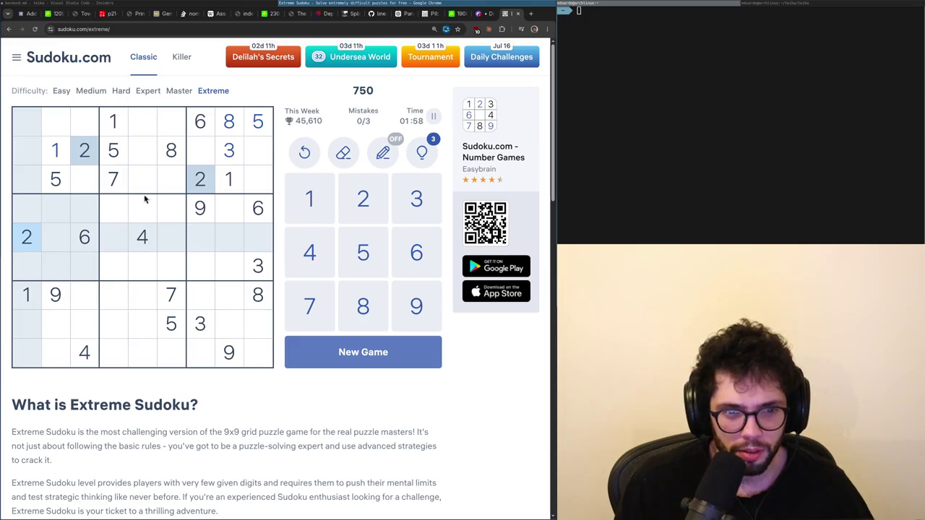
click(82, 236)
click(168, 323)
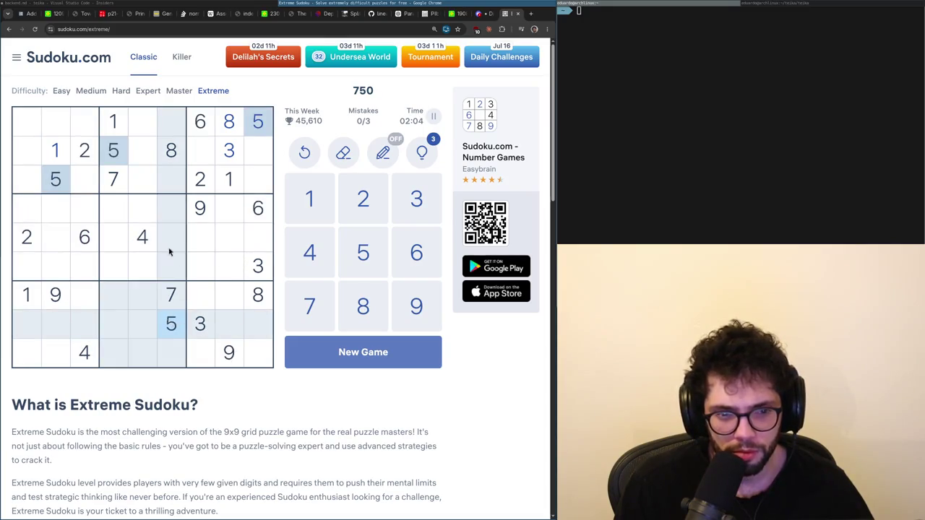
click(263, 246)
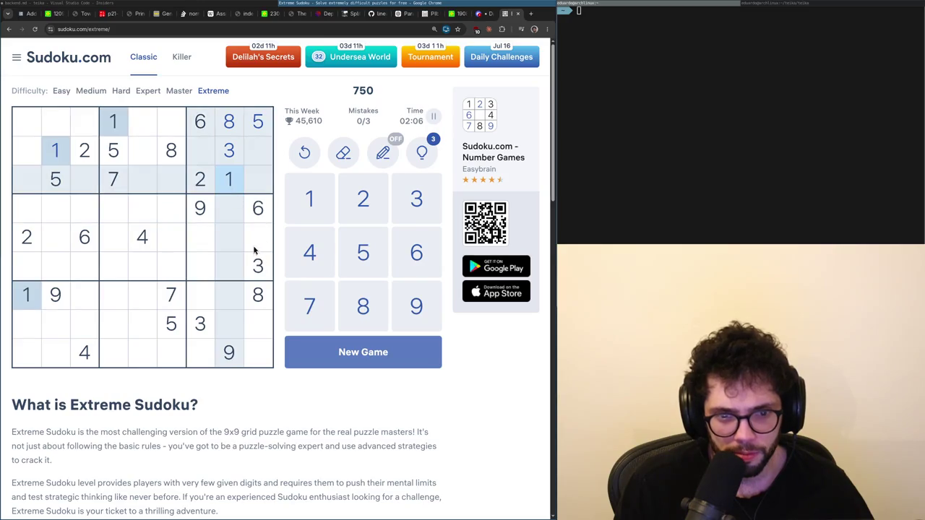
click(168, 294)
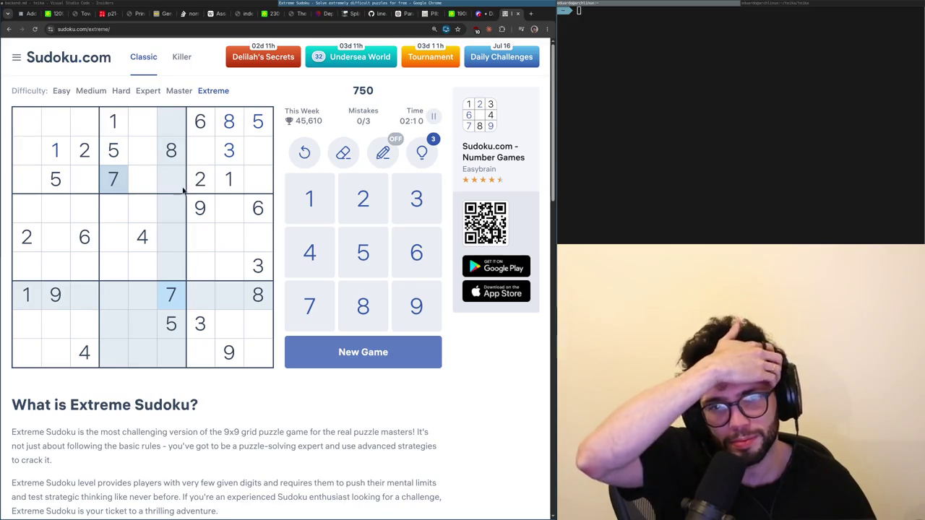
click(181, 323)
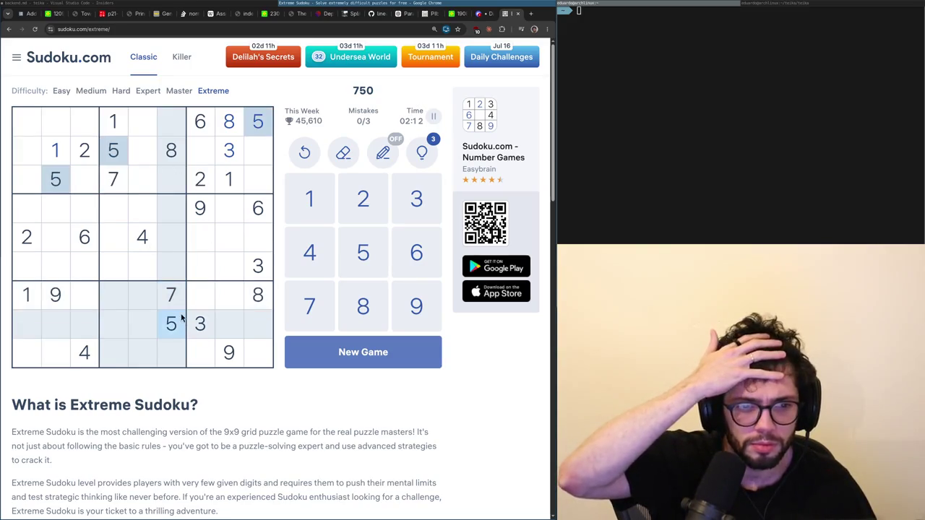
click(181, 308)
click(182, 315)
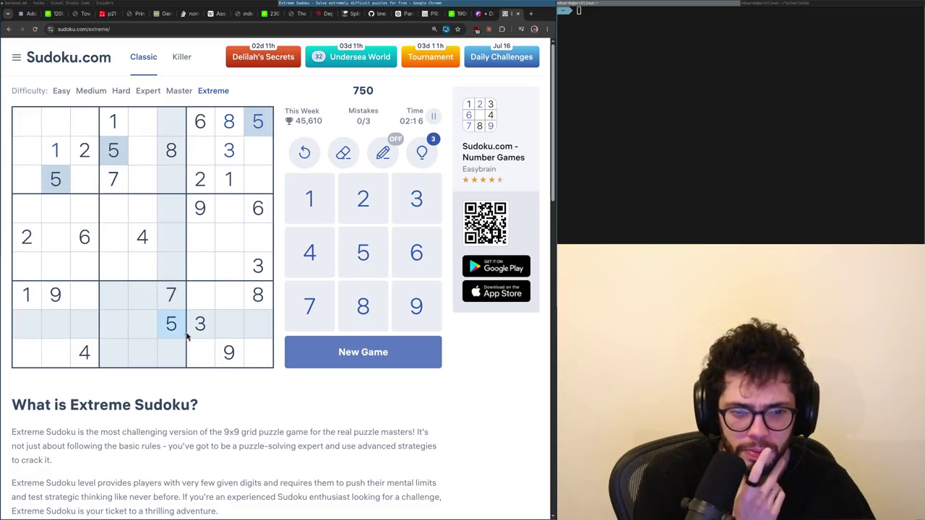
click(84, 239)
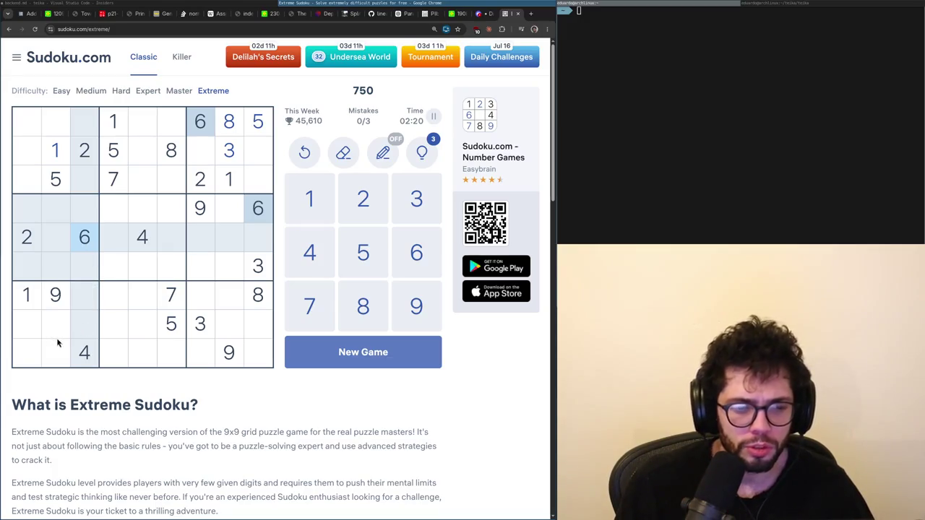
click(241, 127)
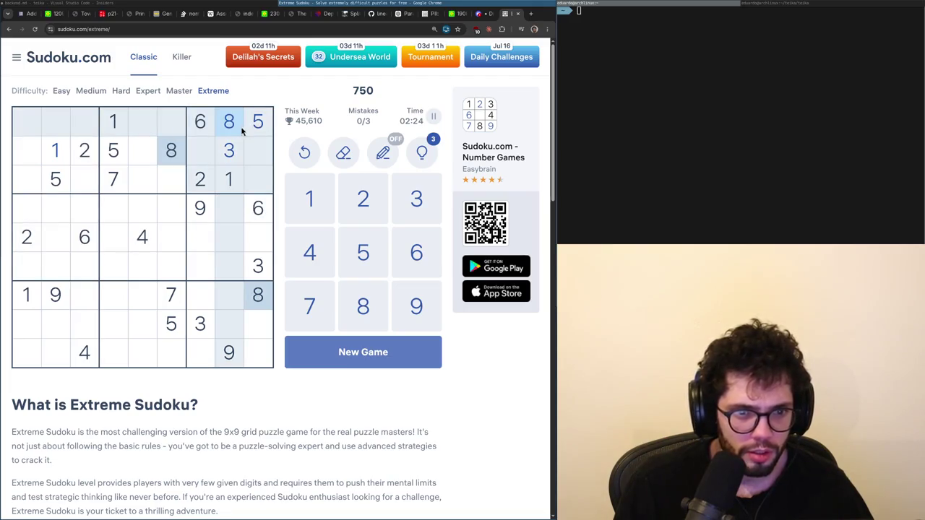
click(212, 127)
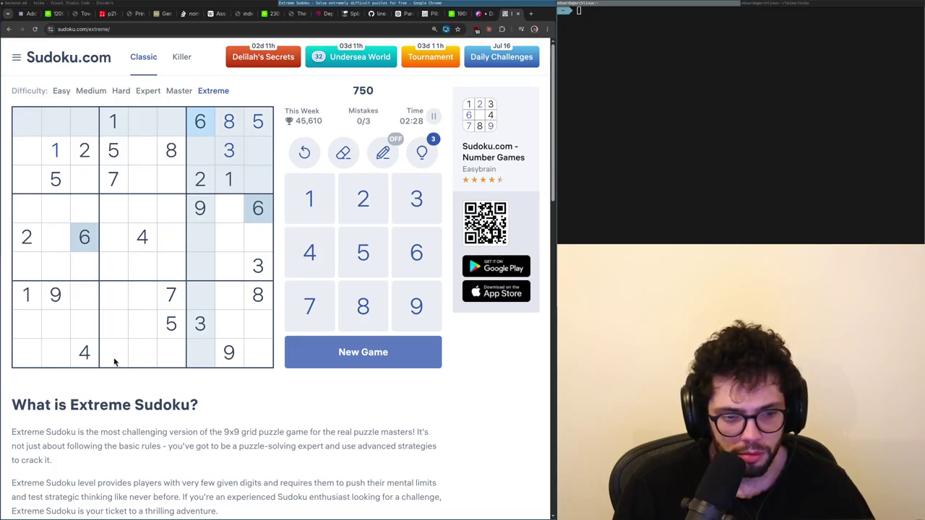
click(166, 301)
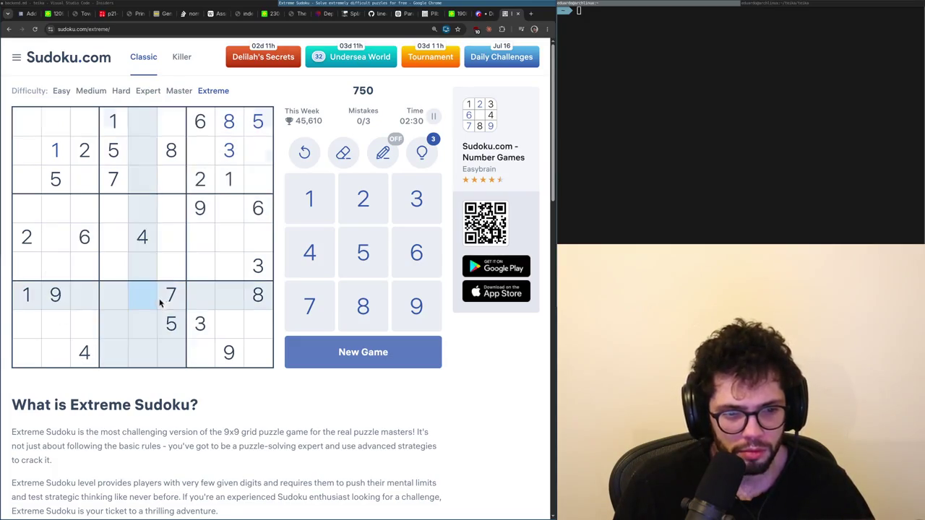
click(175, 161)
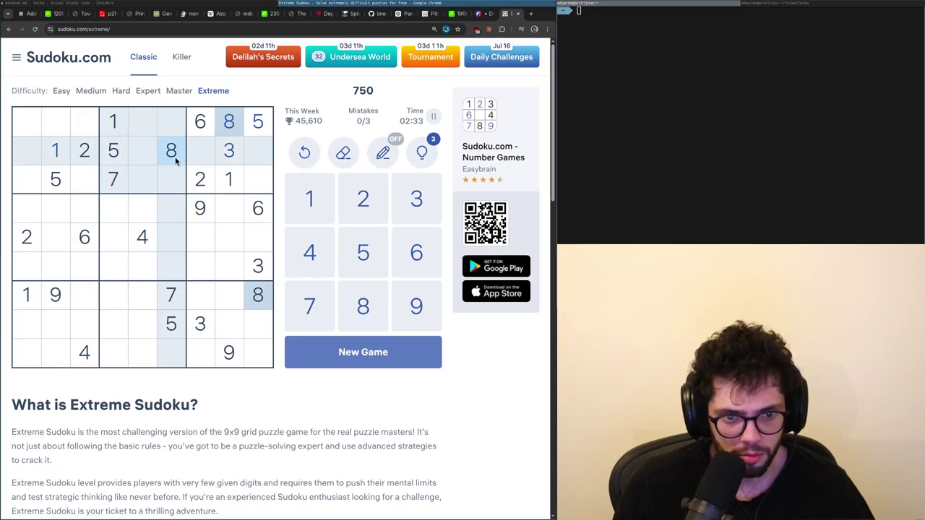
click(171, 302)
click(228, 349)
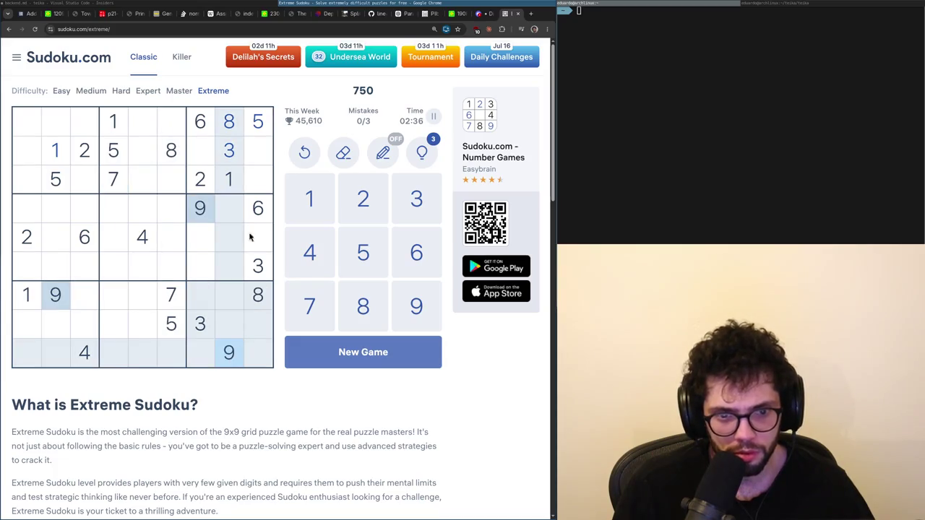
click(241, 187)
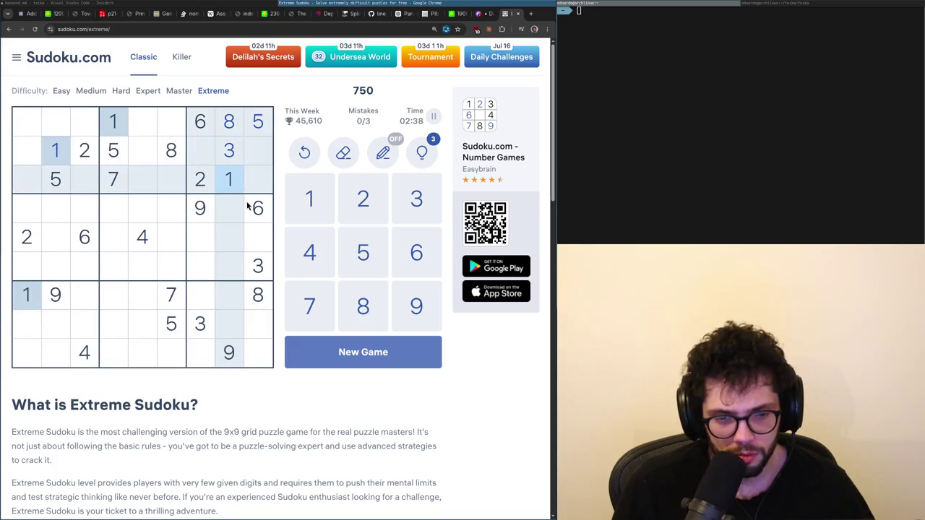
click(230, 129)
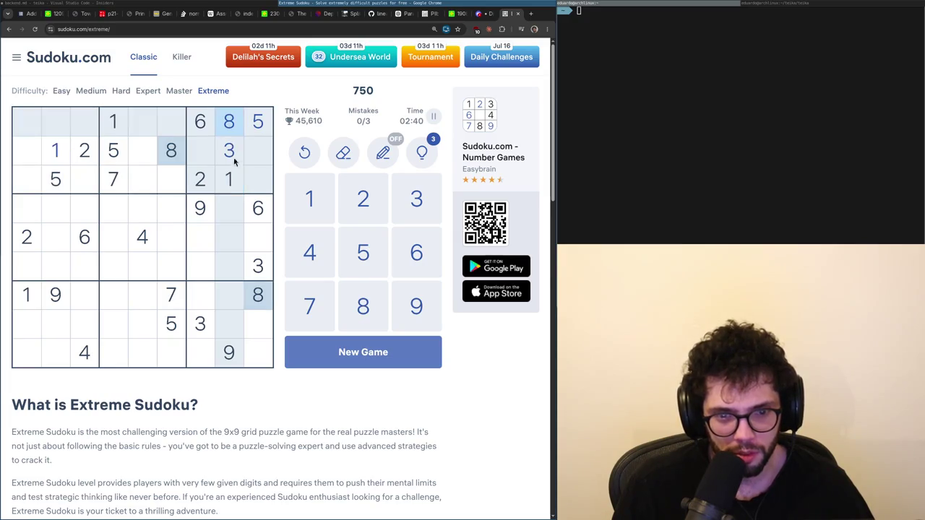
click(231, 181)
click(256, 127)
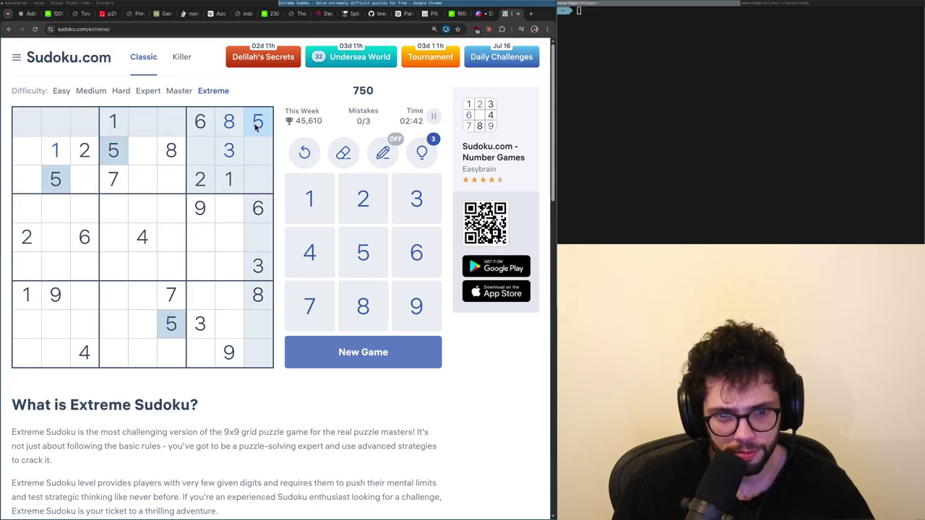
click(203, 130)
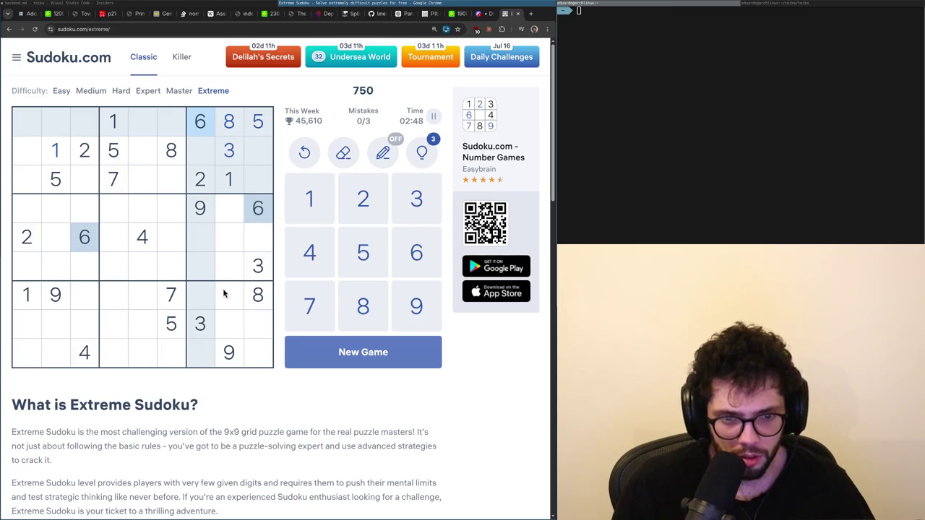
click(202, 188)
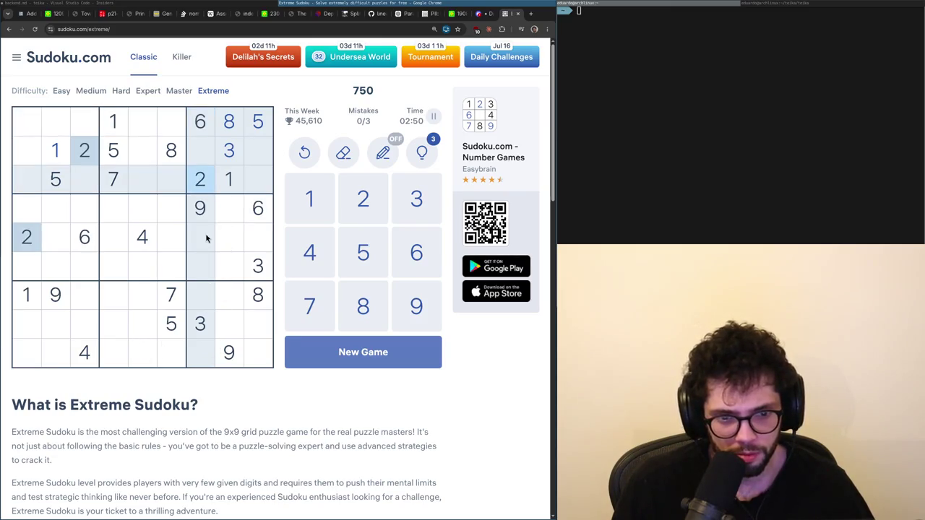
click(144, 238)
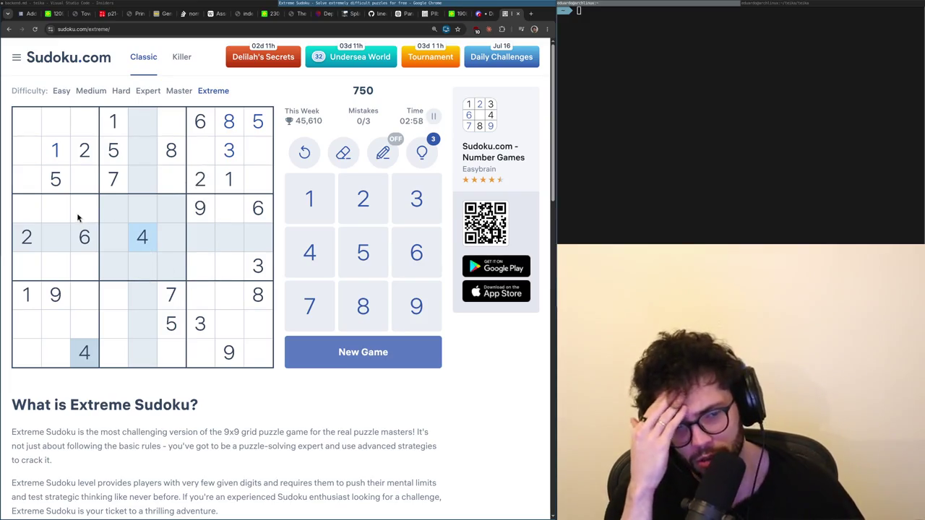
click(60, 162)
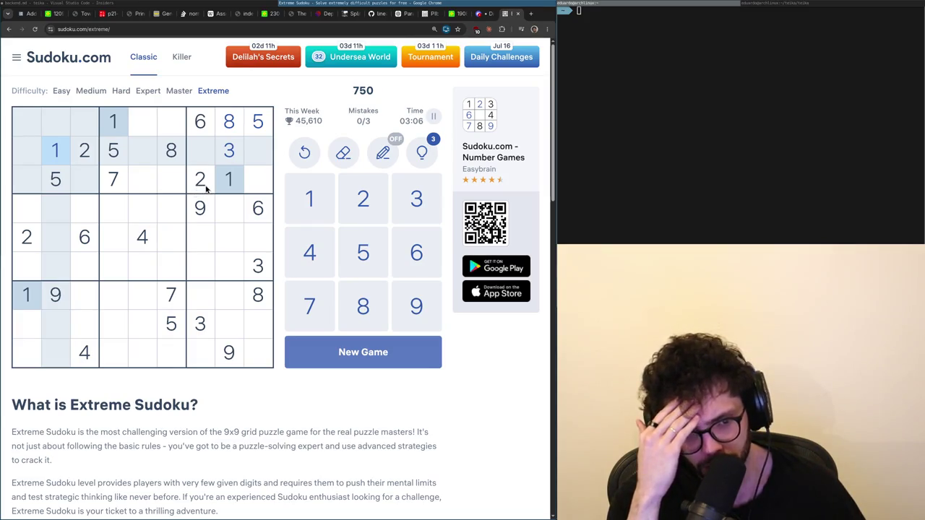
click(206, 189)
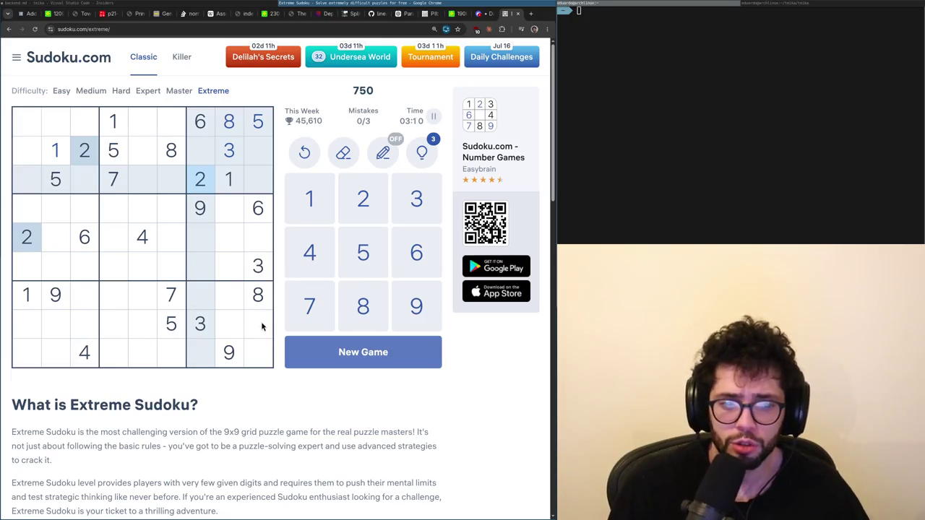
click(123, 303)
click(205, 332)
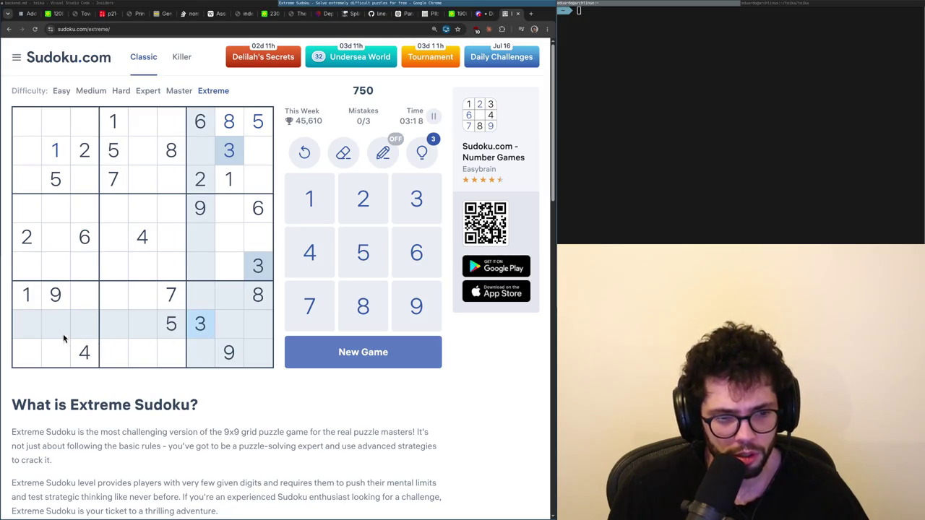
click(87, 354)
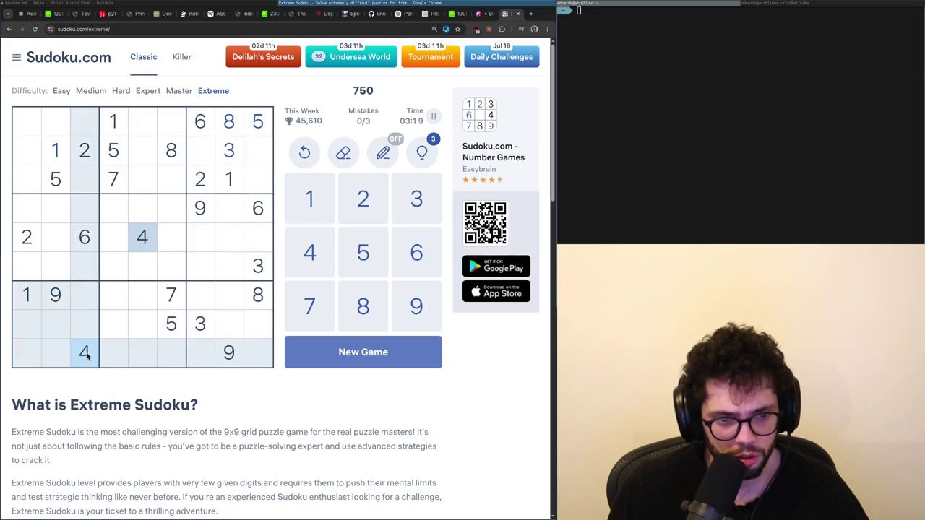
click(180, 327)
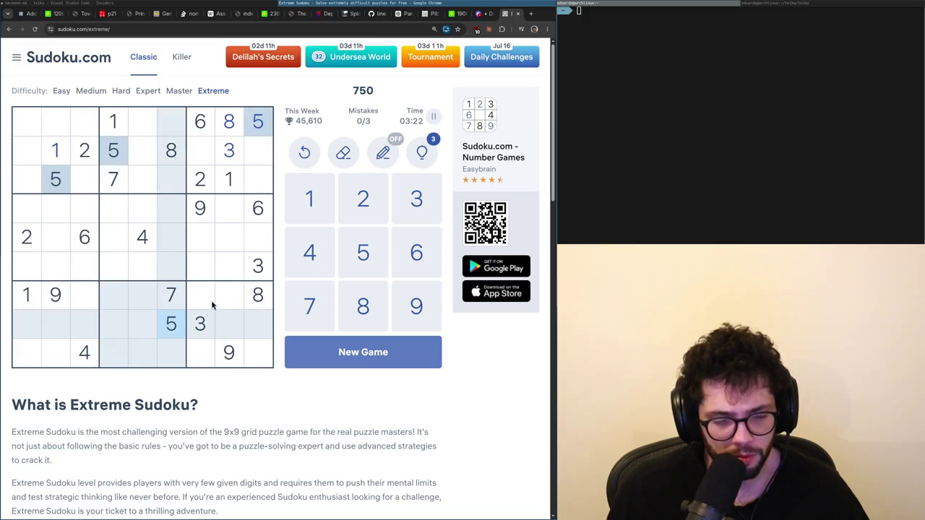
click(258, 209)
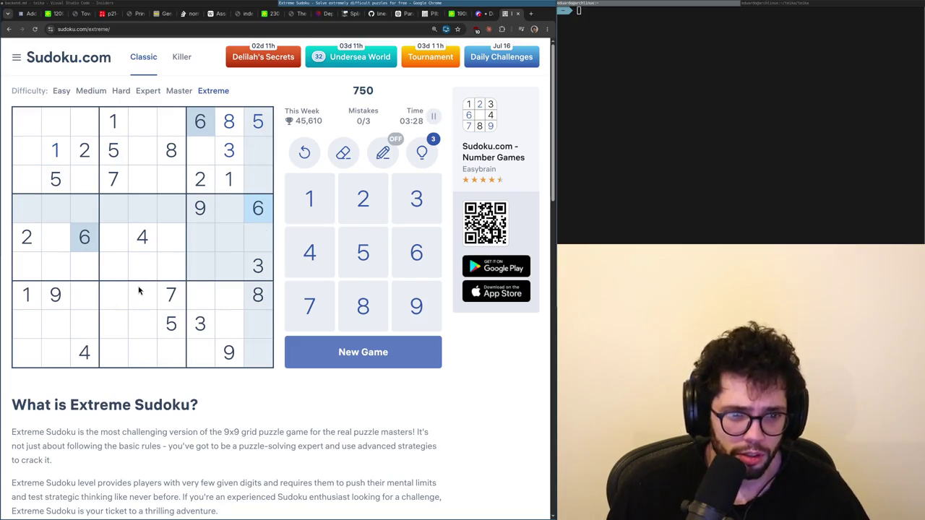
click(78, 155)
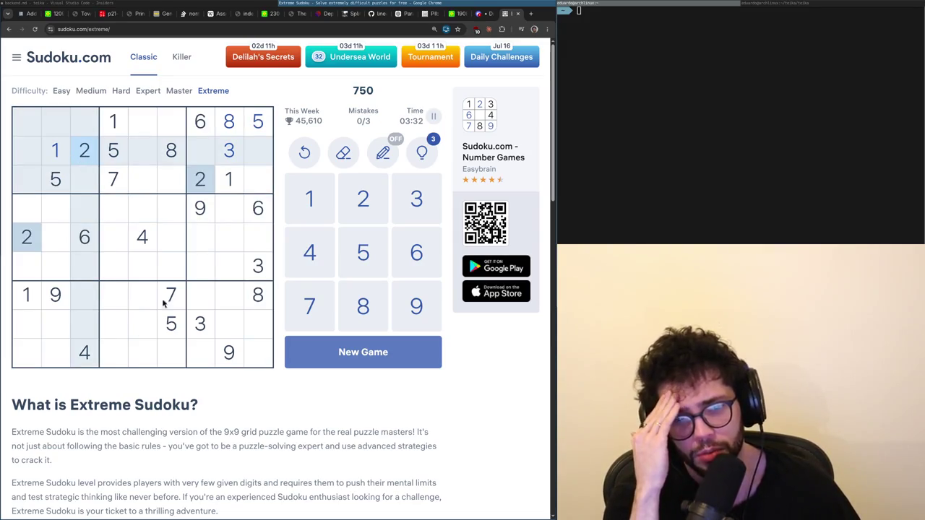
click(216, 352)
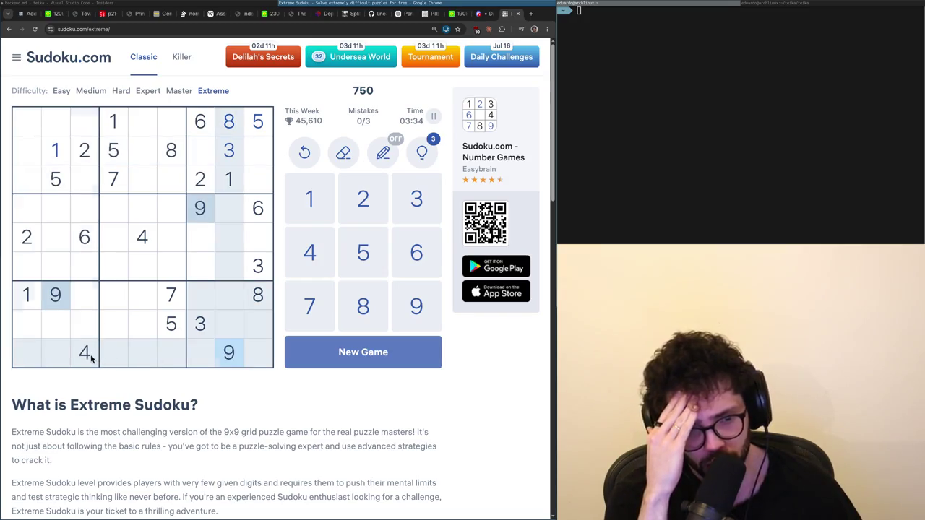
click(89, 355)
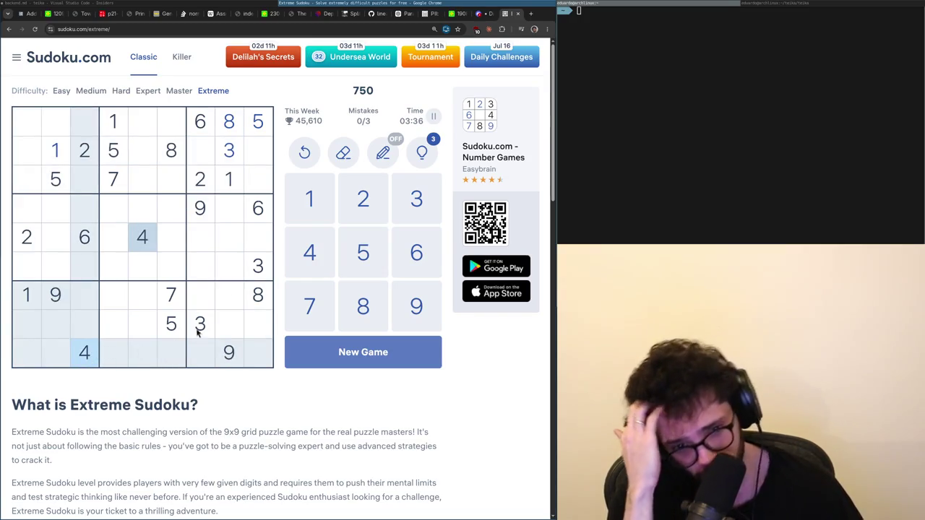
click(142, 295)
click(26, 244)
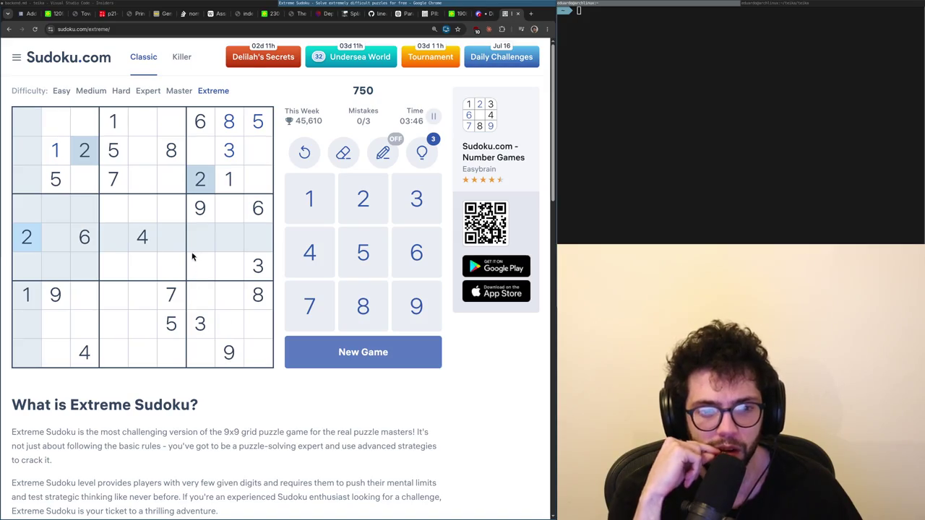
click(151, 242)
click(82, 244)
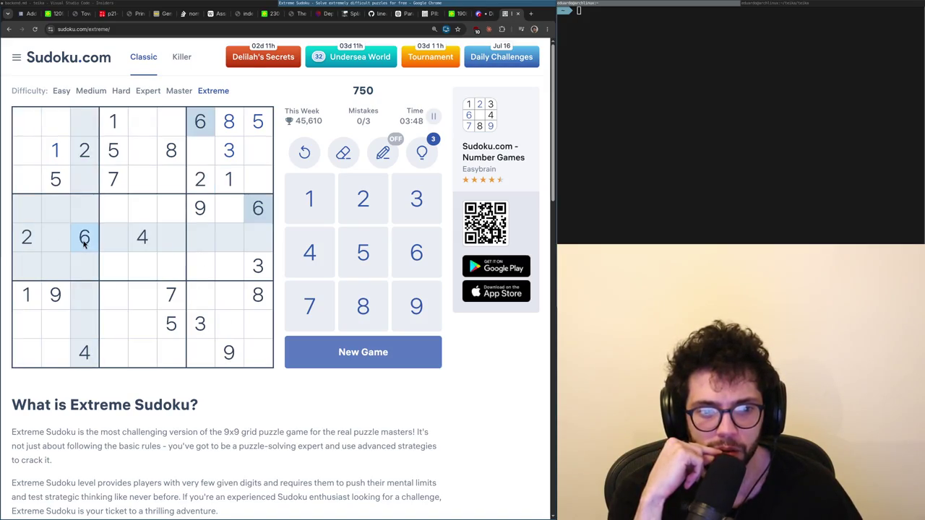
click(156, 241)
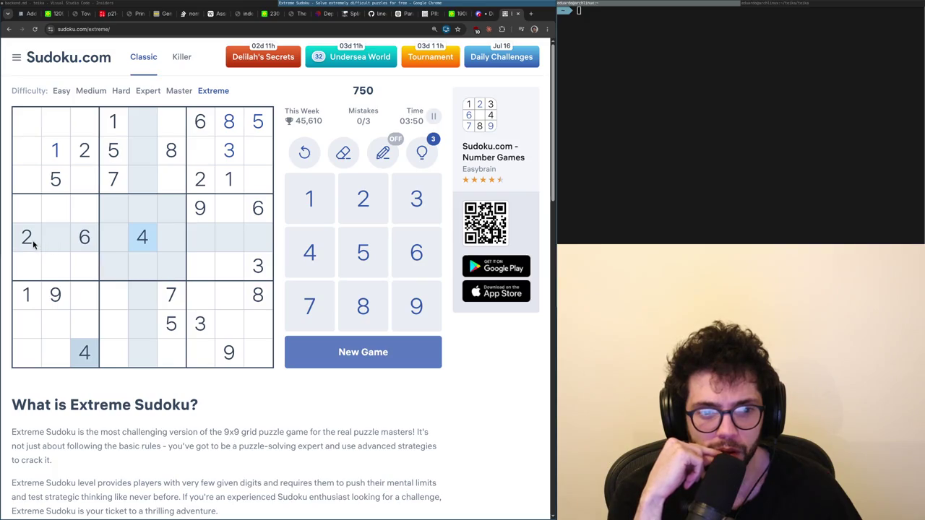
click(228, 153)
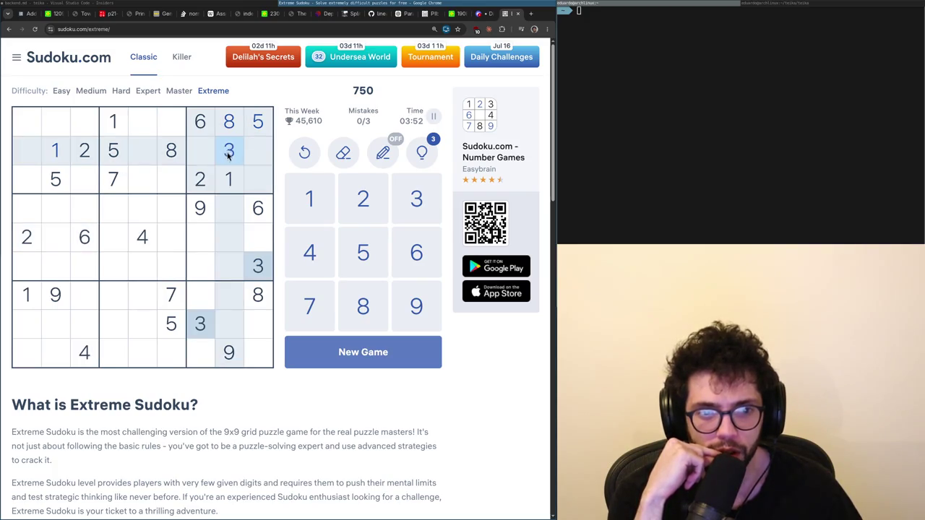
click(141, 239)
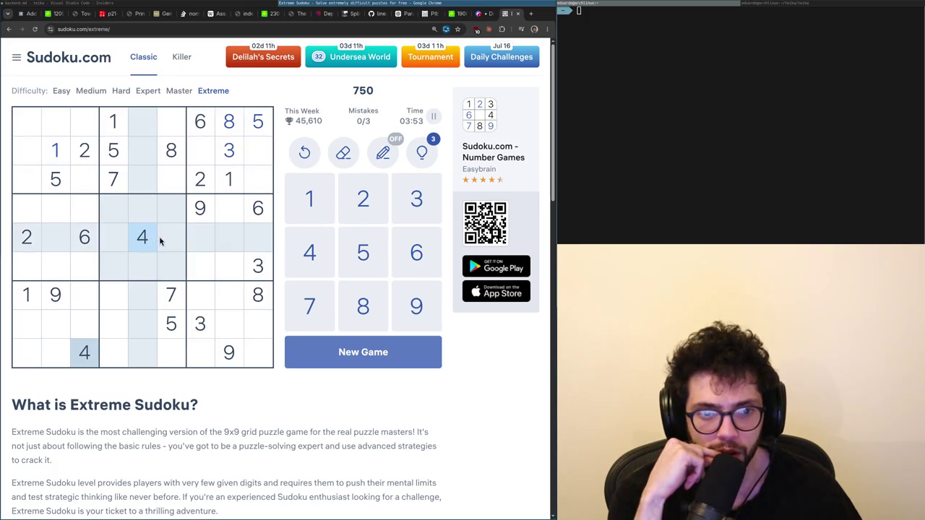
click(229, 161)
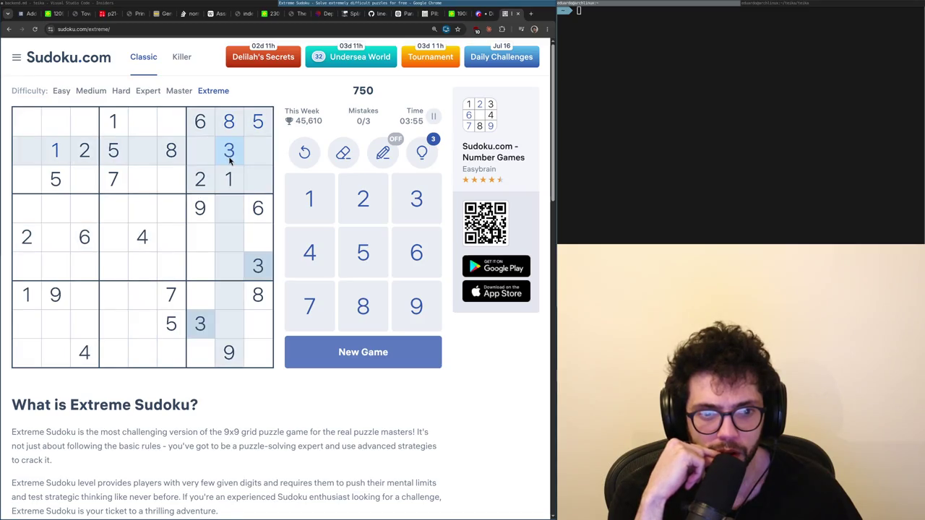
click(144, 240)
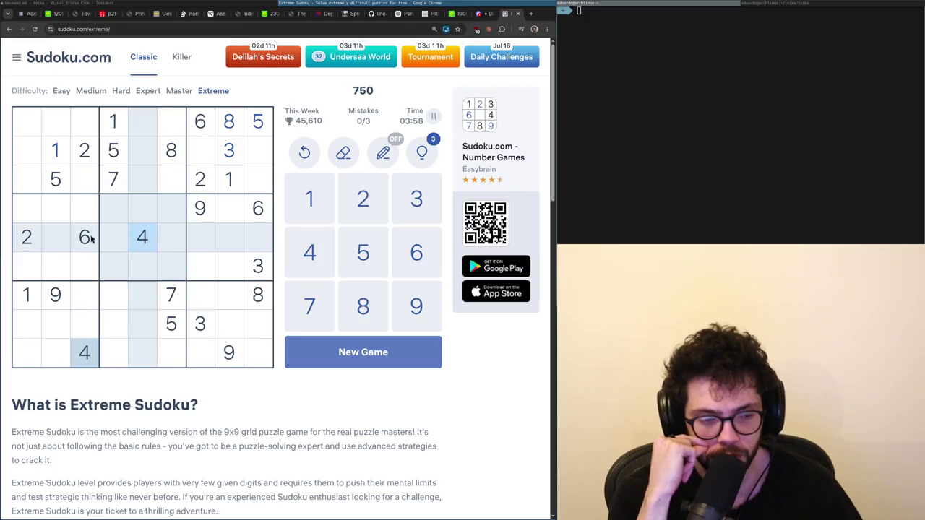
click(59, 178)
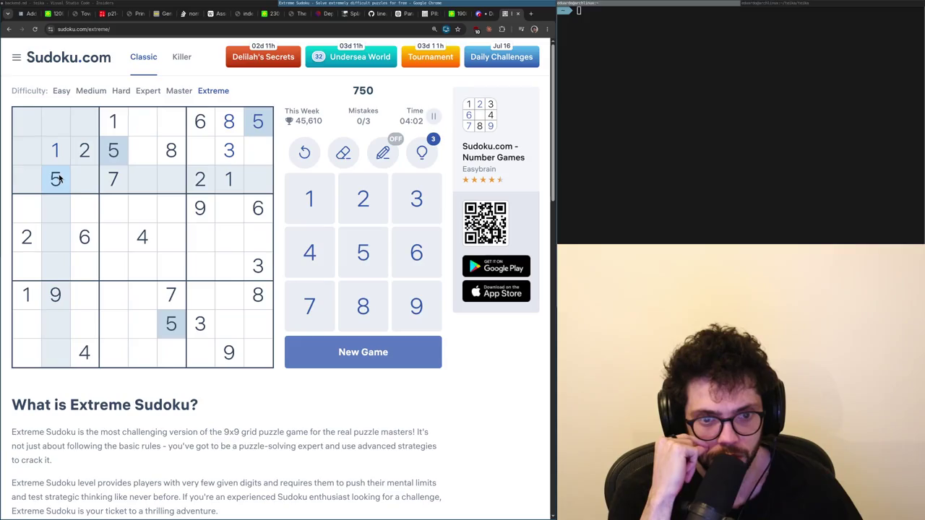
click(85, 238)
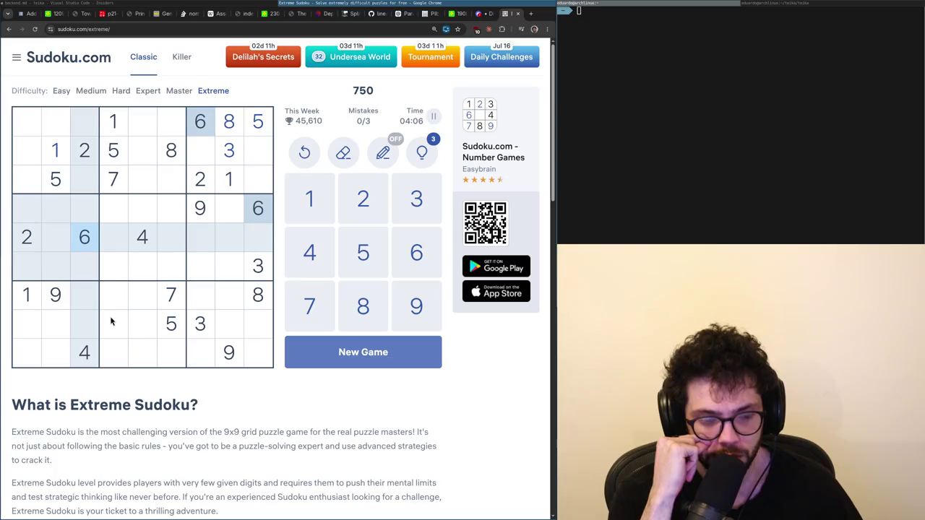
click(114, 181)
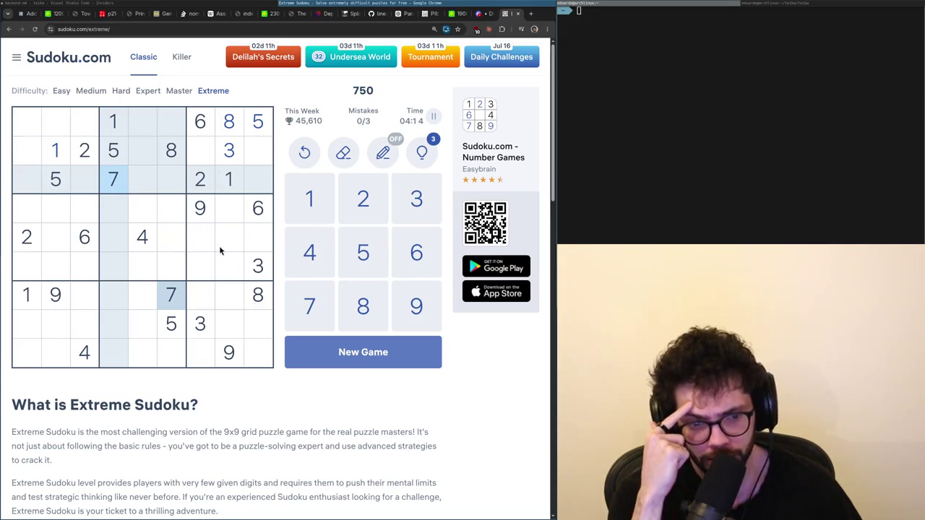
click(172, 155)
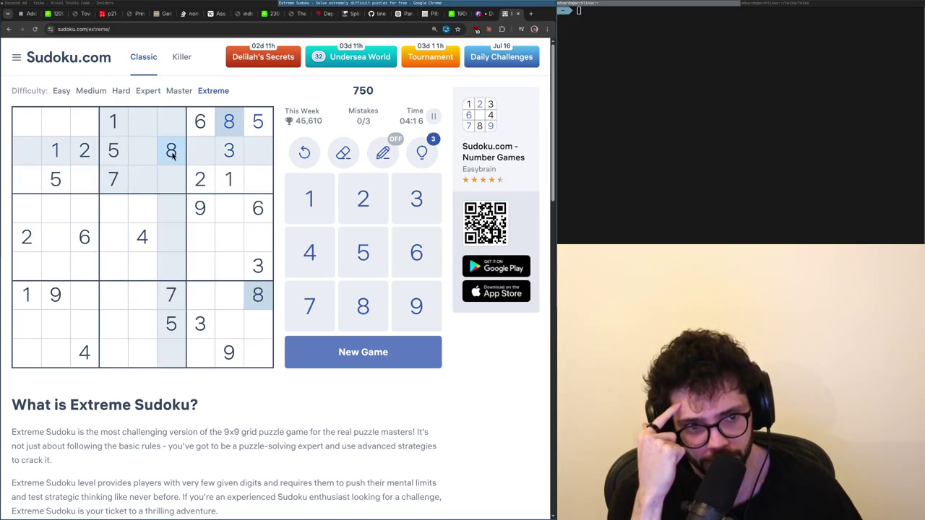
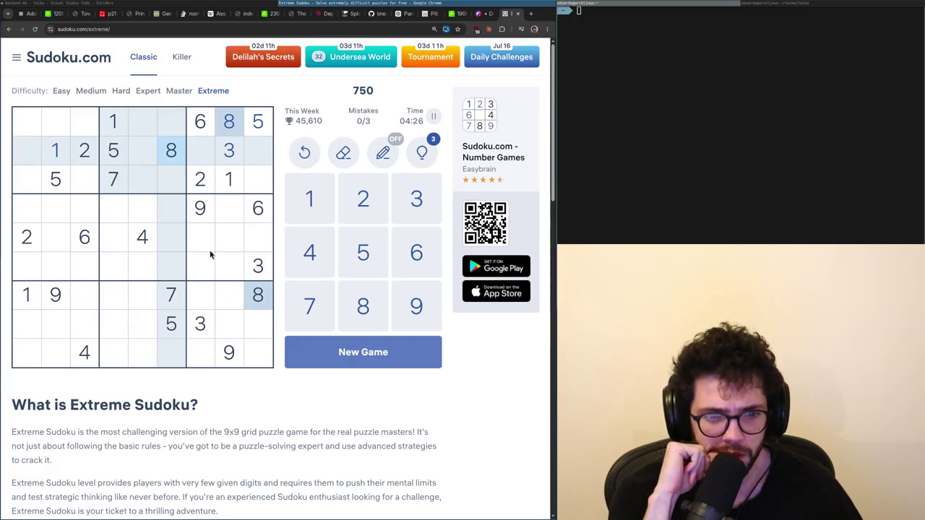
Highlight the 2s, 4s and 8s and inspect the empty cells at rows 5-6, column 7.
click(21, 243)
click(154, 244)
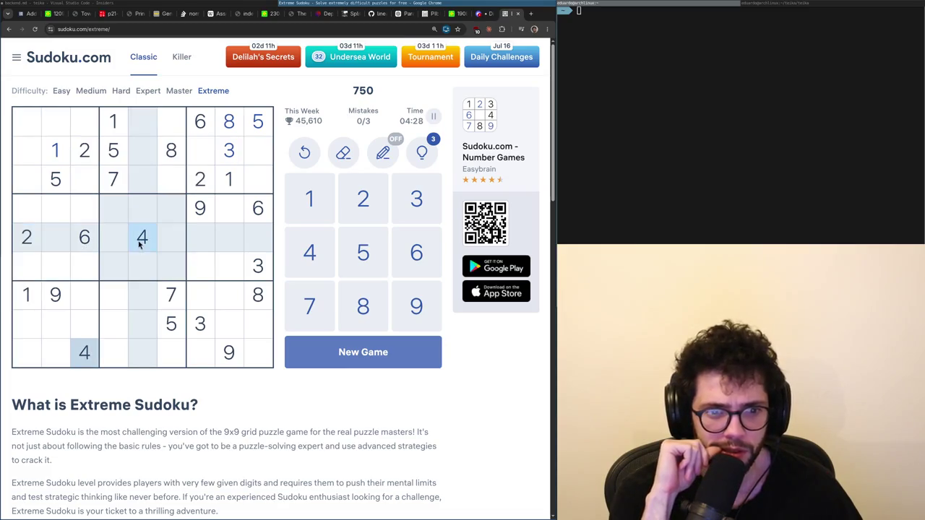
click(18, 243)
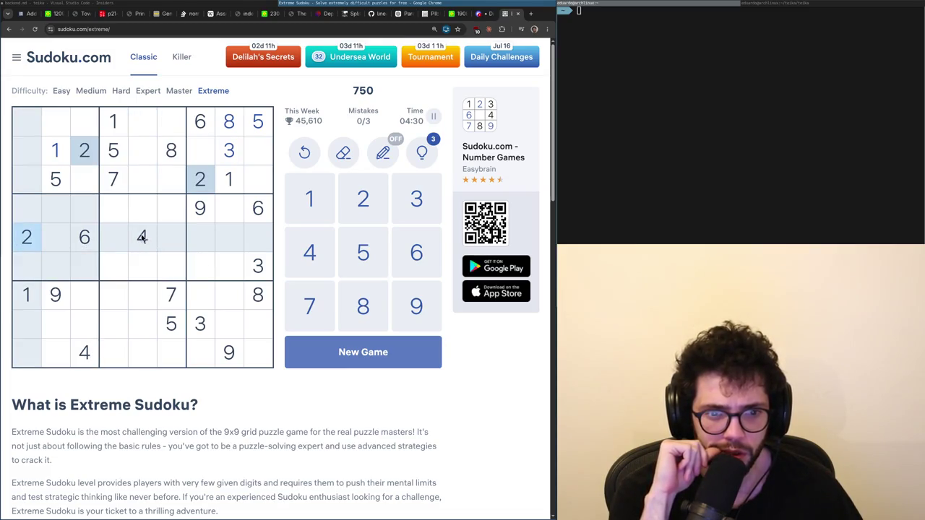
click(142, 238)
click(254, 291)
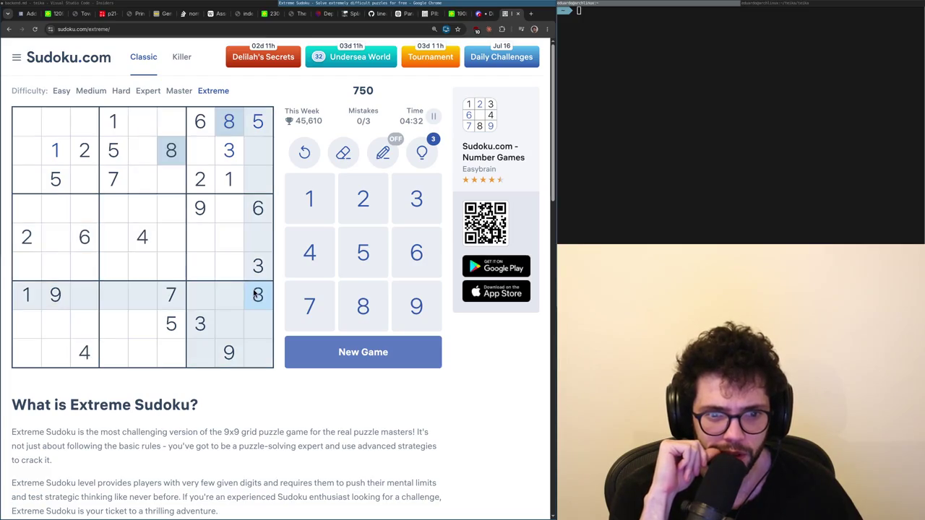
click(201, 237)
click(203, 264)
click(142, 239)
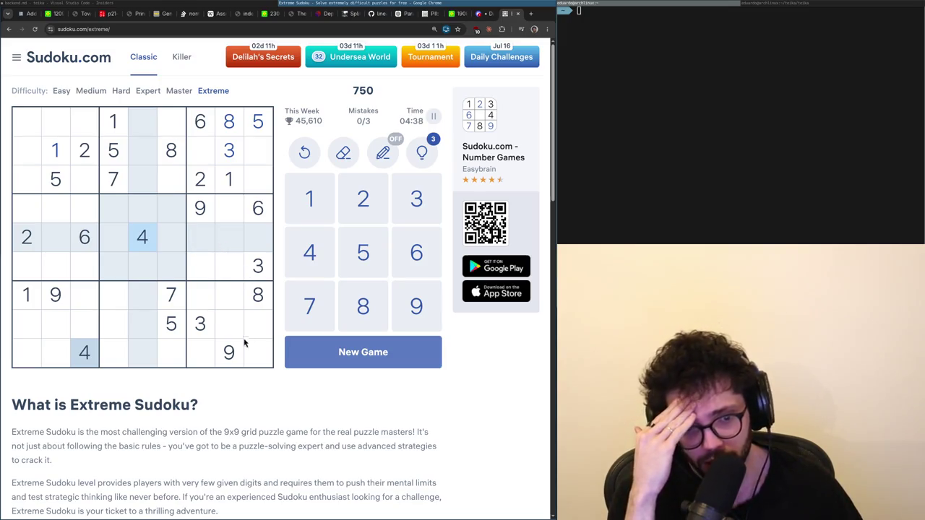
Test row 5, columns 8 and 9 against the highlighted 2s, 5s and 7s.
click(226, 231)
click(206, 184)
click(227, 243)
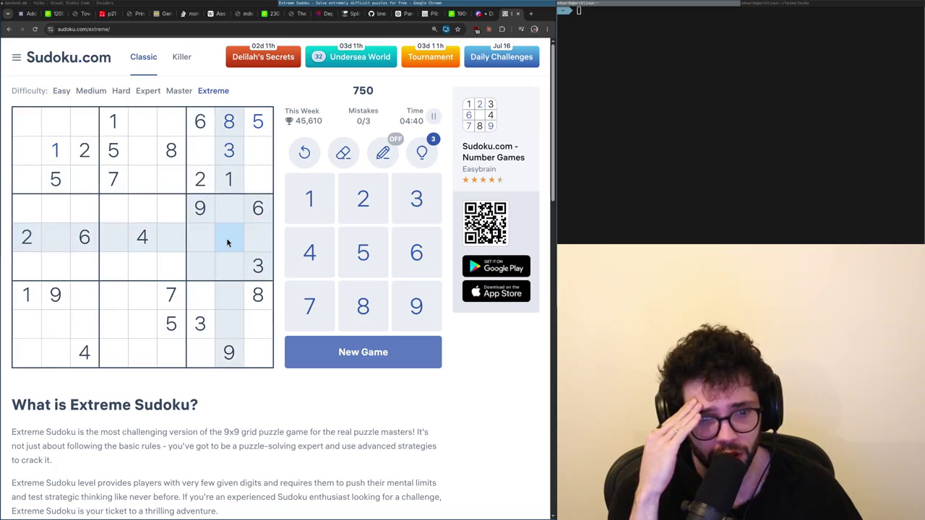
click(175, 326)
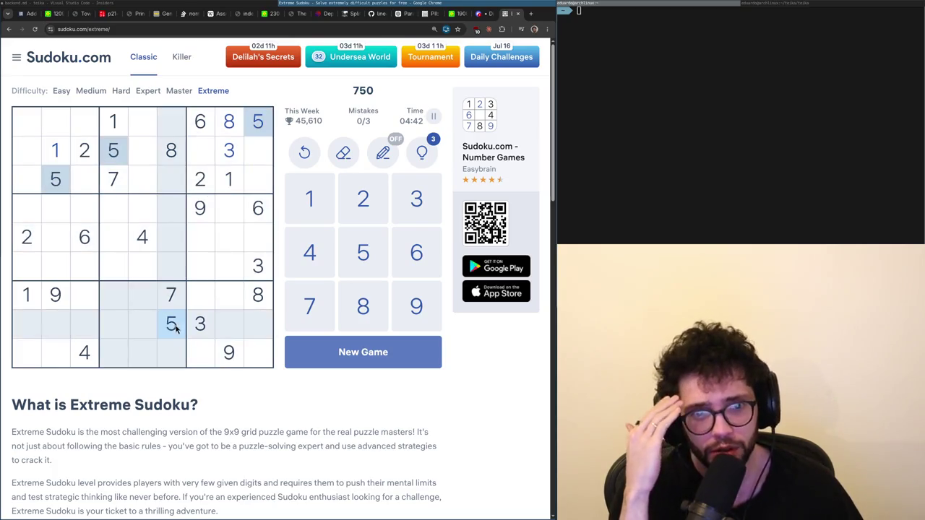
click(239, 239)
click(165, 290)
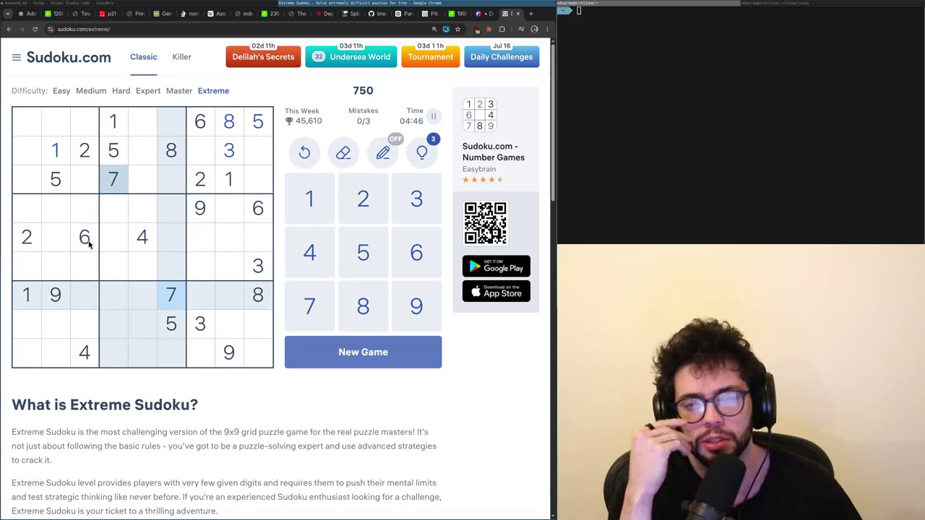
click(60, 181)
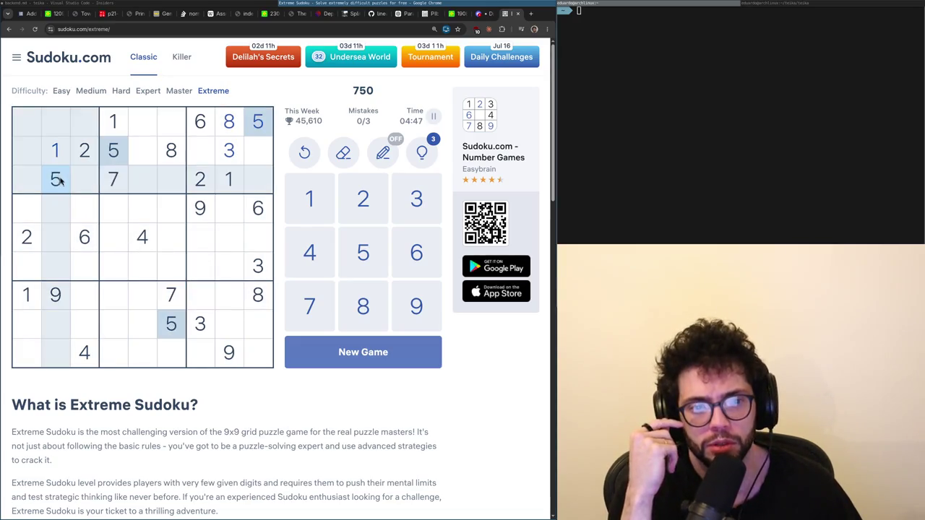
click(261, 242)
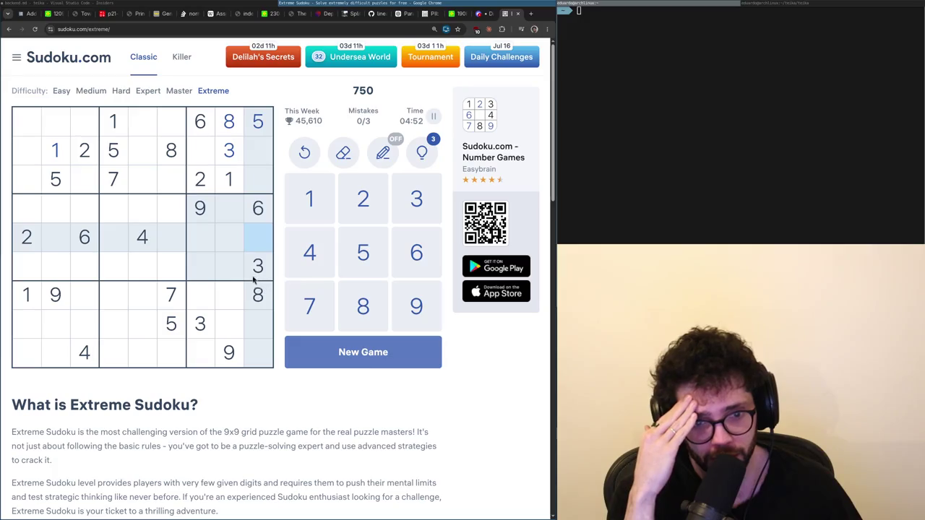
Sweep through the digits 1 to 9, highlighting each one's placements on the board.
click(231, 189)
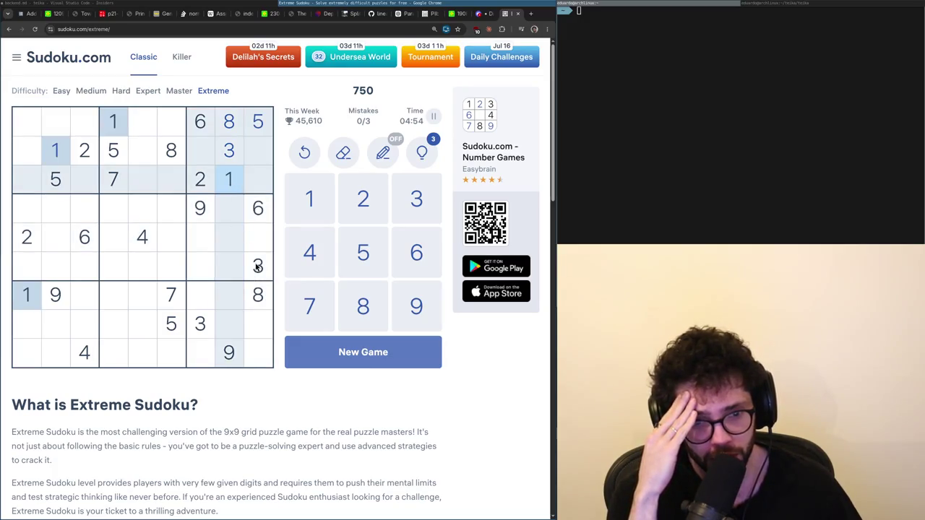
click(260, 205)
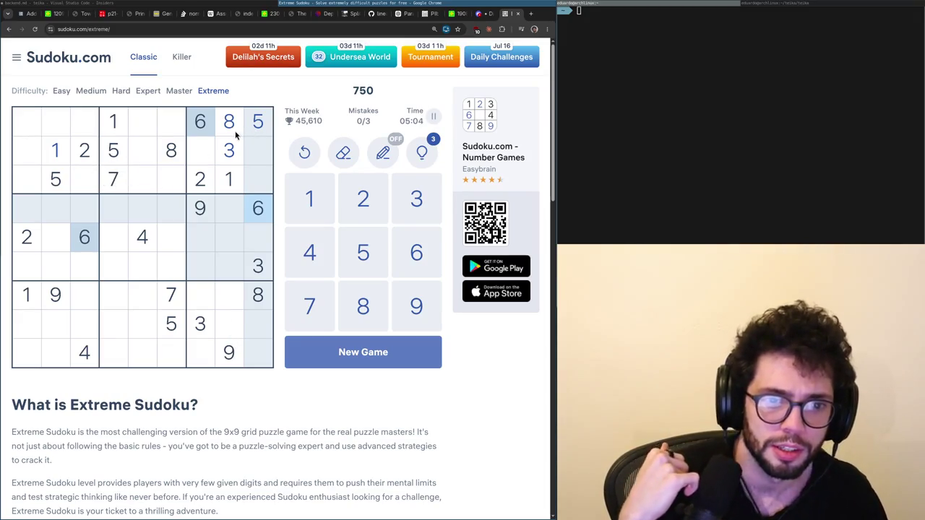
click(121, 182)
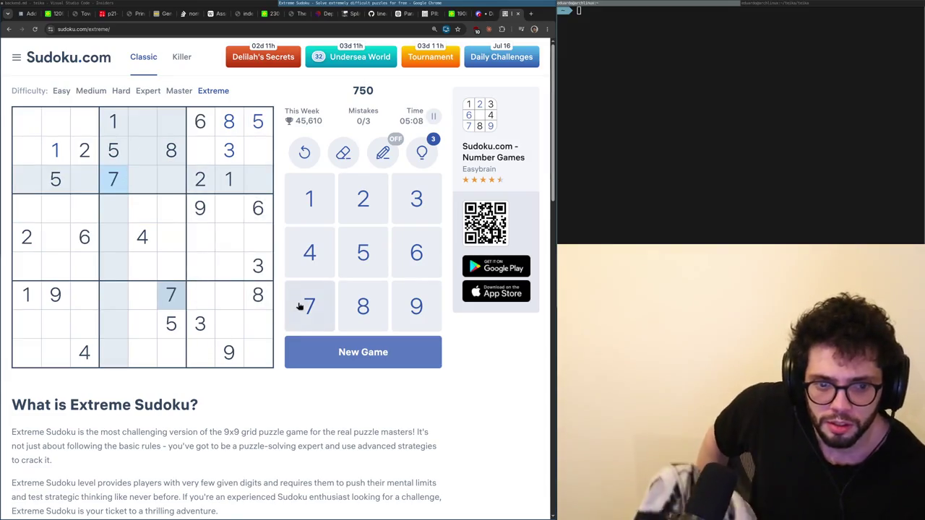
click(260, 298)
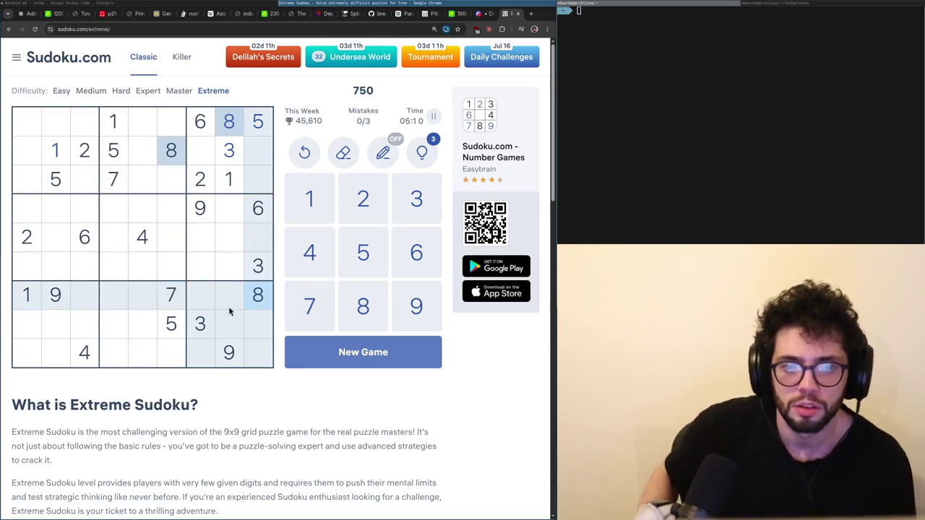
click(193, 217)
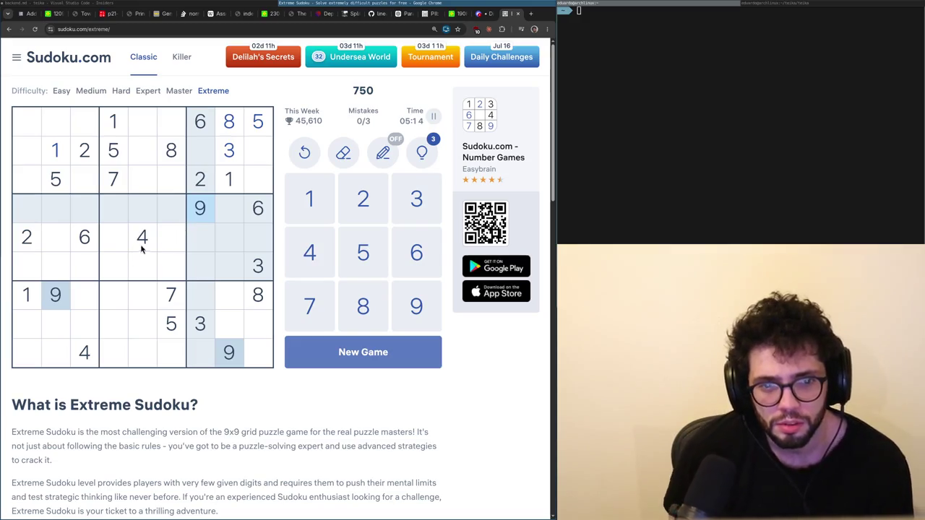
click(57, 152)
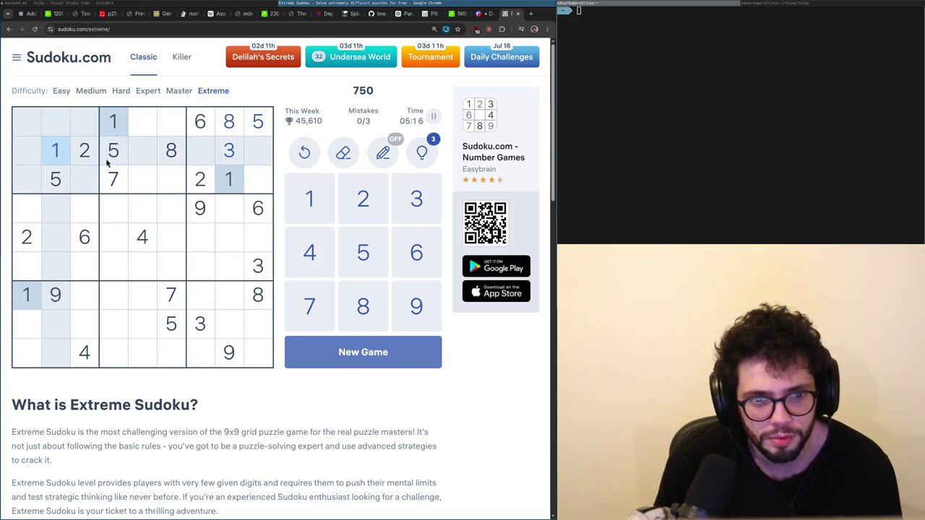
click(39, 243)
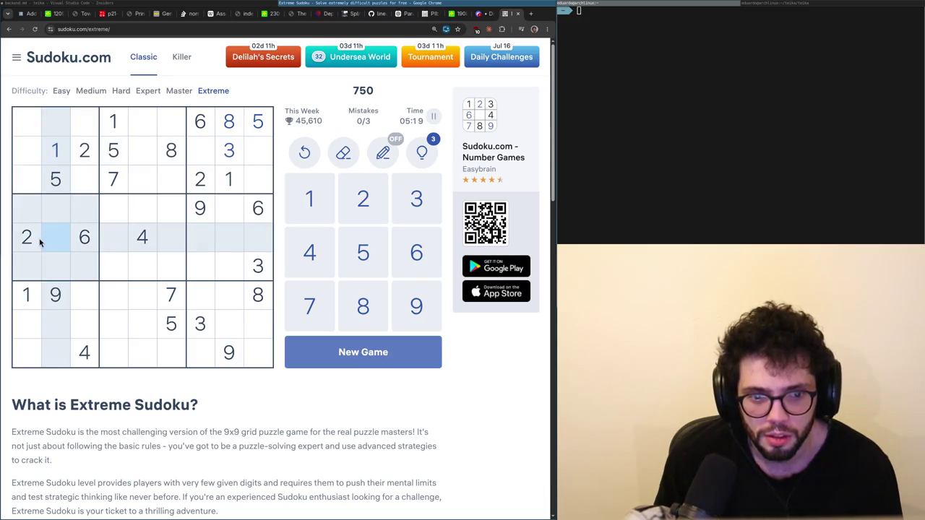
click(198, 323)
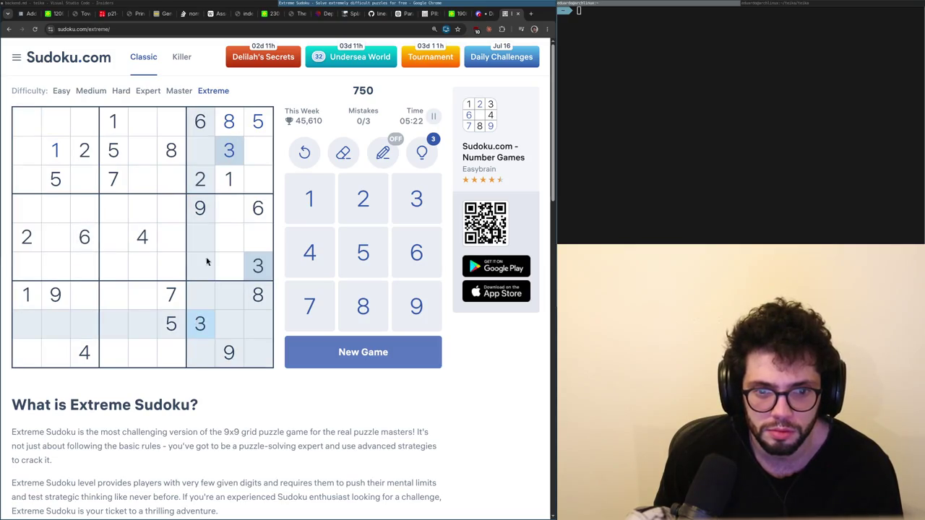
click(140, 245)
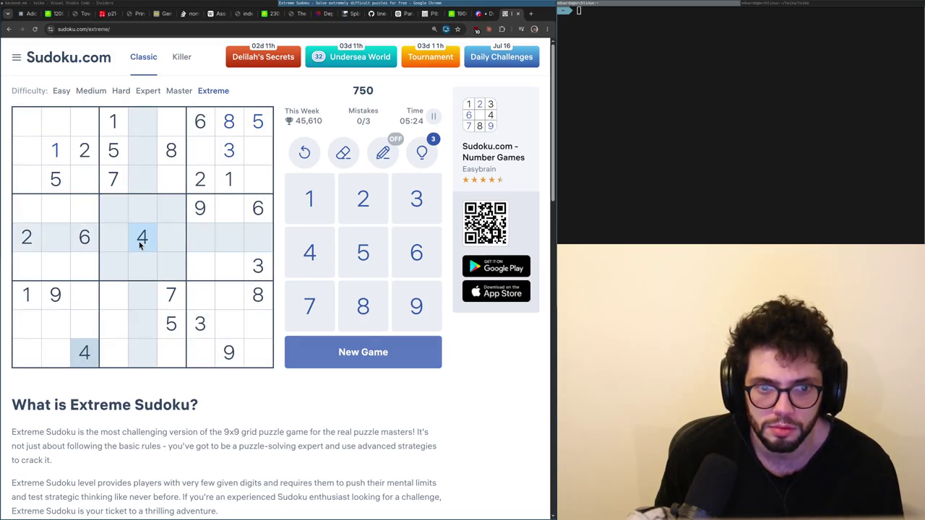
click(52, 187)
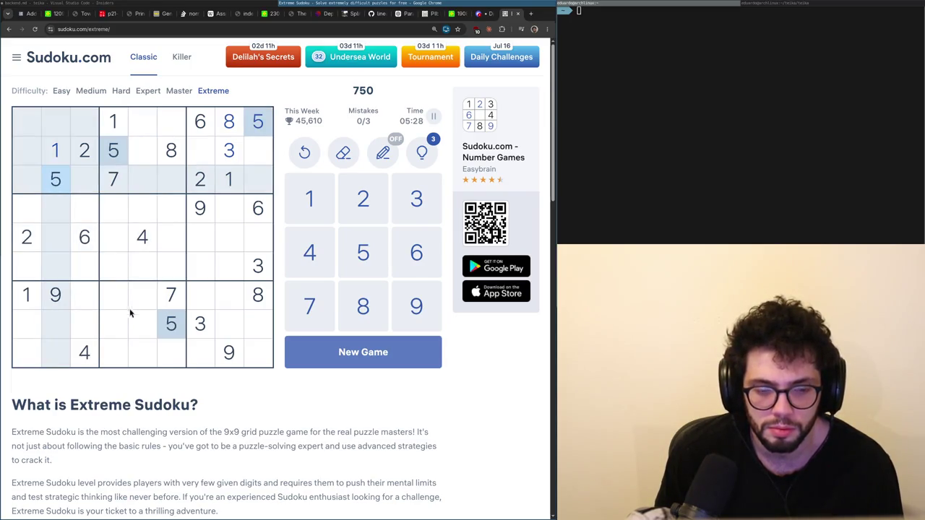
click(172, 298)
Check the empty cells of rows 4-6 in columns 5-6 against the 9s, 6s, 7s, 2s and 1s.
click(147, 266)
click(148, 207)
click(196, 207)
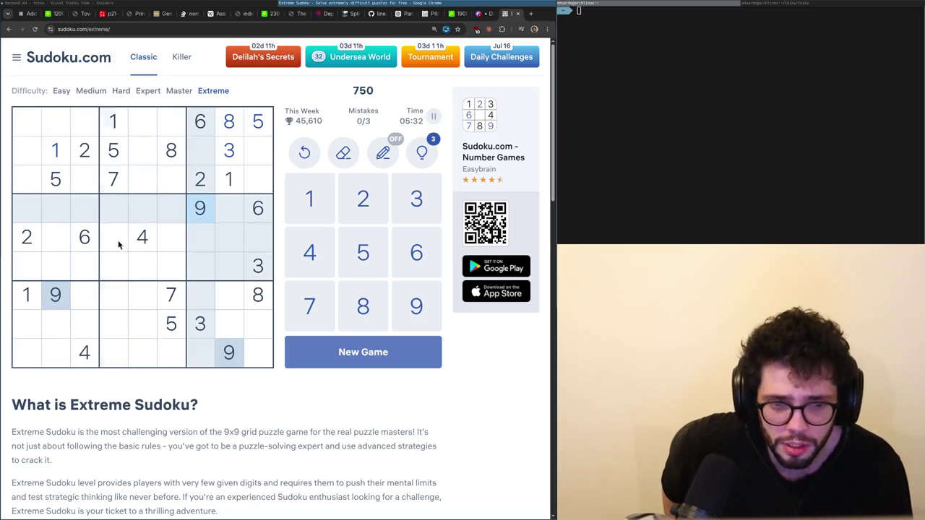
click(167, 245)
click(249, 215)
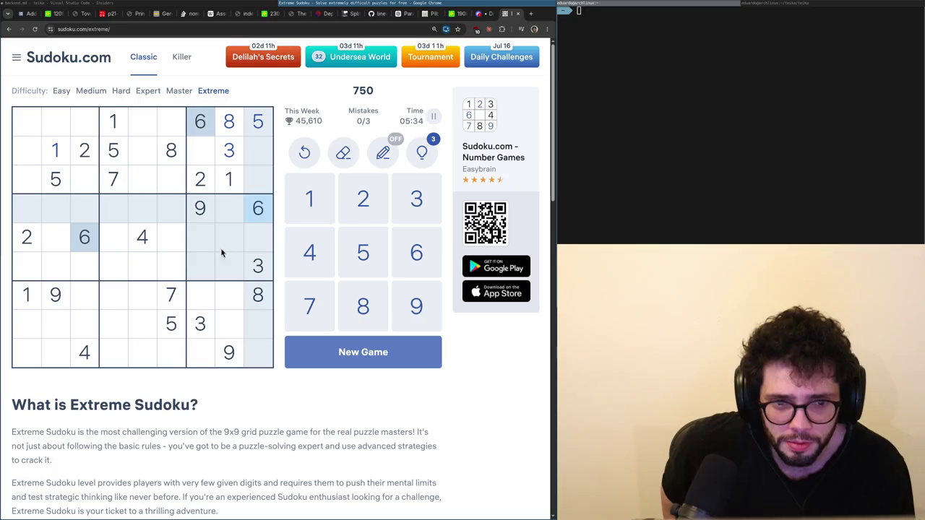
click(169, 293)
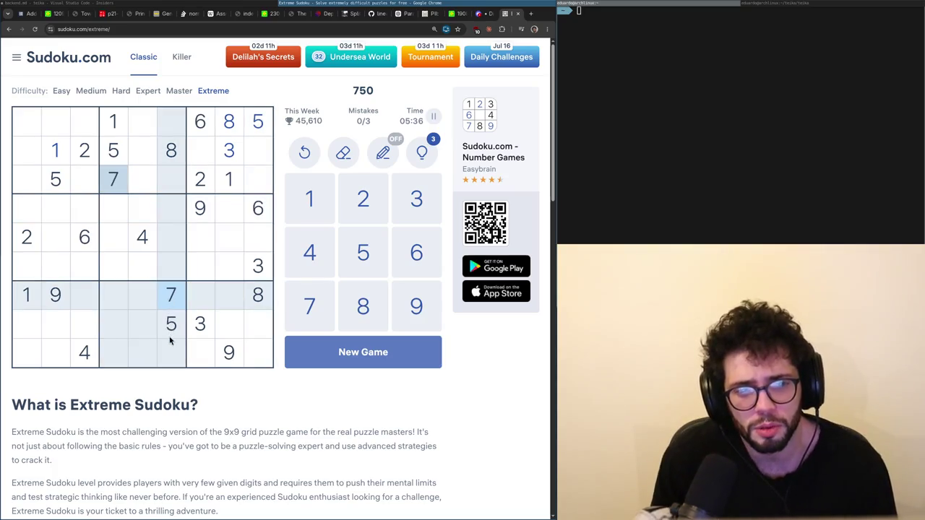
click(142, 266)
click(115, 267)
click(170, 265)
click(91, 246)
click(20, 243)
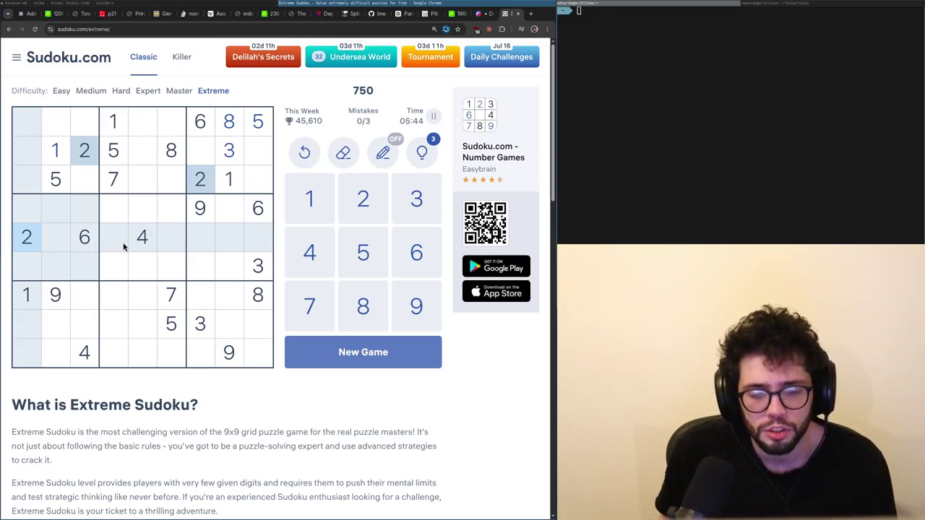
click(107, 120)
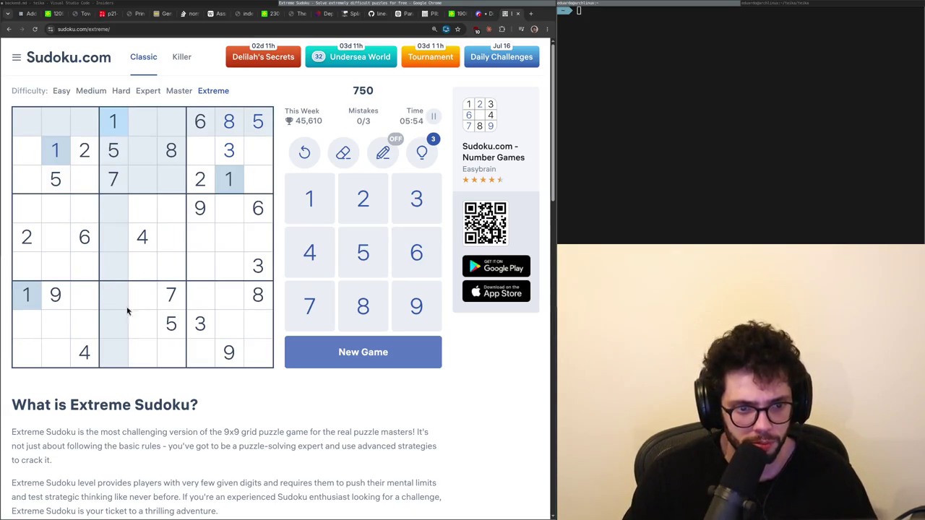
Compare the 2s with empty cells at rows 8-9, column 2 and row 9, column 9.
click(58, 351)
click(58, 322)
click(29, 238)
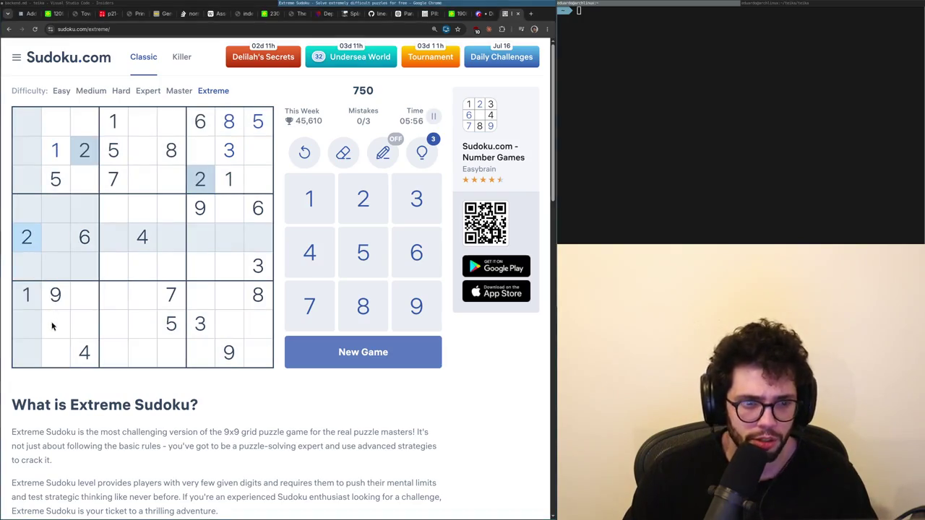
click(59, 329)
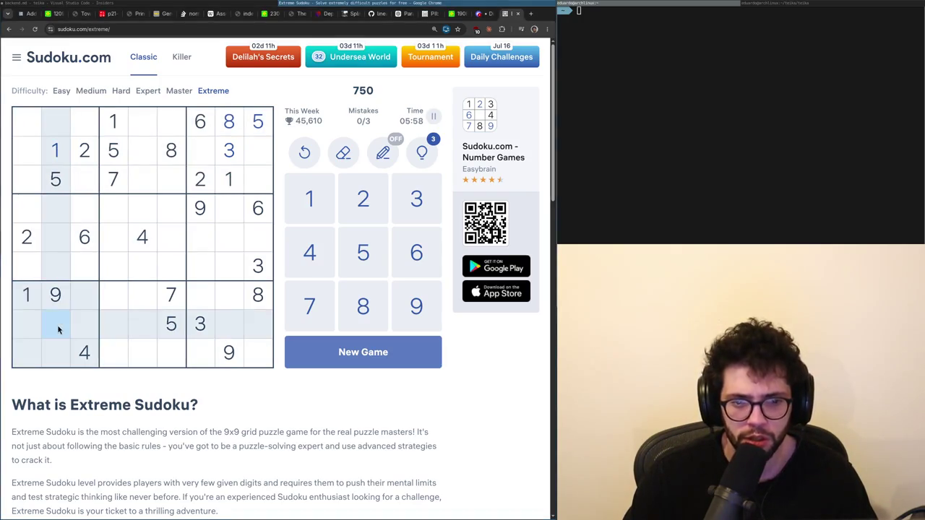
click(60, 356)
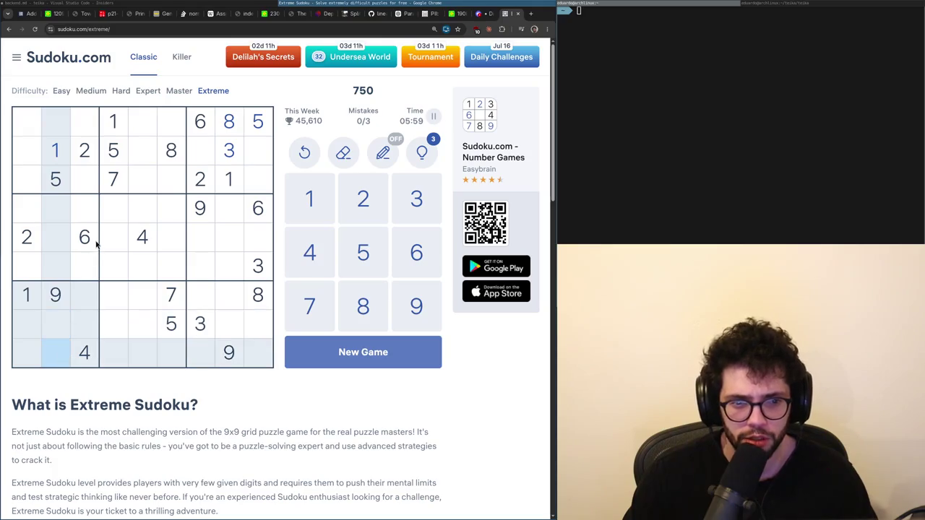
click(66, 330)
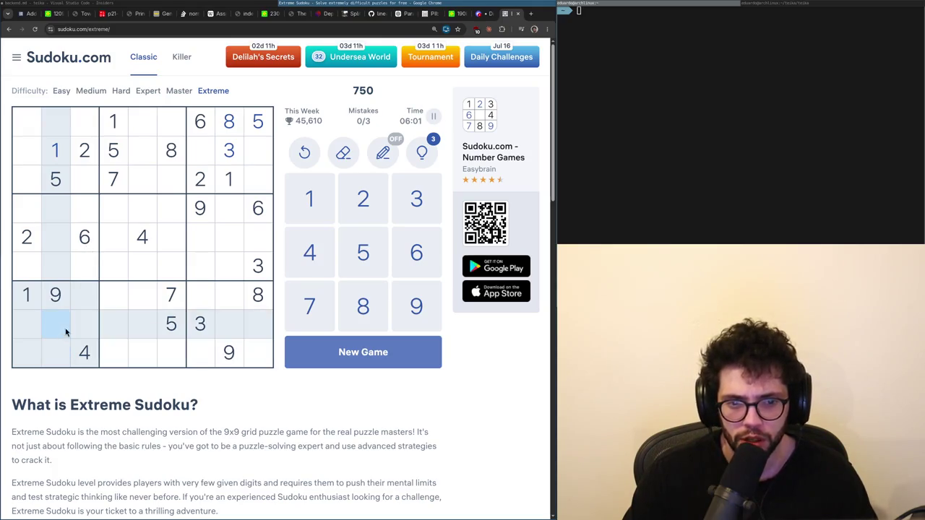
click(213, 179)
click(256, 347)
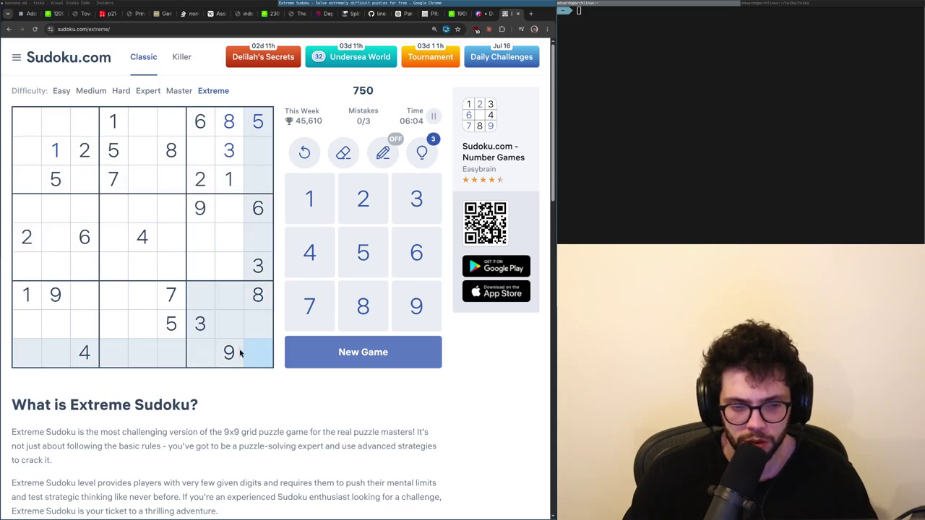
click(73, 328)
click(65, 360)
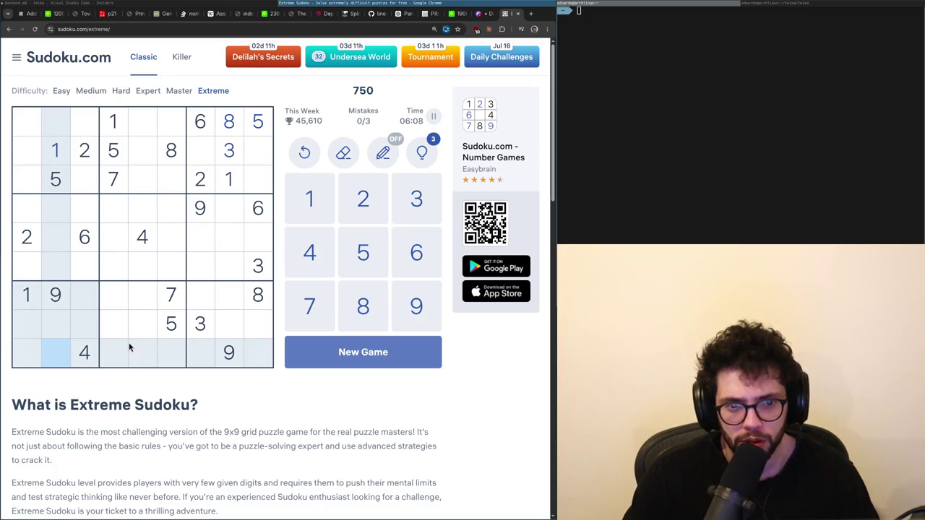
Examine candidate cells in the bottom-middle box and test the 6s against row 9, column 2.
click(120, 327)
click(123, 303)
click(147, 301)
click(141, 322)
click(127, 329)
click(57, 354)
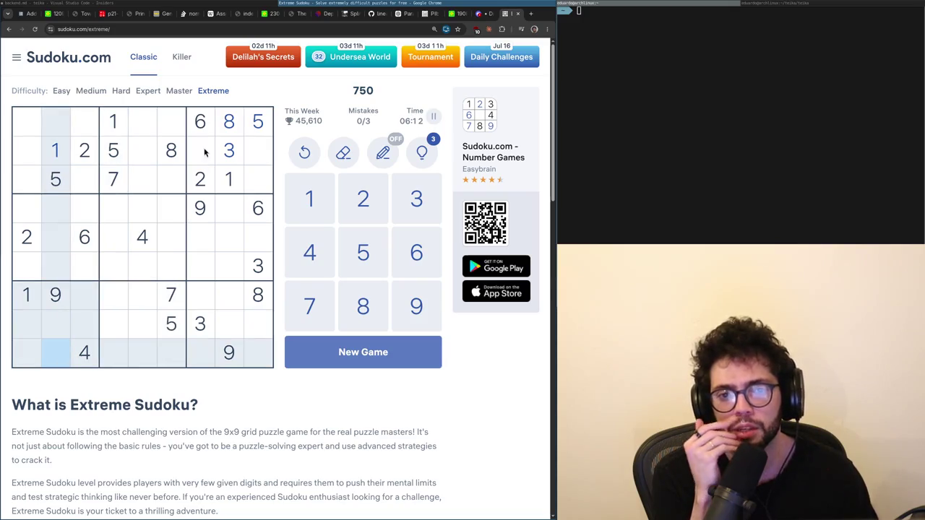
click(196, 126)
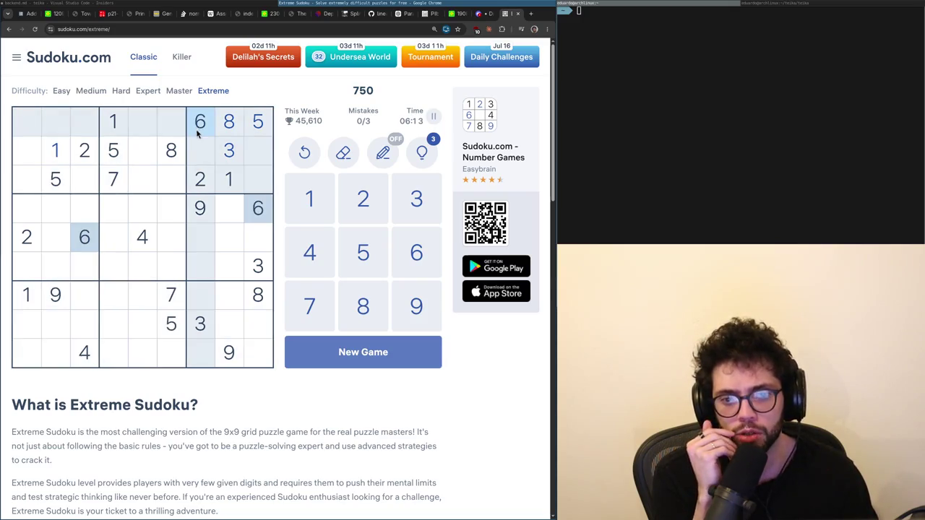
click(63, 357)
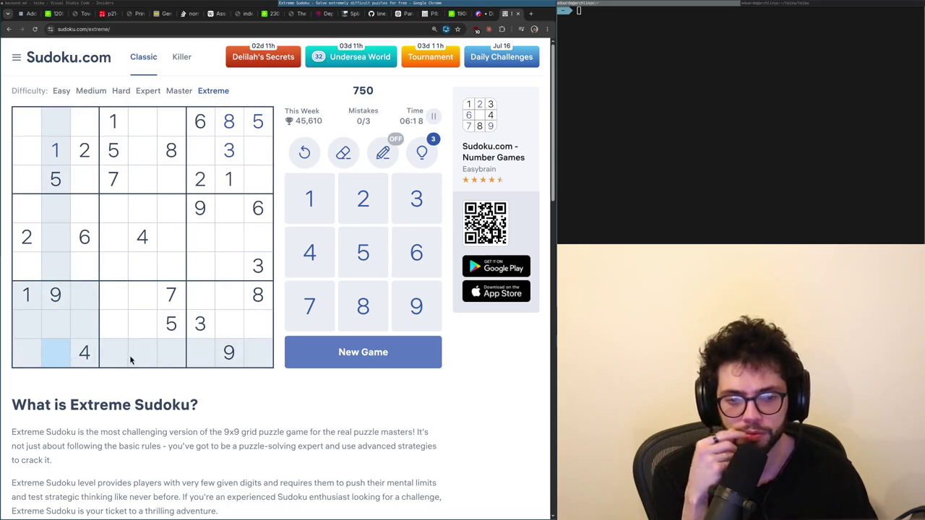
Check the 1s and 4s against the empty cell at row 6, column 7.
click(26, 295)
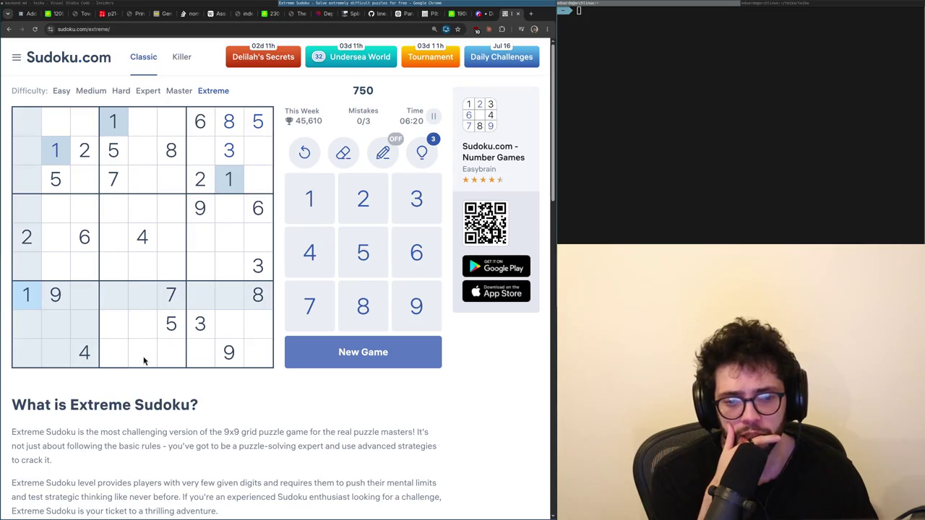
click(258, 333)
click(225, 189)
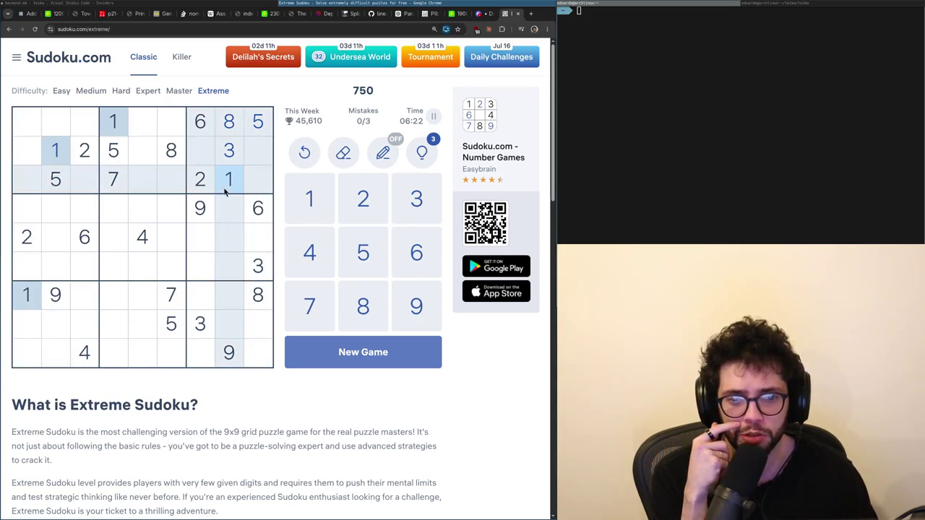
click(200, 248)
click(229, 121)
click(208, 246)
click(201, 266)
click(235, 179)
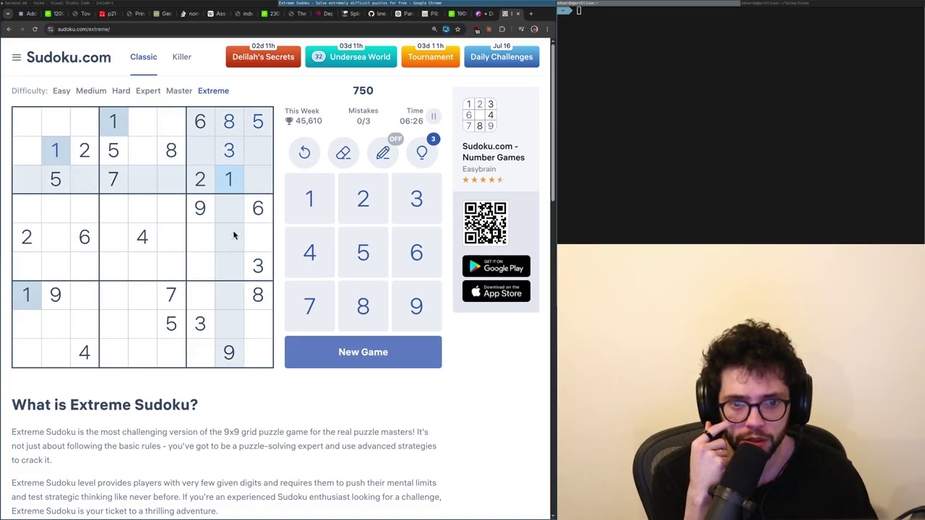
click(236, 130)
click(211, 266)
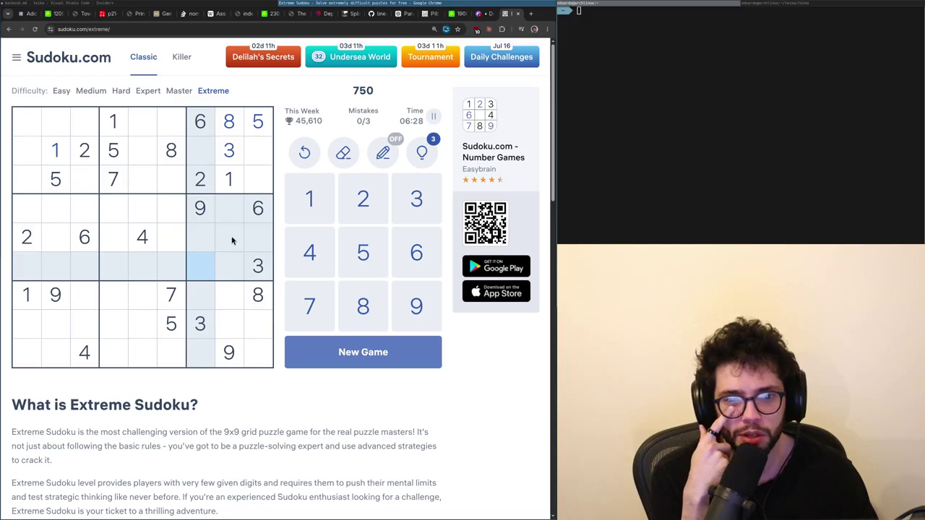
click(148, 244)
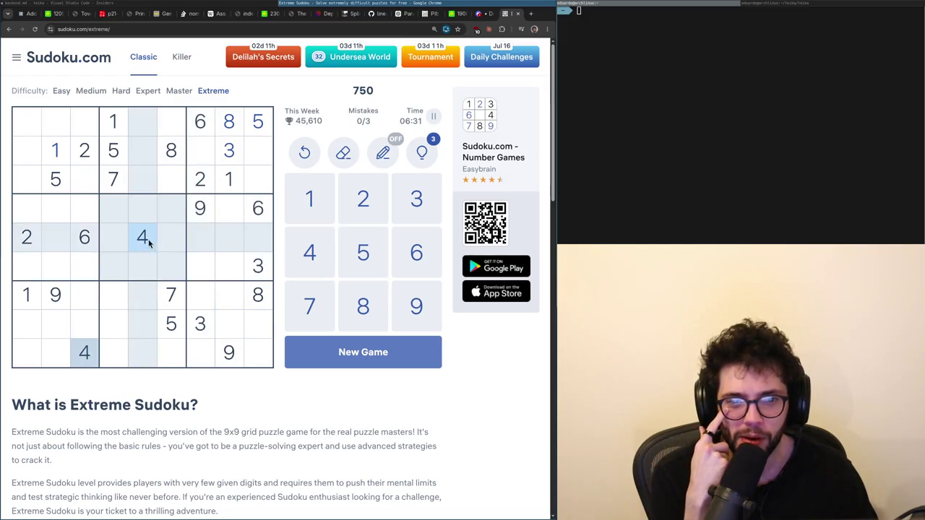
Compare candidate cells in columns 7 and 8 (rows 4-6) against the 5s.
click(232, 211)
click(233, 264)
click(230, 213)
click(212, 266)
click(224, 214)
click(258, 124)
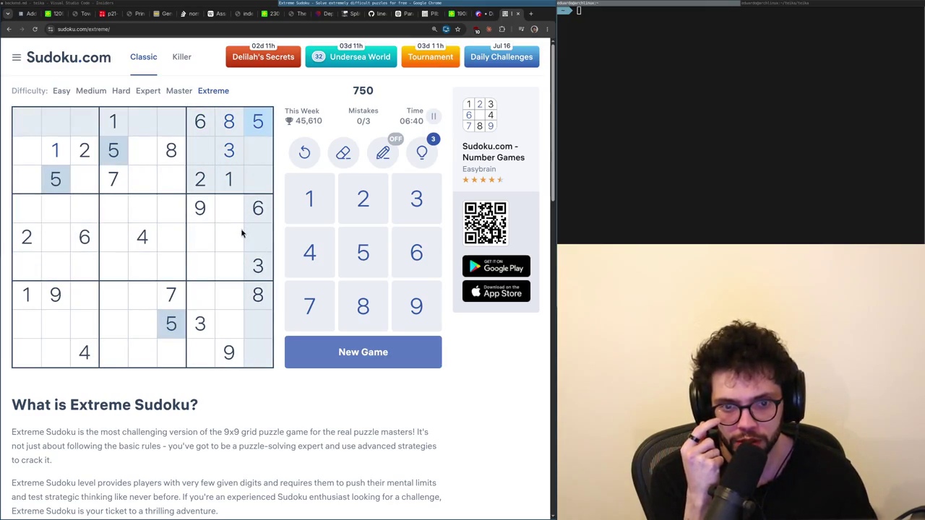
click(205, 240)
click(206, 265)
click(229, 265)
click(230, 210)
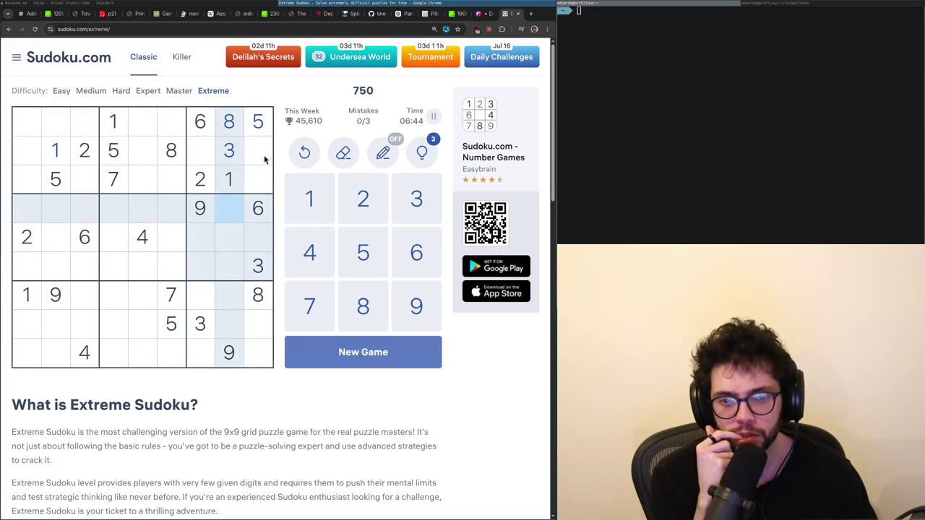
click(258, 130)
Examine row 5, columns 8-9 and row 2, column 7 against the 7s.
click(231, 238)
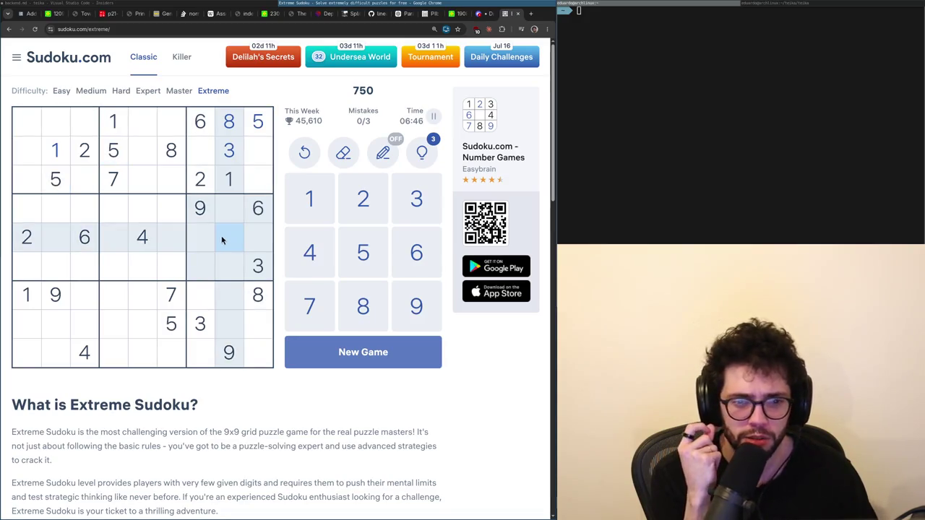
key(Down)
key(Down)
key(Down)
key(Left)
key(Left)
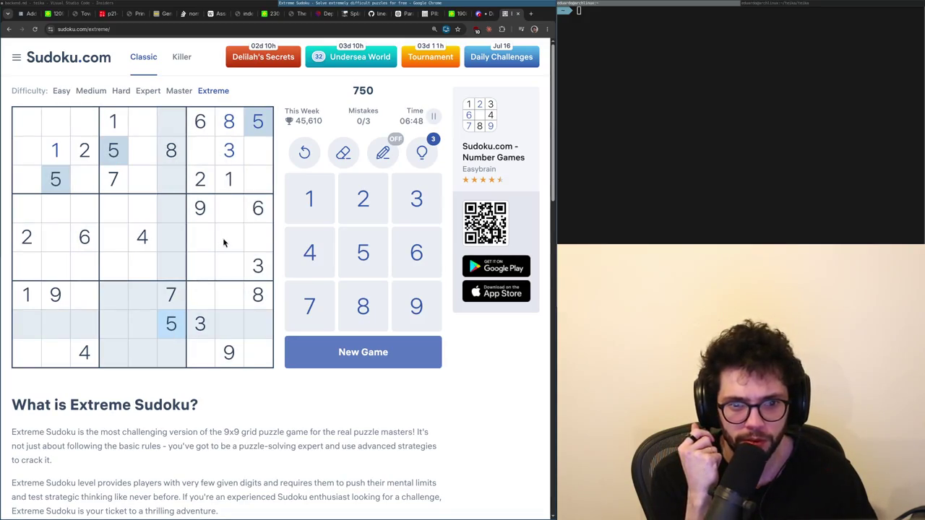
click(225, 244)
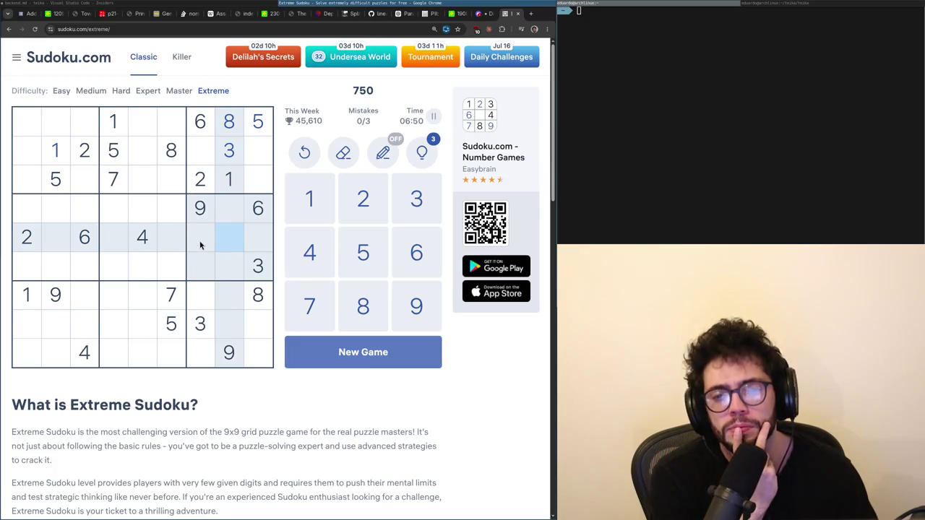
click(252, 248)
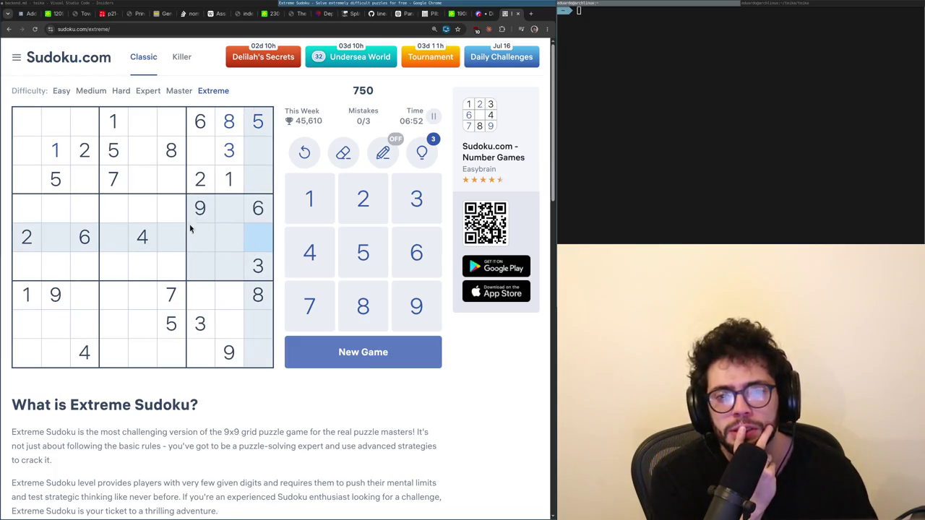
click(171, 296)
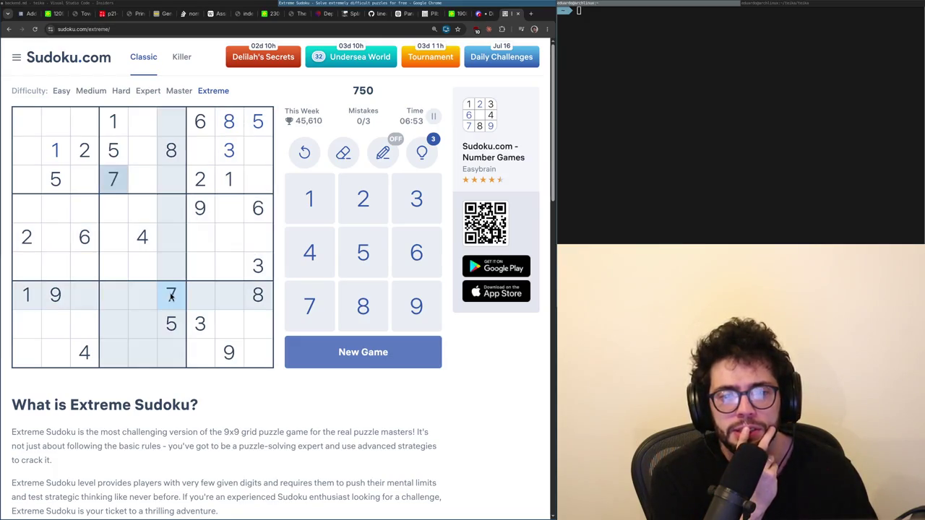
click(260, 248)
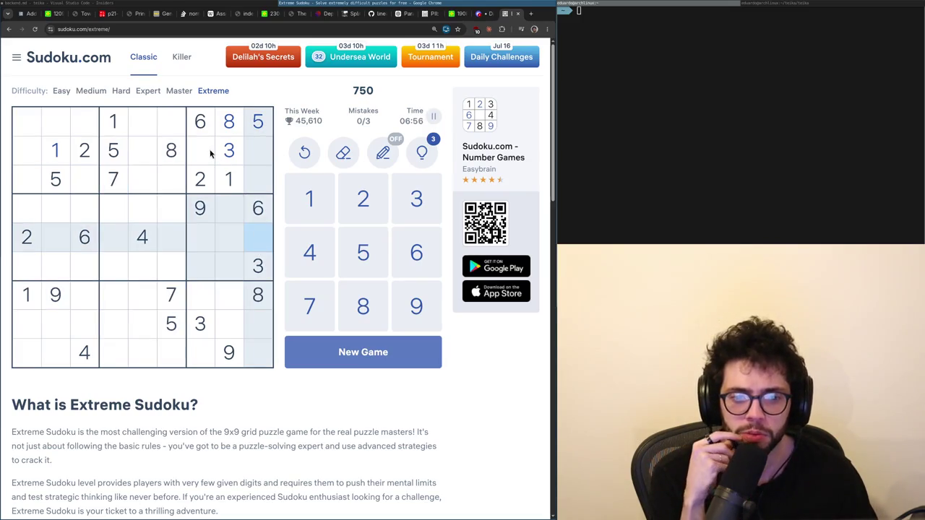
click(212, 154)
Highlight the 4s, 2s and 6s to test the empty cell at row 8, column 8.
click(230, 322)
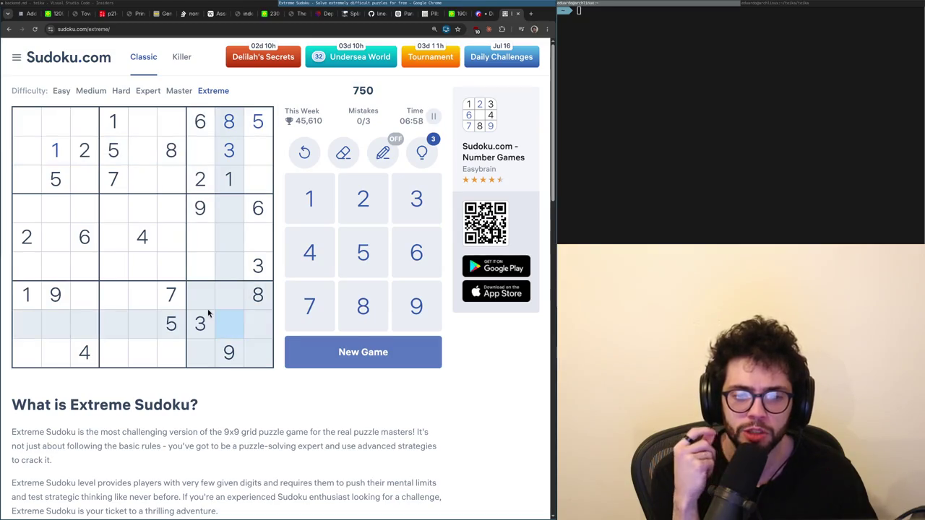
click(89, 364)
click(202, 180)
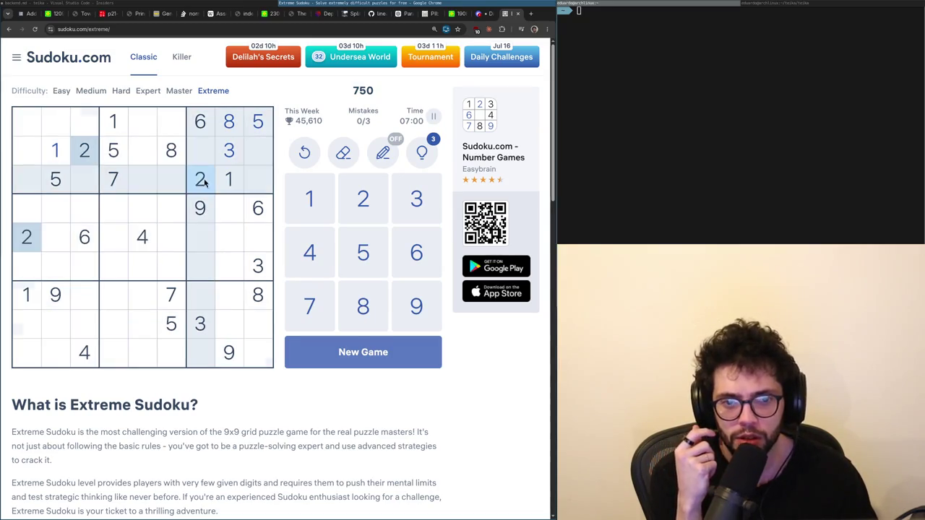
click(228, 327)
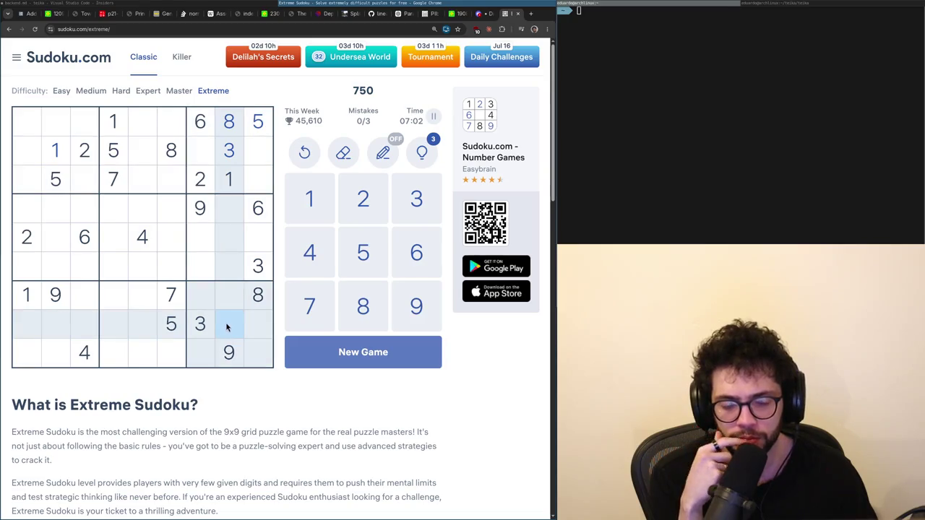
click(258, 269)
click(258, 209)
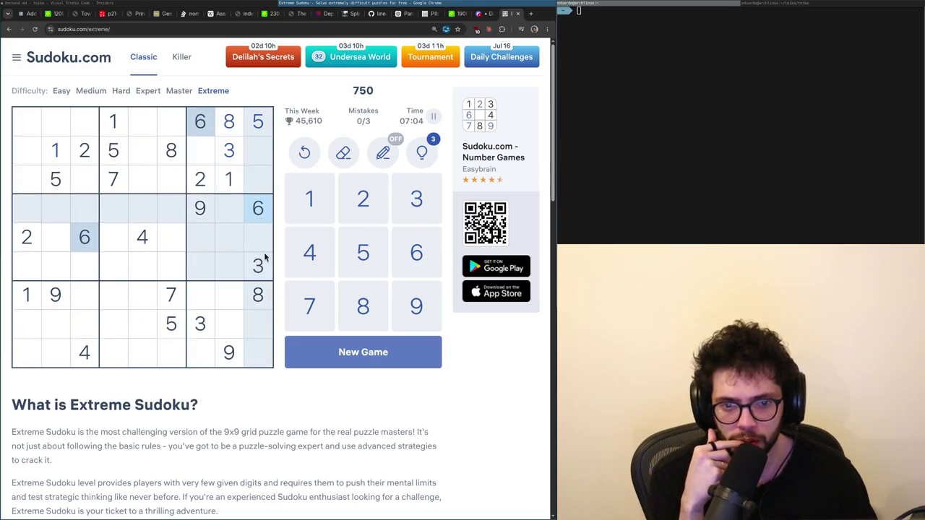
Check the empty cells at rows 7-8, columns 4-5 against the 4s and 2s.
click(229, 304)
click(116, 331)
click(229, 354)
click(117, 331)
click(143, 323)
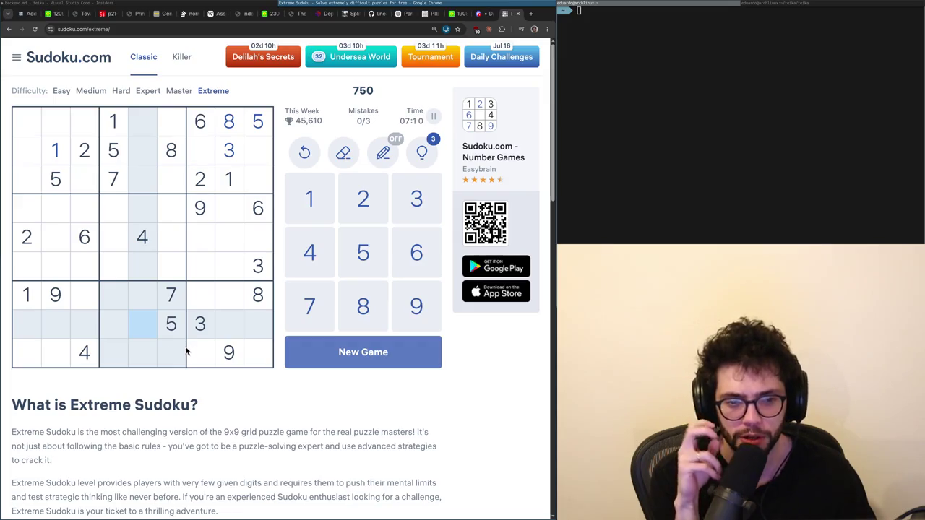
click(90, 352)
click(111, 302)
click(142, 238)
click(117, 287)
click(138, 304)
click(20, 248)
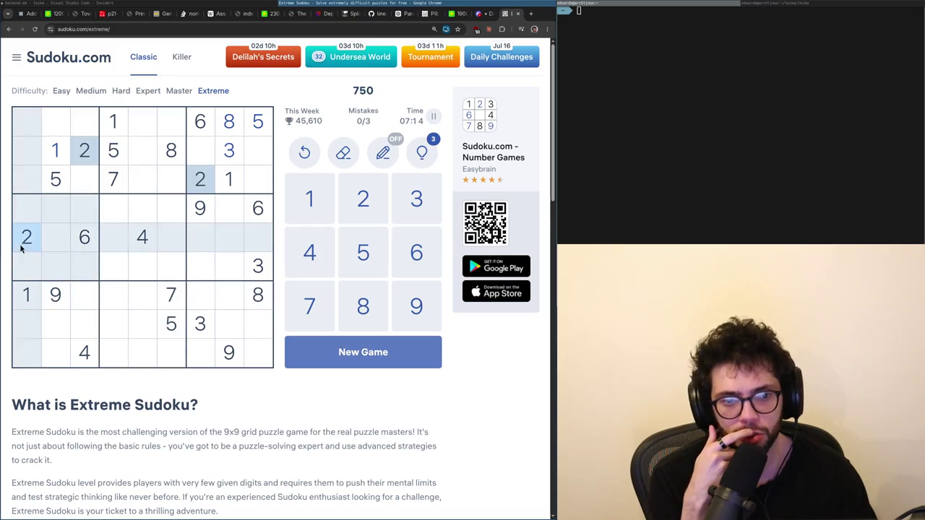
Inspect empty cells in rows 1-3 at columns 6, 7 and 9, then highlight the 9s.
click(142, 304)
click(170, 131)
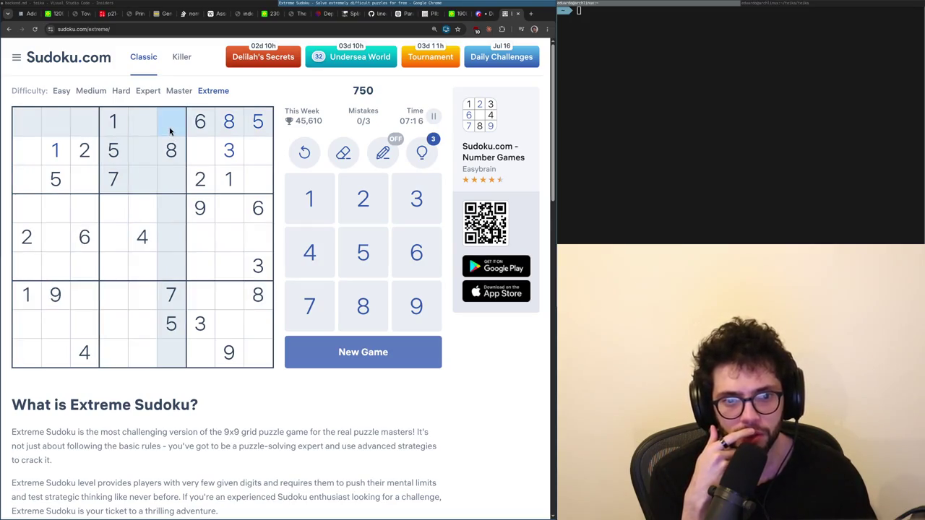
click(141, 236)
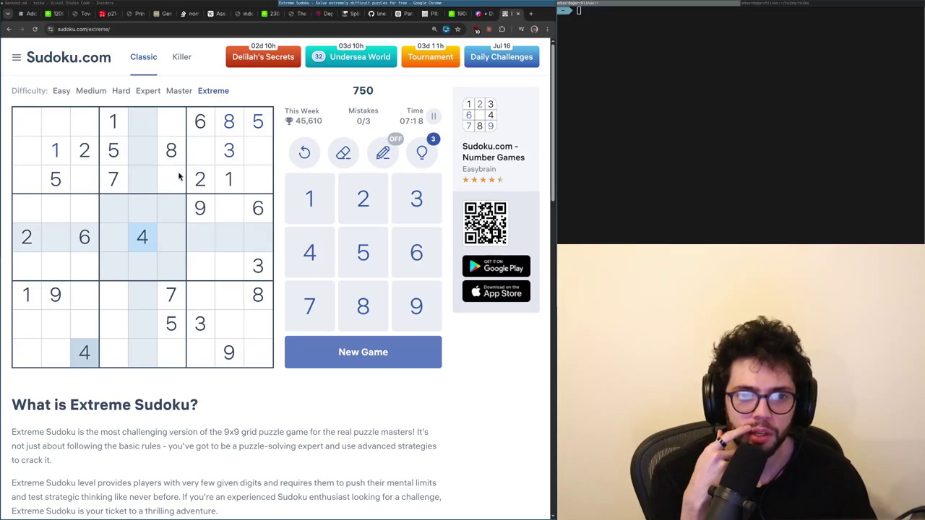
click(170, 182)
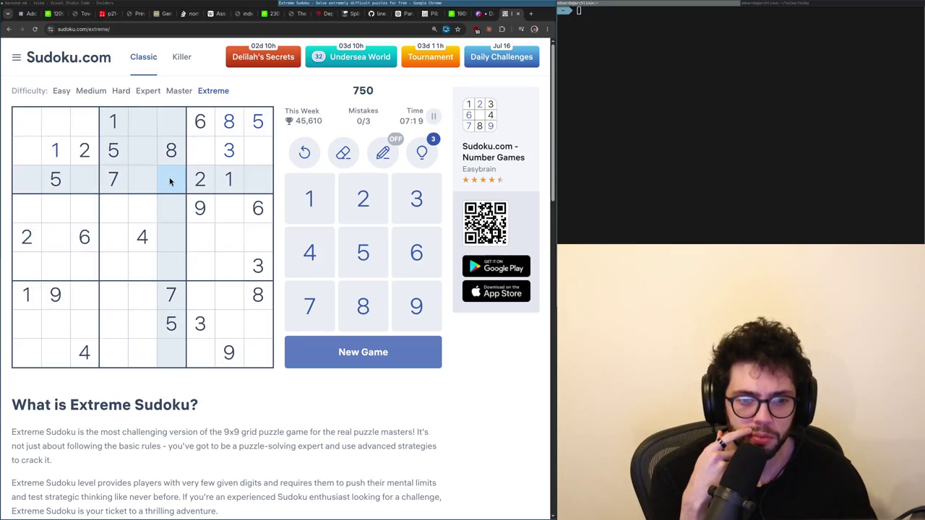
click(257, 239)
click(207, 156)
click(257, 163)
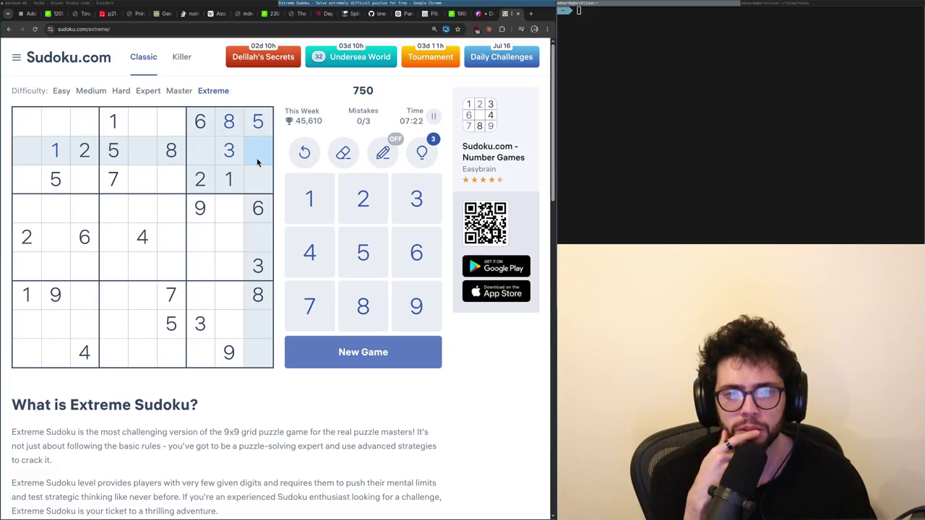
click(260, 181)
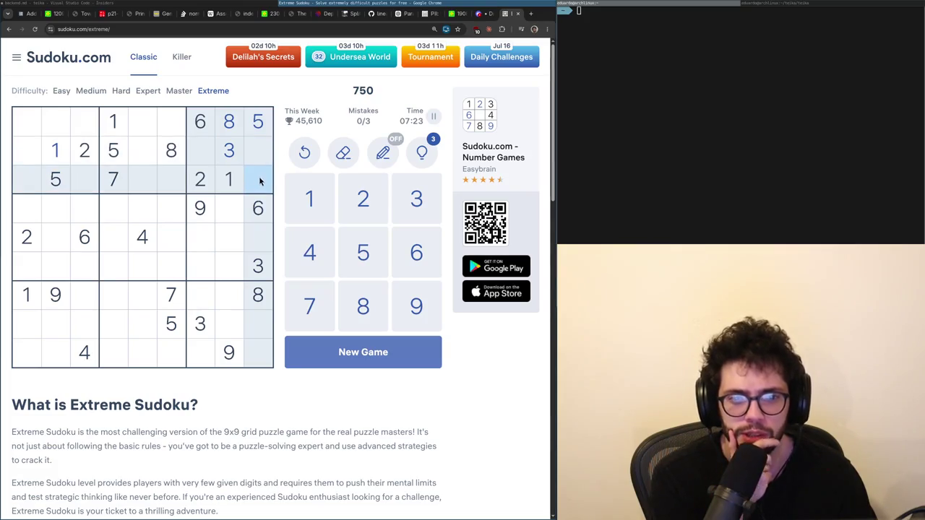
click(204, 206)
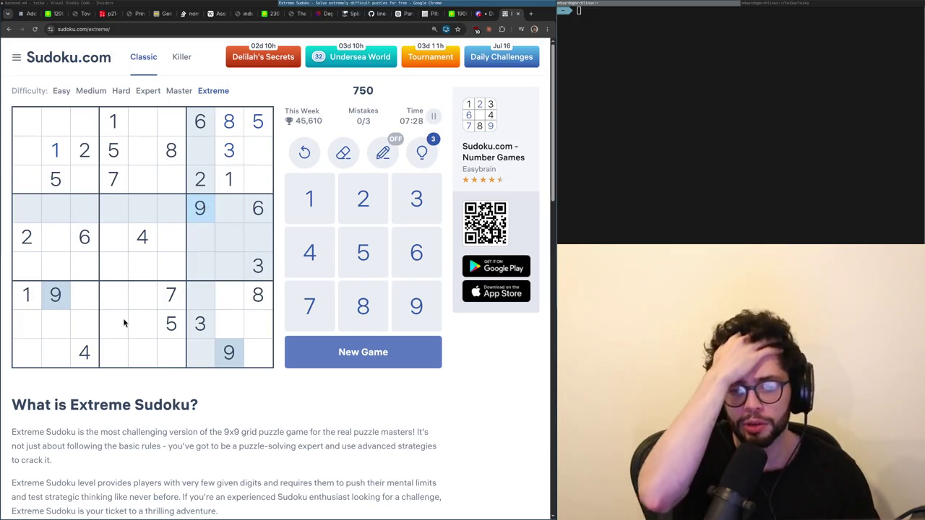
Recheck row 8, column 2 against the 6s, then enter 6 at row 7, column 8.
click(58, 329)
click(57, 351)
click(51, 322)
click(85, 237)
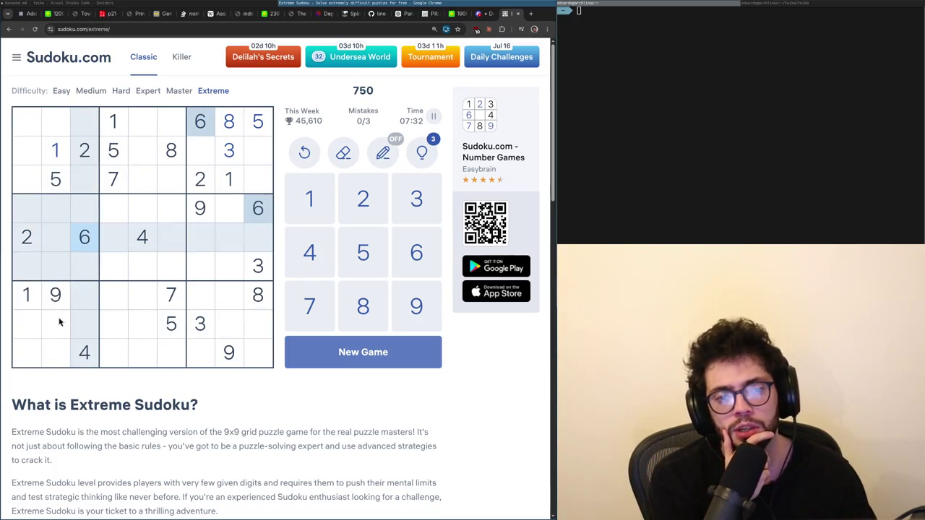
click(53, 333)
click(82, 236)
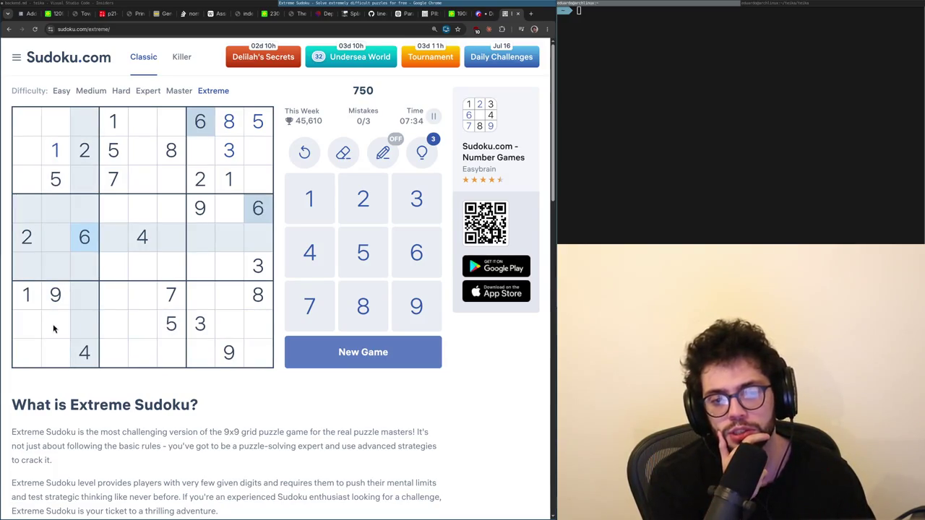
click(58, 332)
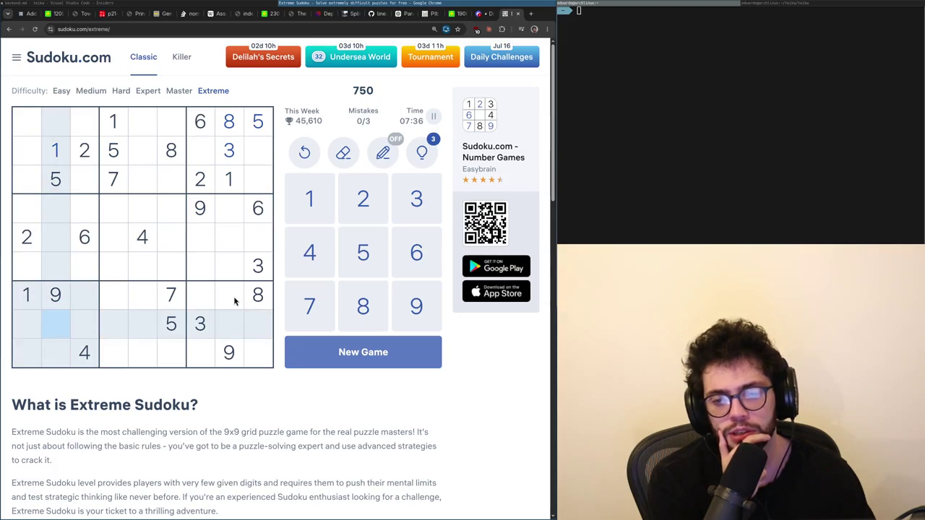
click(233, 303)
key(6)
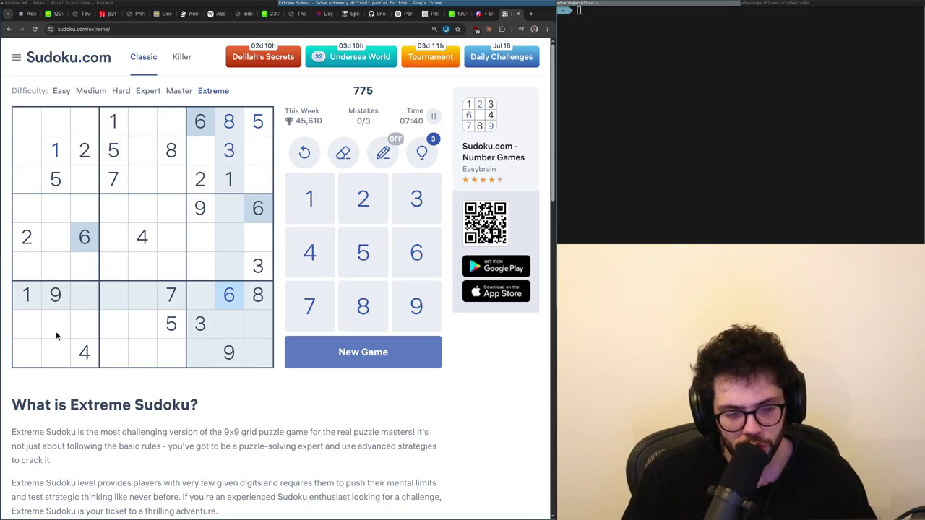
After checking where the 3s and 5s sit, place a 5 in row 5, column 8.
click(257, 265)
click(257, 130)
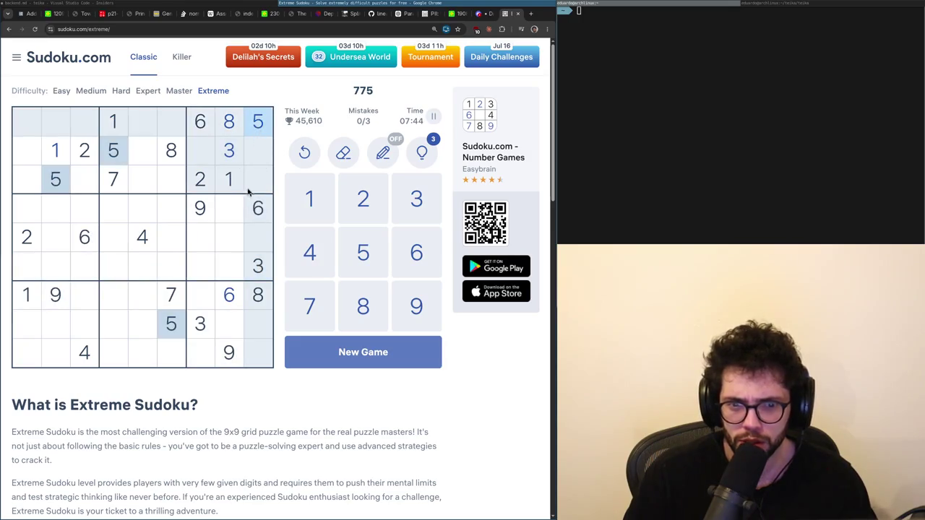
click(228, 238)
text(5)
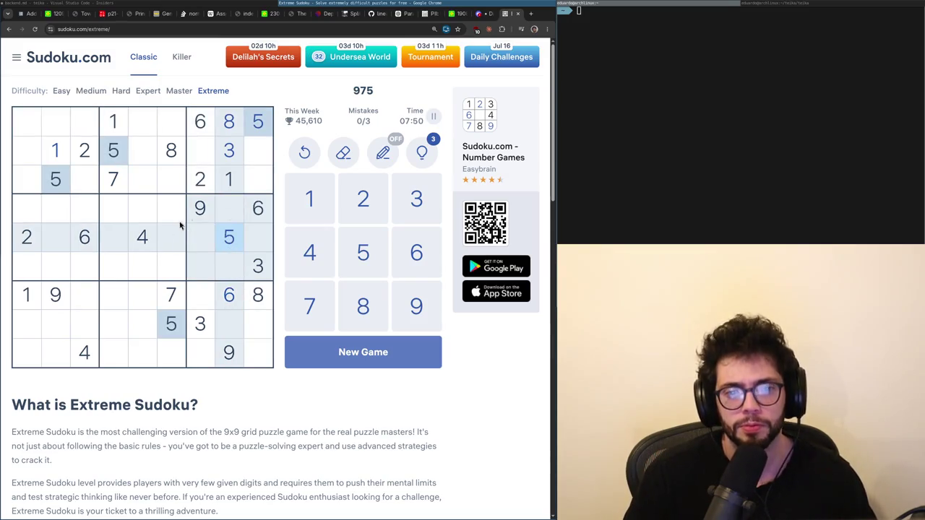
Check candidates for rows 8 and 9, column 2 by highlighting 8s, 1s, 5s, 7s, 4s and 2s.
click(256, 290)
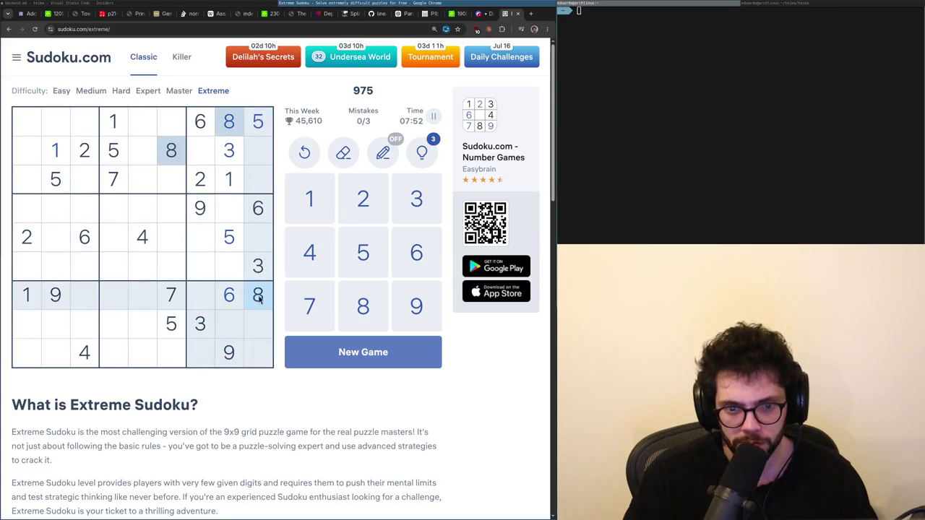
click(229, 180)
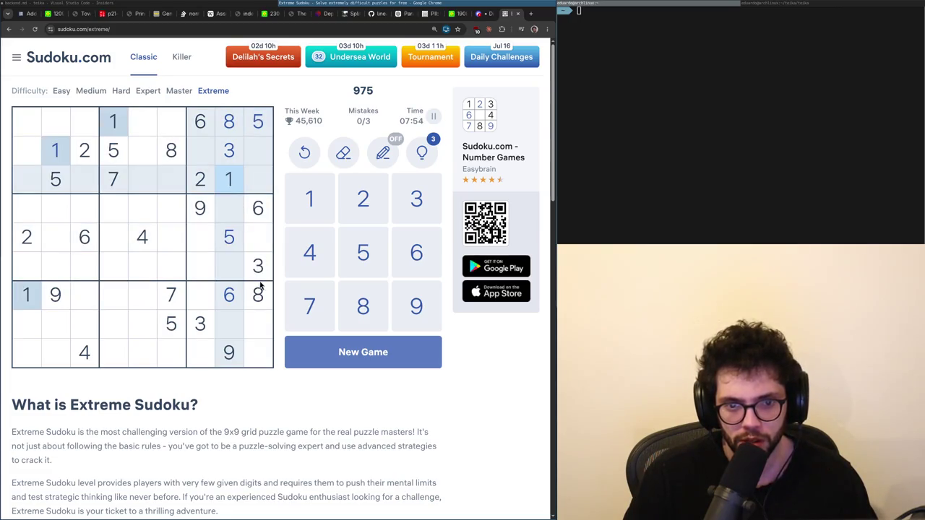
click(237, 237)
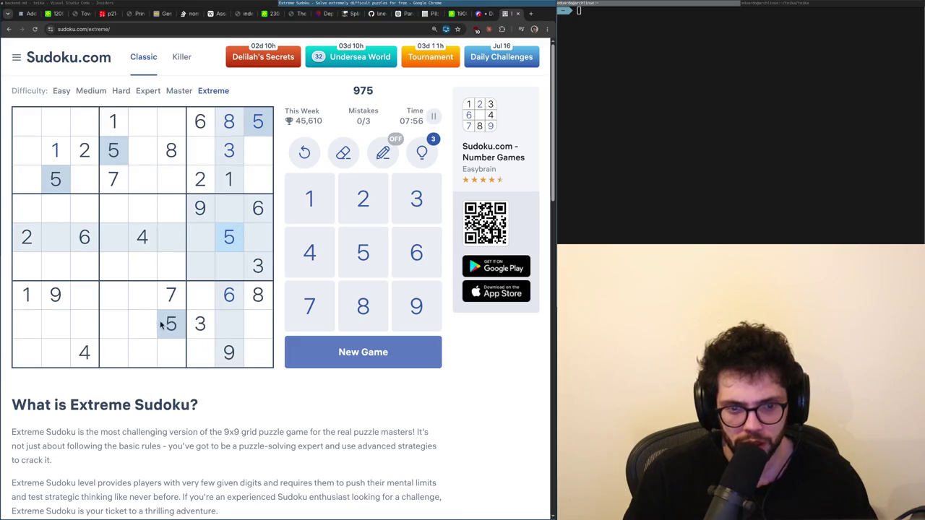
click(170, 299)
click(35, 305)
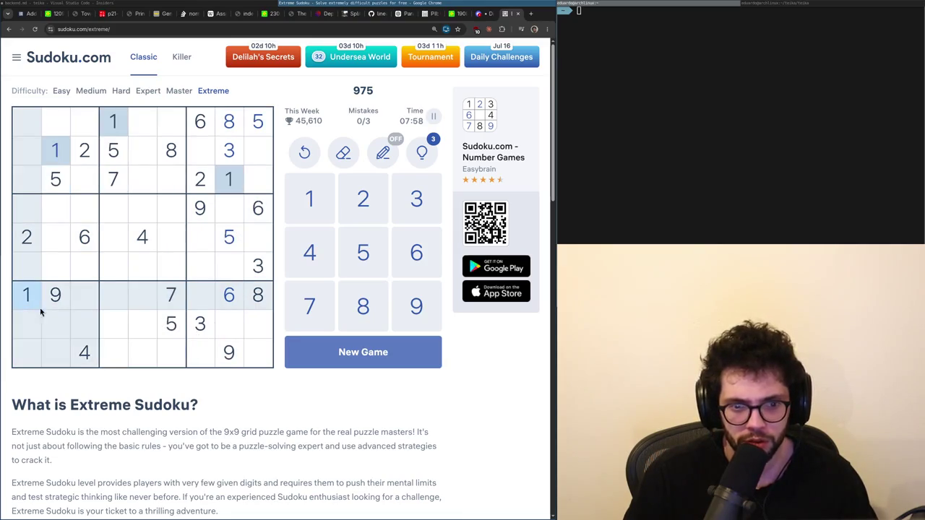
click(74, 357)
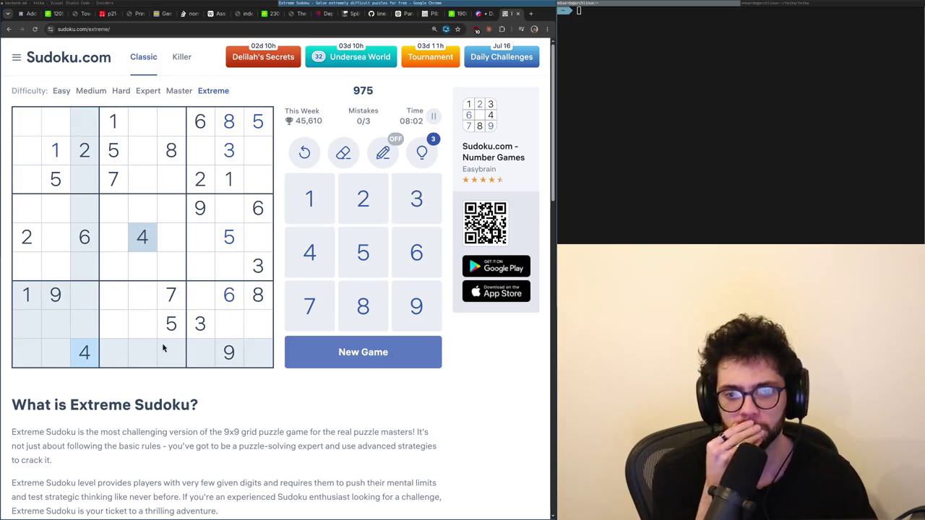
click(26, 237)
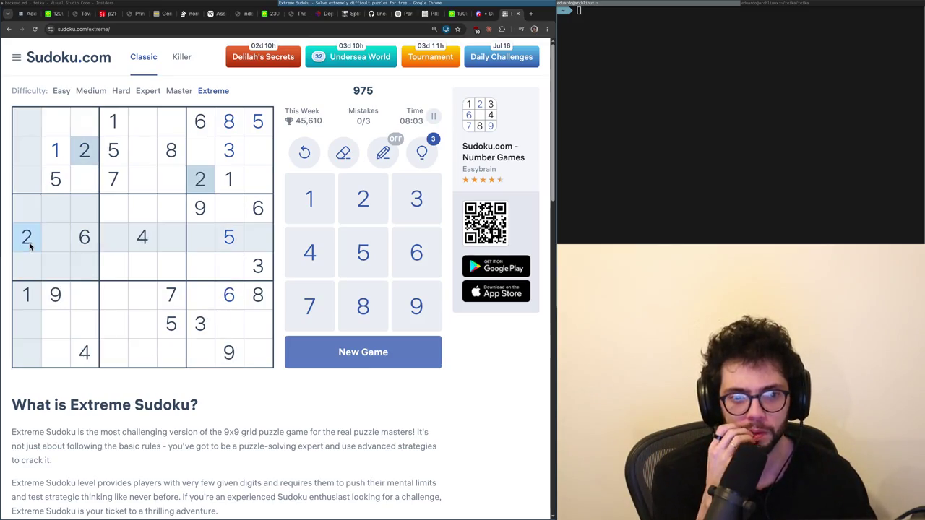
click(60, 336)
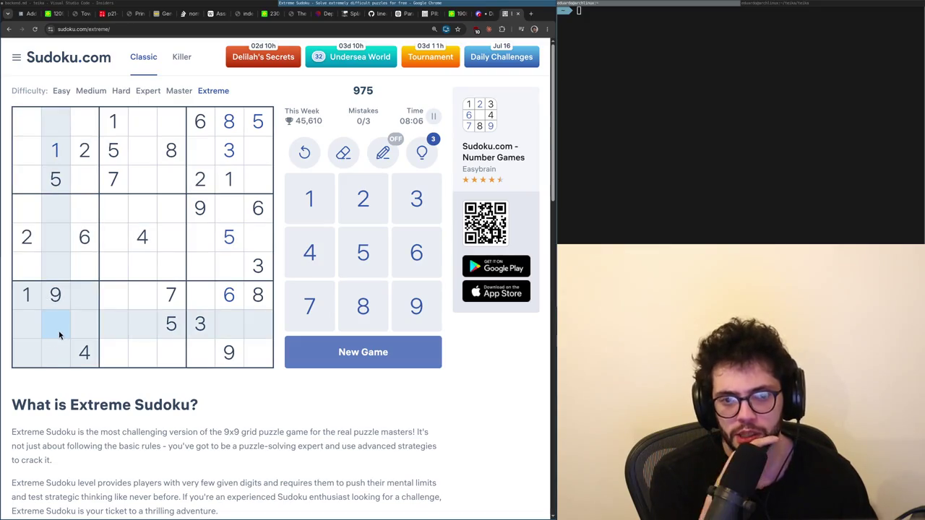
click(56, 353)
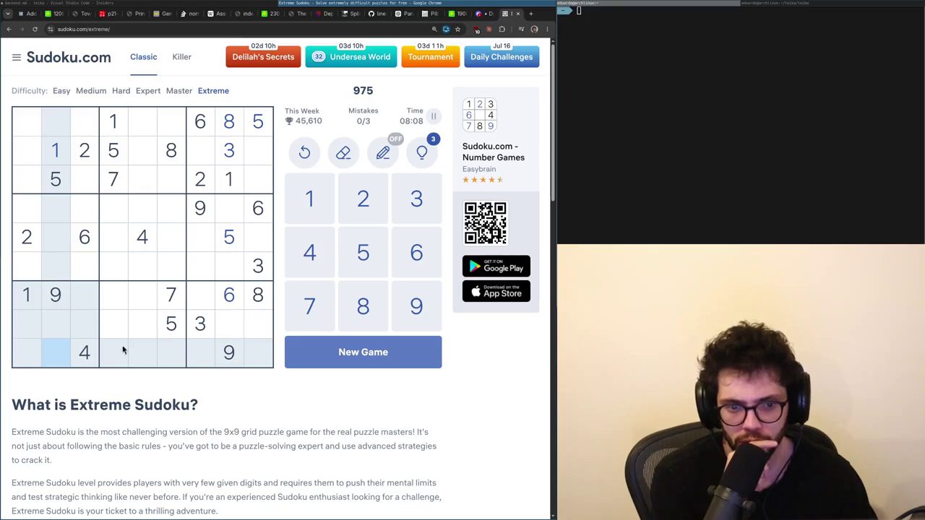
click(205, 192)
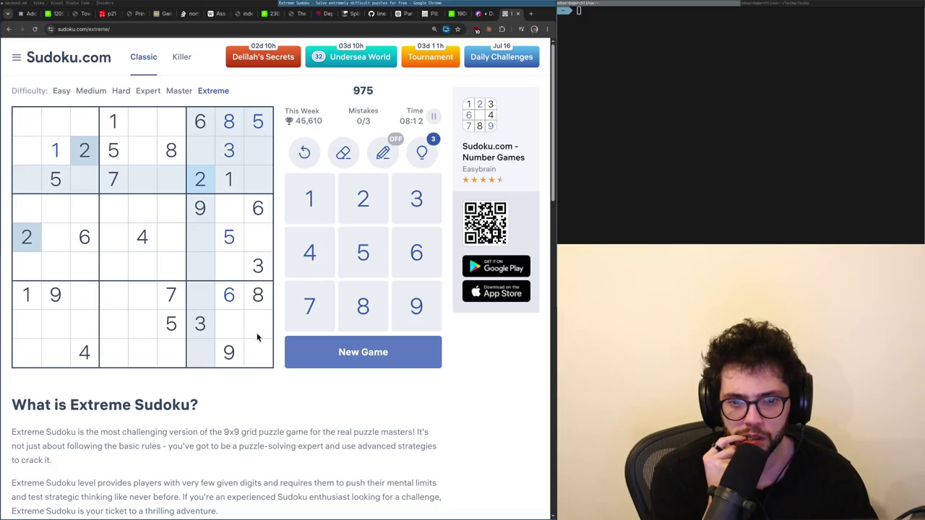
click(57, 354)
Check candidates for row 8 cells and select row 7, column 4 by highlighting 7s, 1s, 5s and 9s.
click(260, 332)
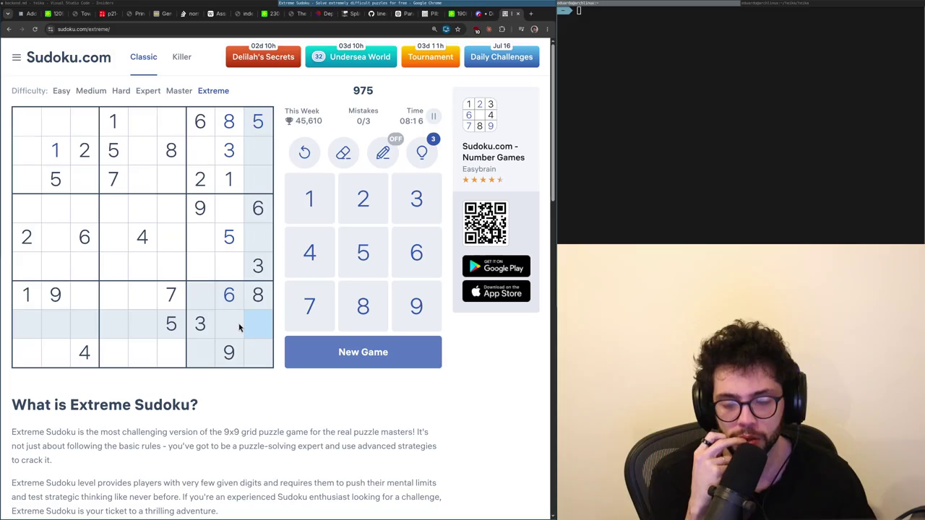
click(65, 352)
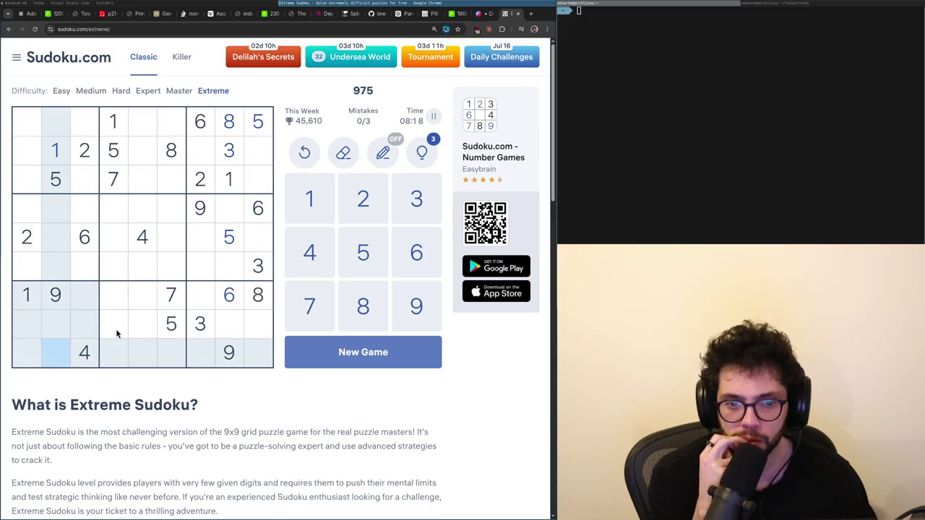
click(258, 336)
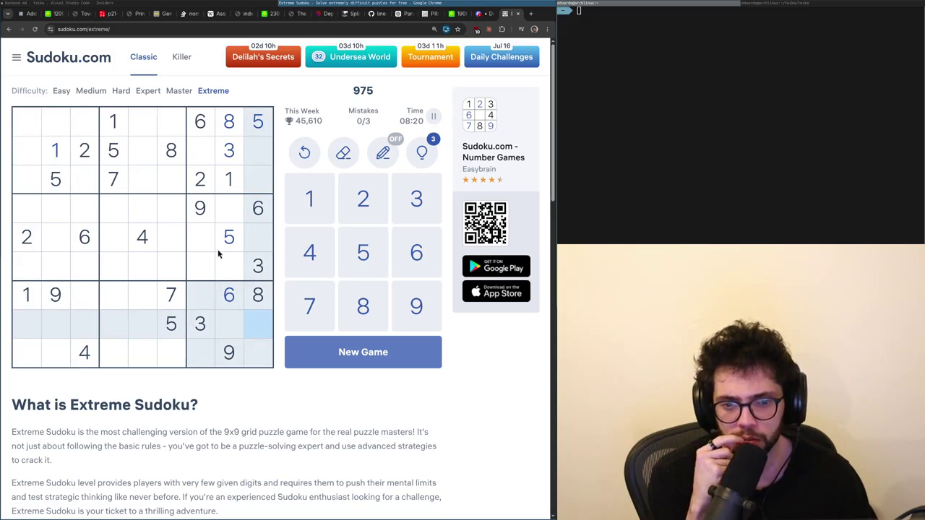
click(179, 299)
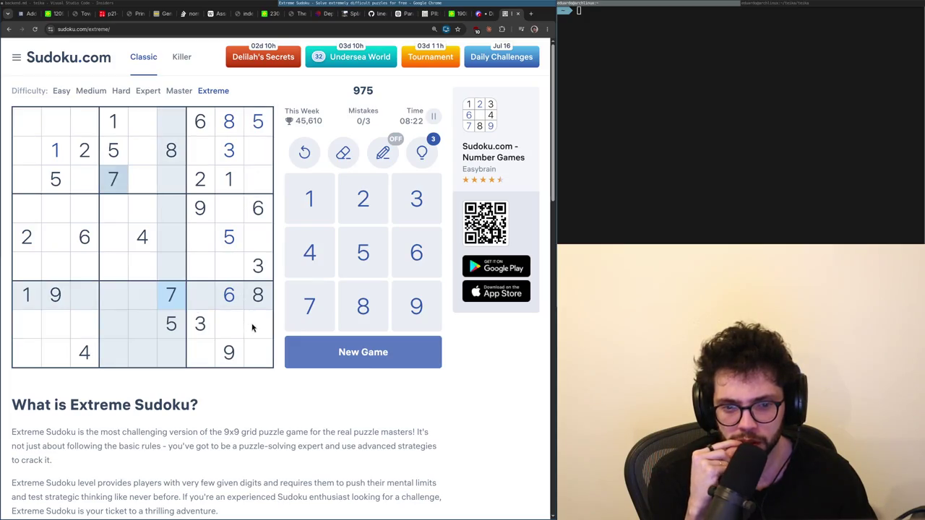
click(223, 180)
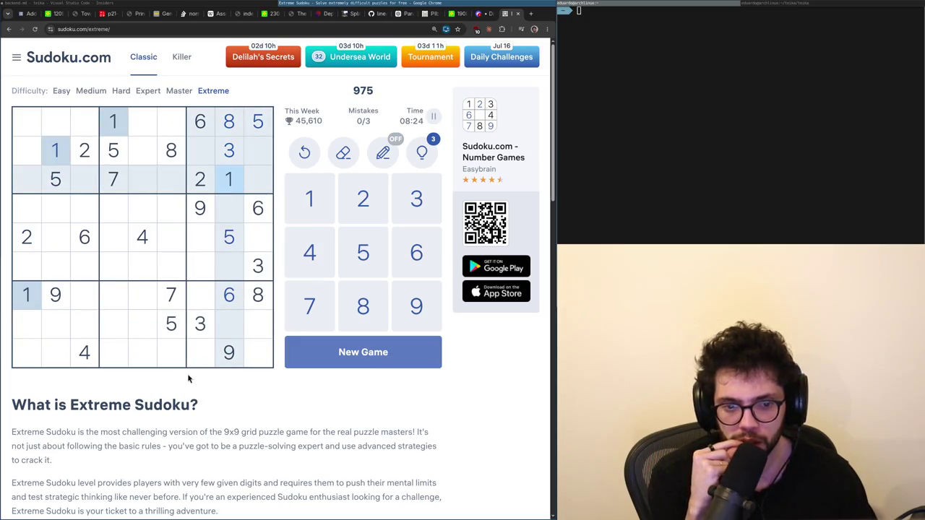
click(150, 331)
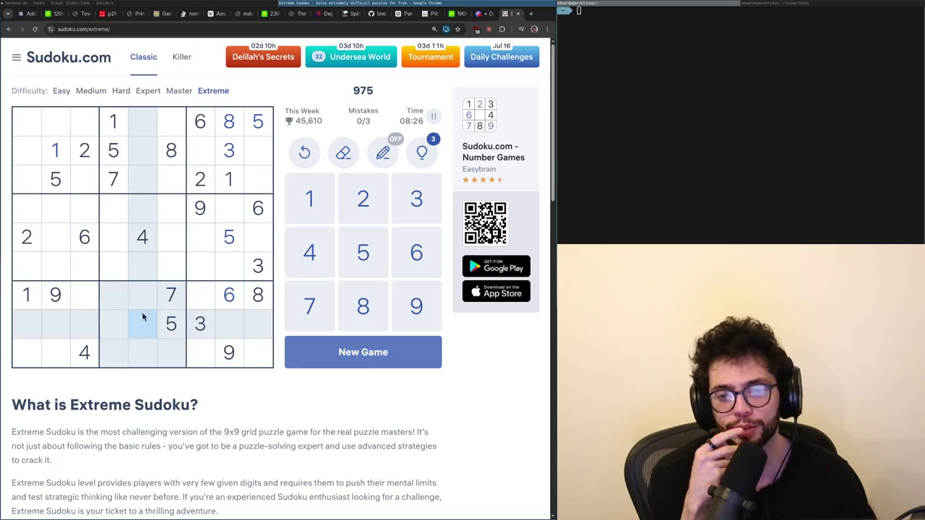
click(113, 147)
click(114, 126)
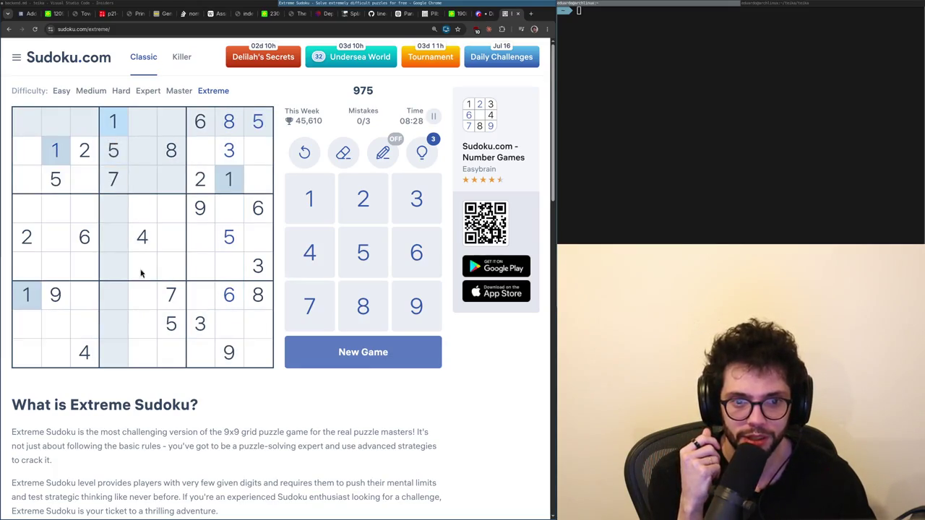
click(144, 325)
click(238, 352)
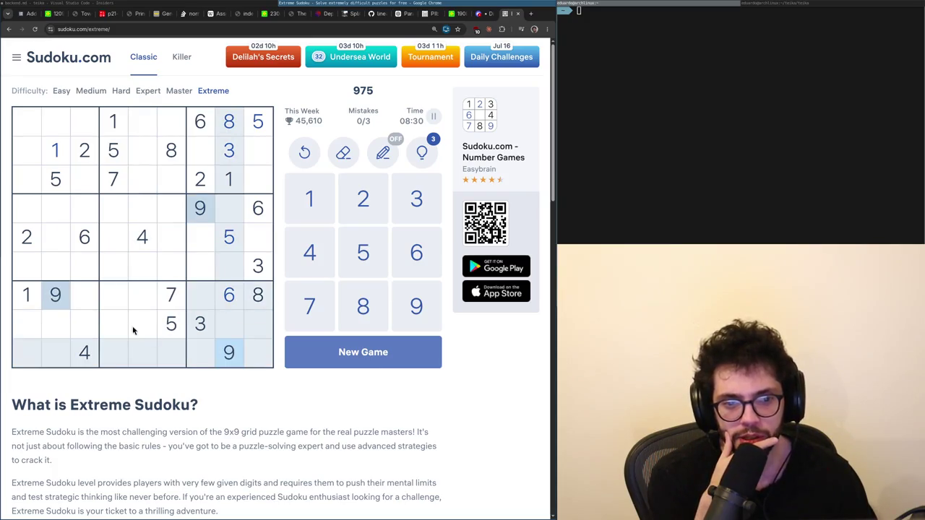
click(120, 329)
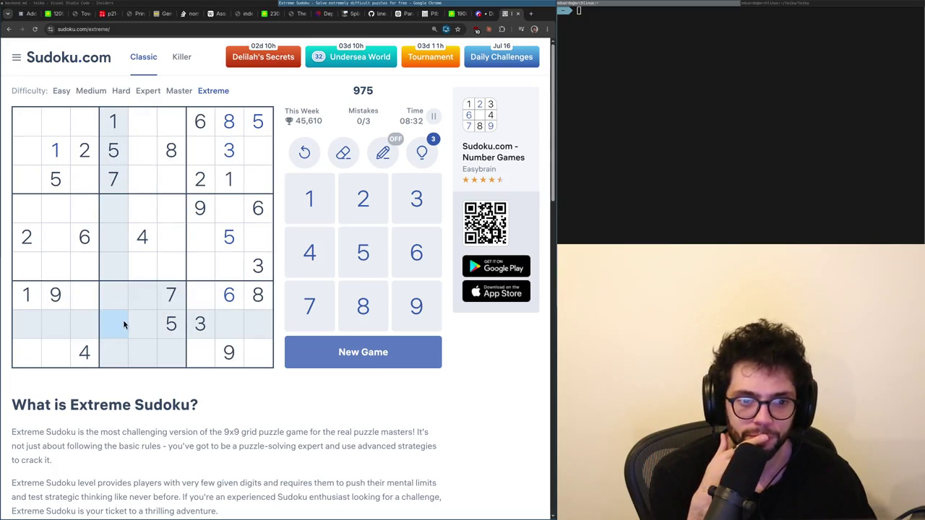
click(120, 302)
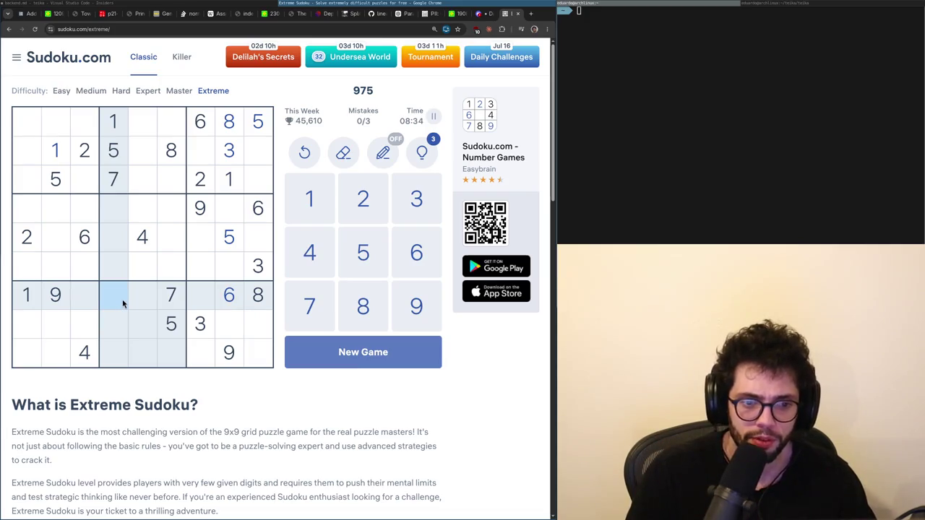
Enter 4 at row 7, column 4, then 2s at row 7, column 5 and row 1, column 6.
text(4)
click(142, 304)
text(2)
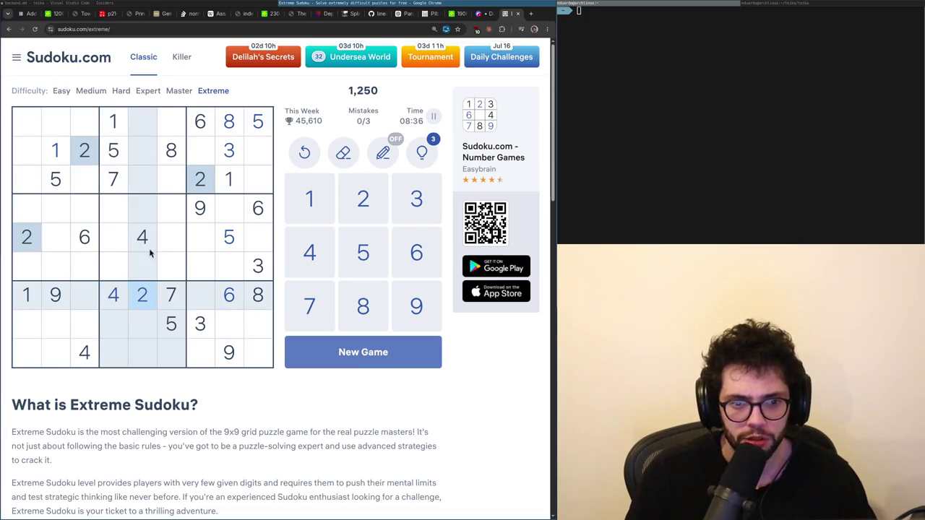
click(171, 123)
text(2)
Enter 4 at row 3, column 6 and 9s at r3c9, r8c4 and r5c6.
click(151, 236)
click(172, 182)
text(4)
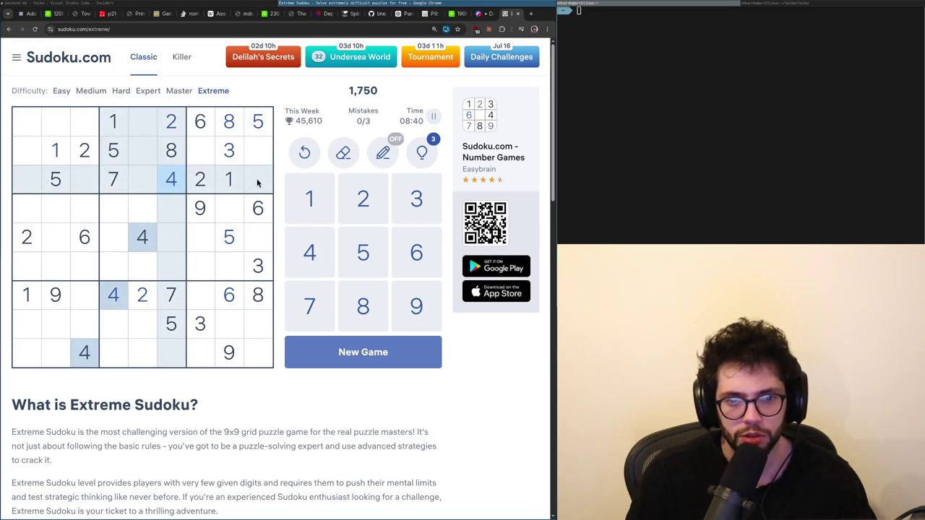
click(257, 181)
text(9)
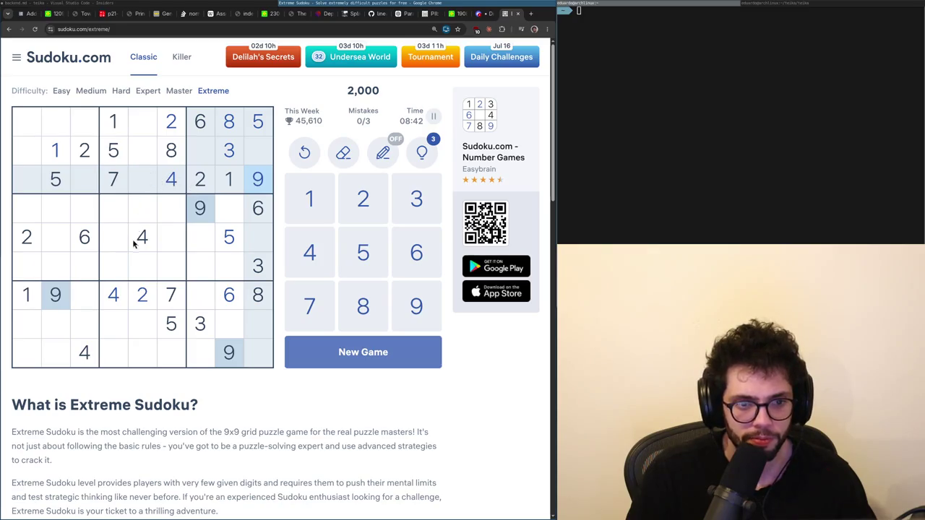
click(114, 324)
text(9)
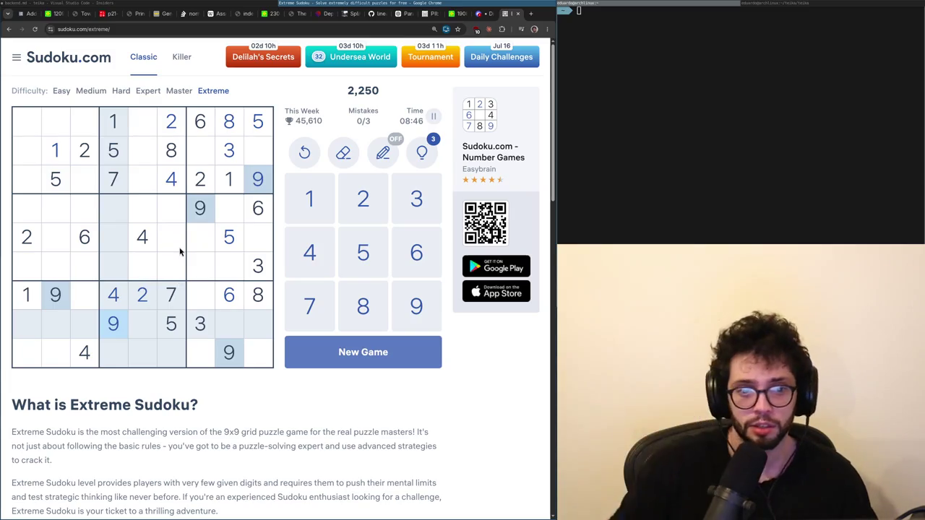
click(180, 249)
key(9)
After checking the 6s, 9s, 1s and 3s, place a 3 at row 7, column 3.
click(258, 213)
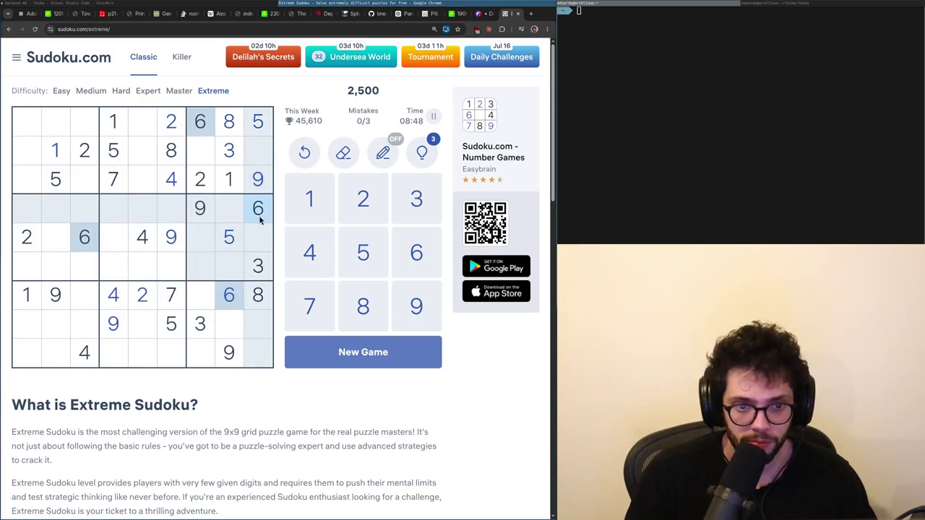
click(178, 243)
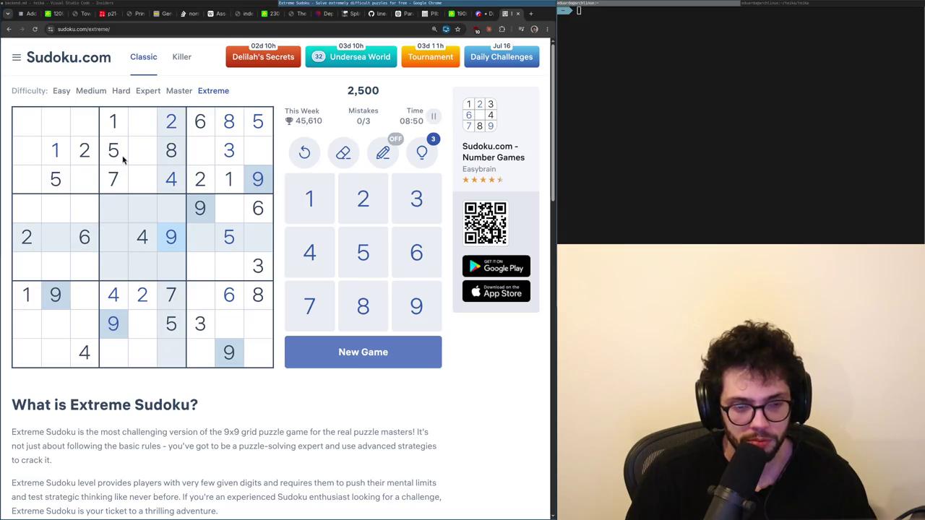
click(114, 132)
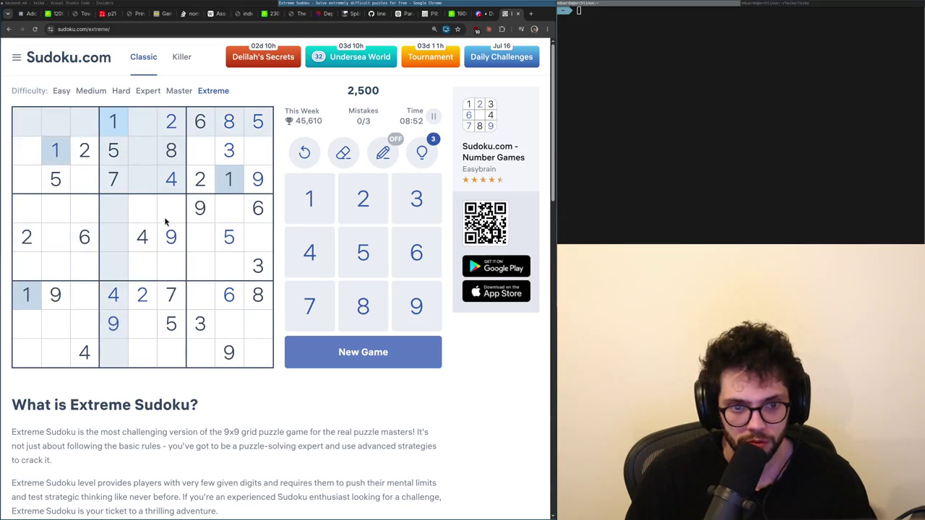
click(200, 324)
click(84, 298)
key(3)
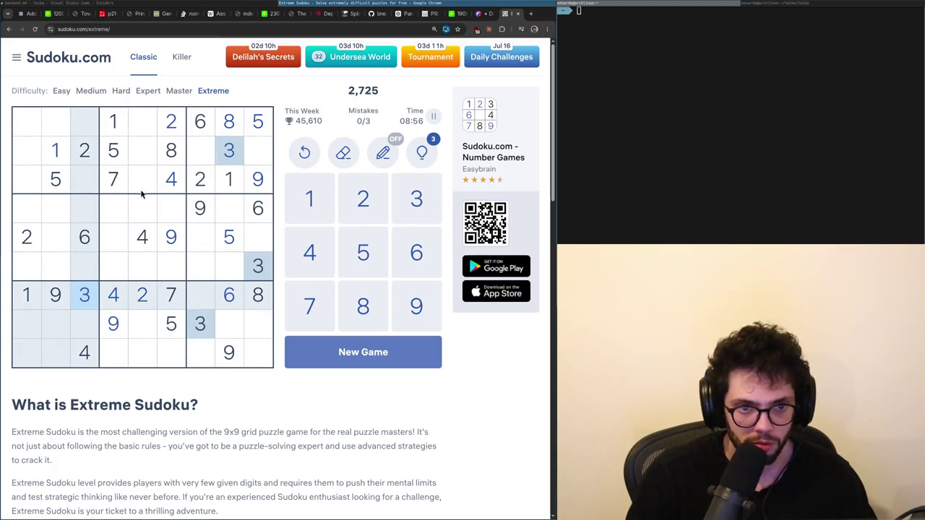
After checking 4s, 7s and 5s, place 5s at row 9, column 1 and row 7, column 7.
click(121, 307)
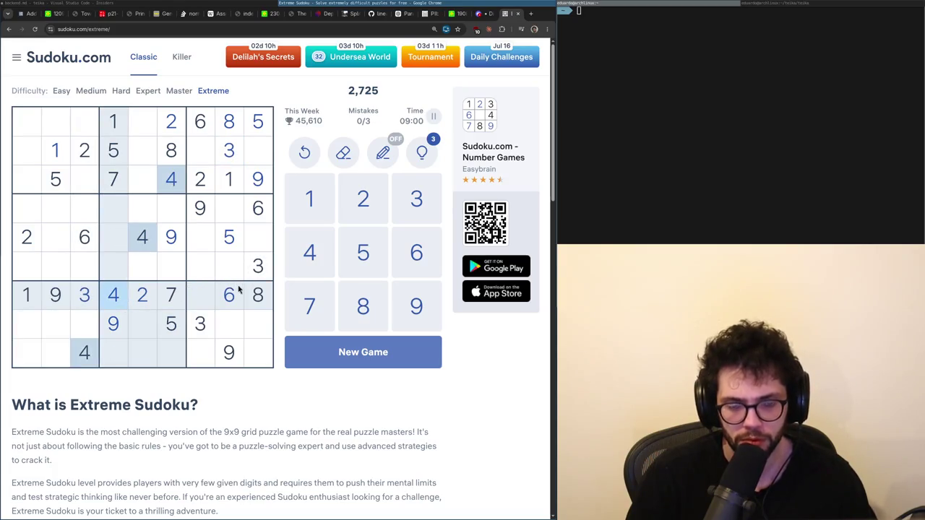
click(175, 298)
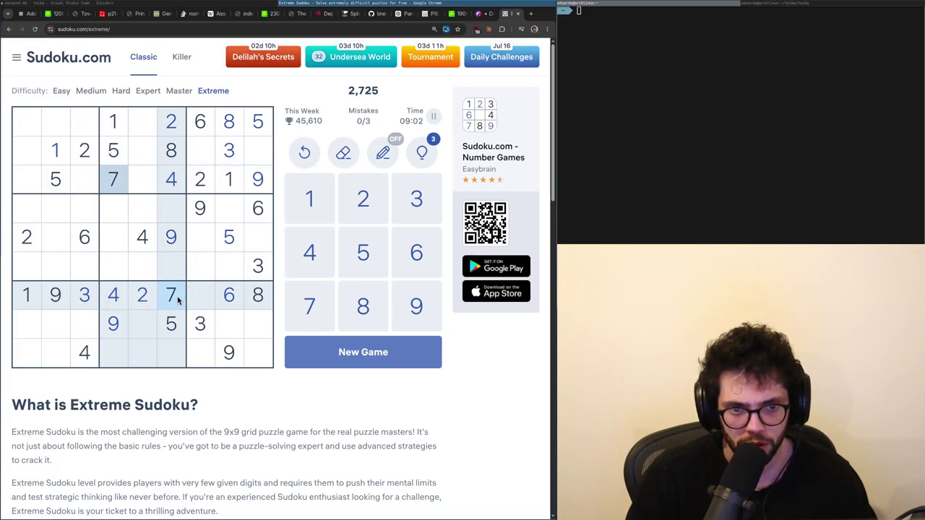
click(153, 250)
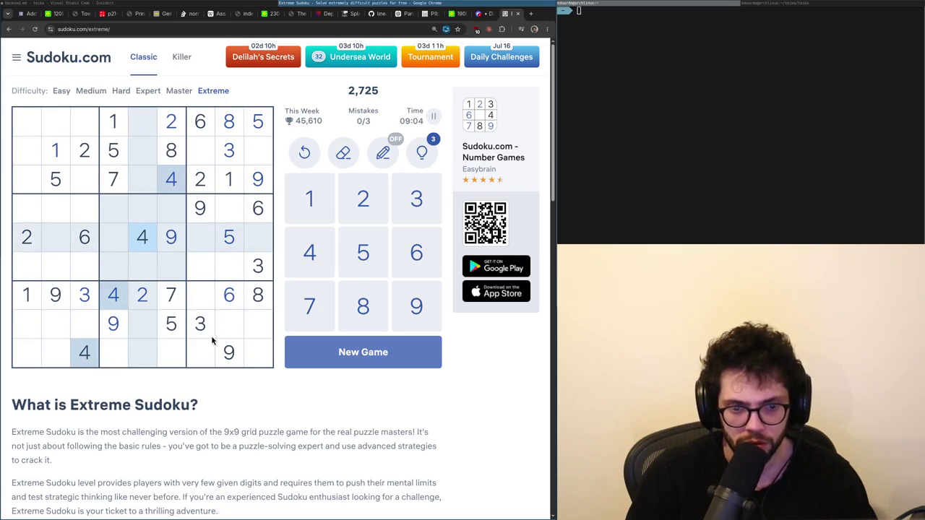
click(222, 242)
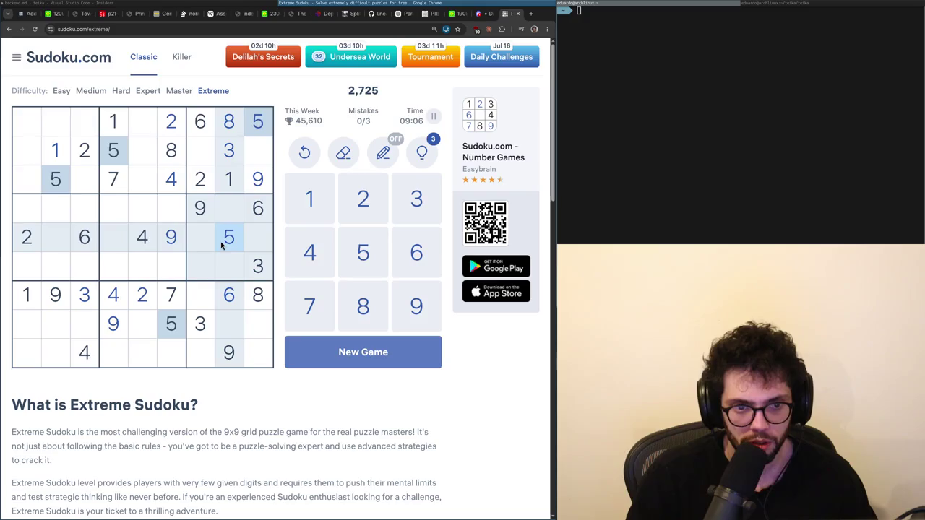
click(23, 355)
key(5)
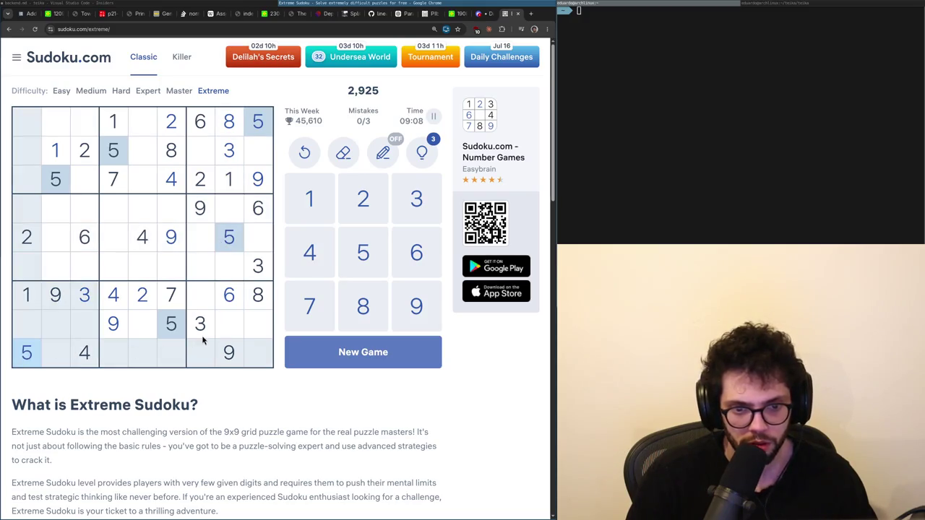
click(205, 305)
key(5)
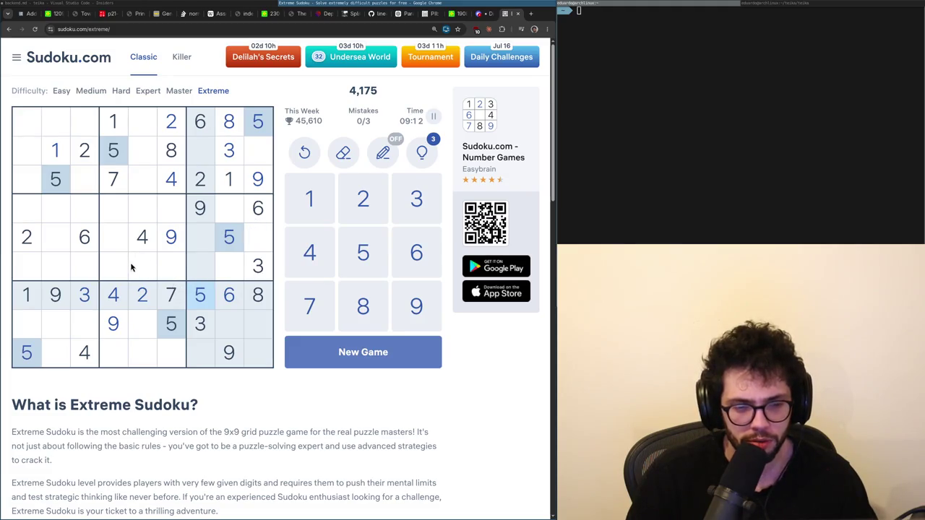
Place a 6 at row 8, column 2 and 2s at row 9, column 2 and row 8, column 9.
click(84, 249)
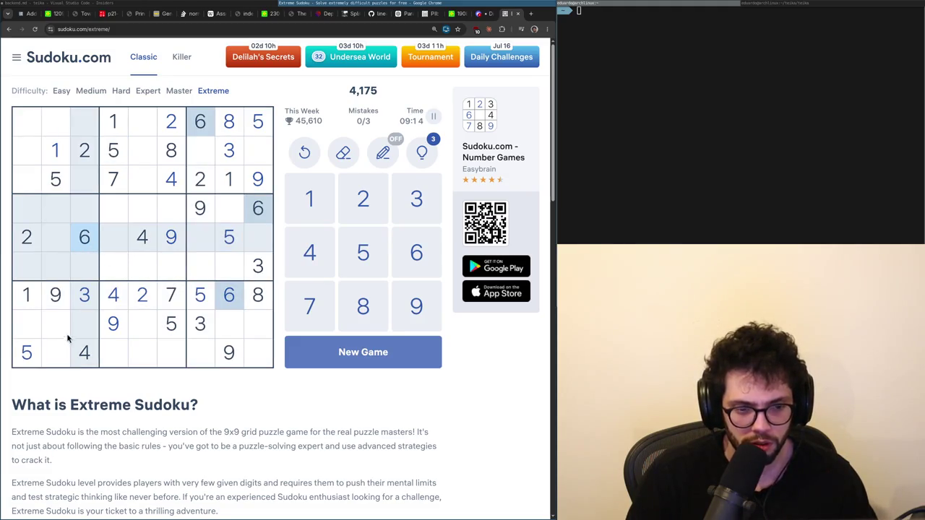
click(172, 302)
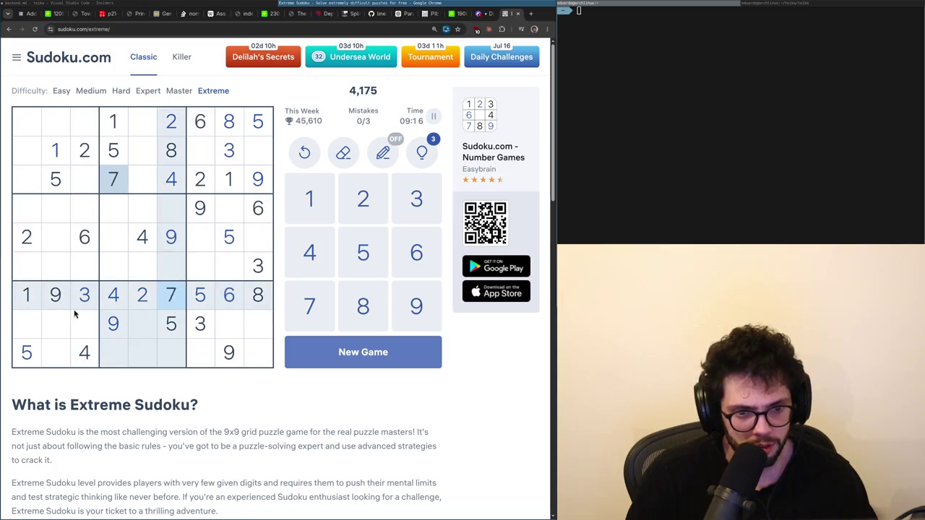
click(217, 297)
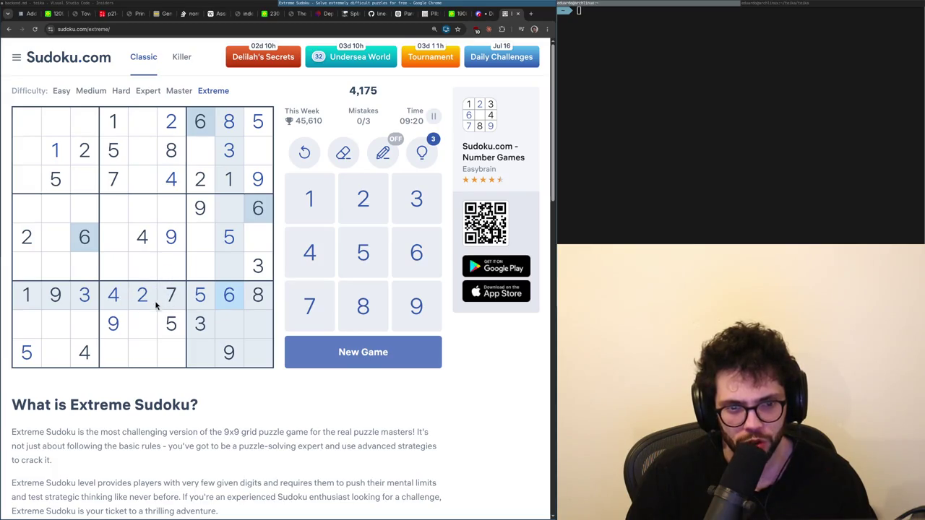
click(56, 330)
text(6)
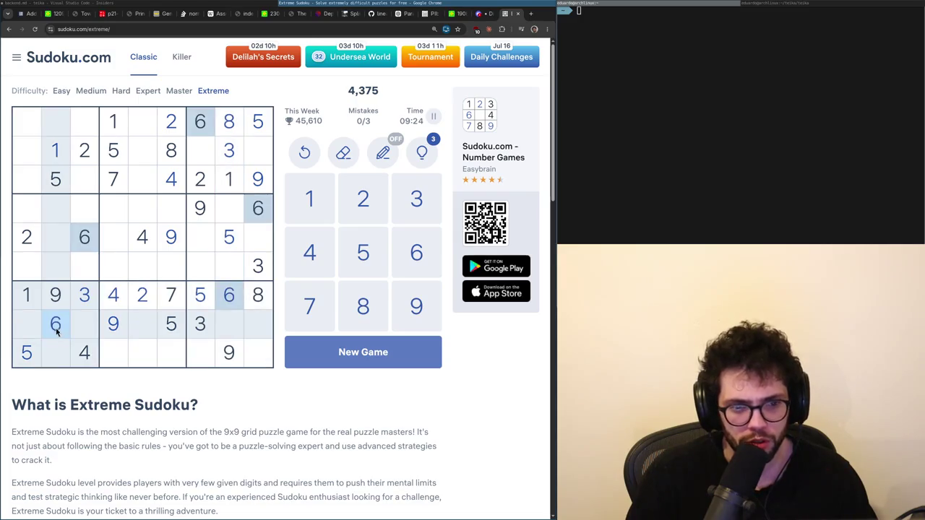
click(59, 353)
text(2)
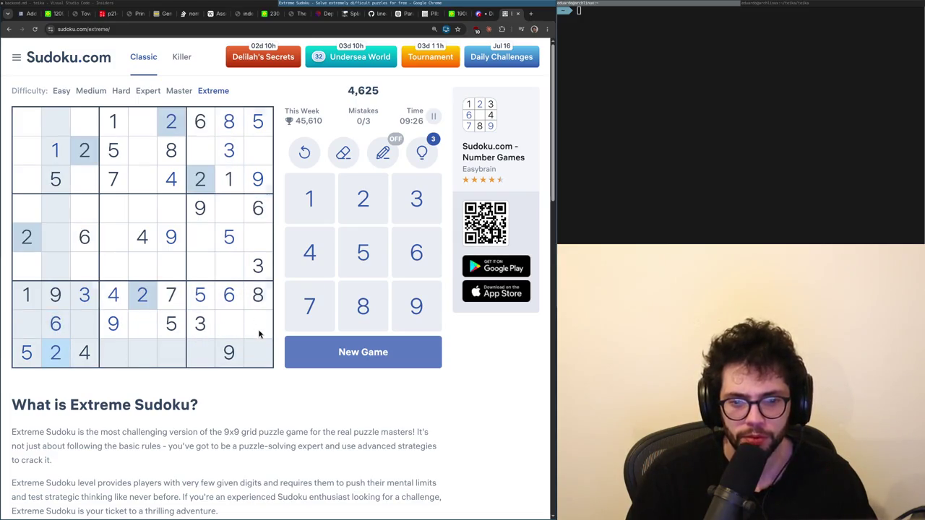
click(258, 327)
text(2)
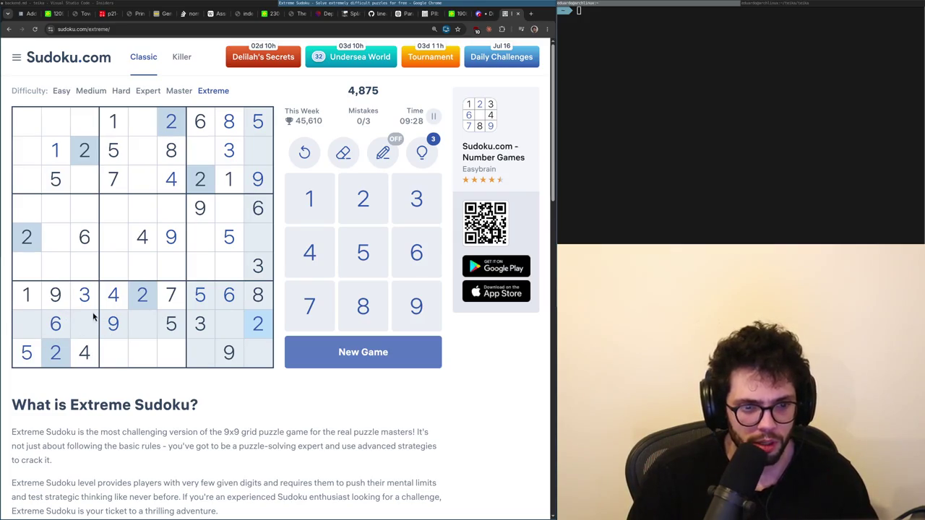
Check row 8, column 3 by highlighting the 8s, 7s, 1s and 4s.
click(91, 321)
click(258, 295)
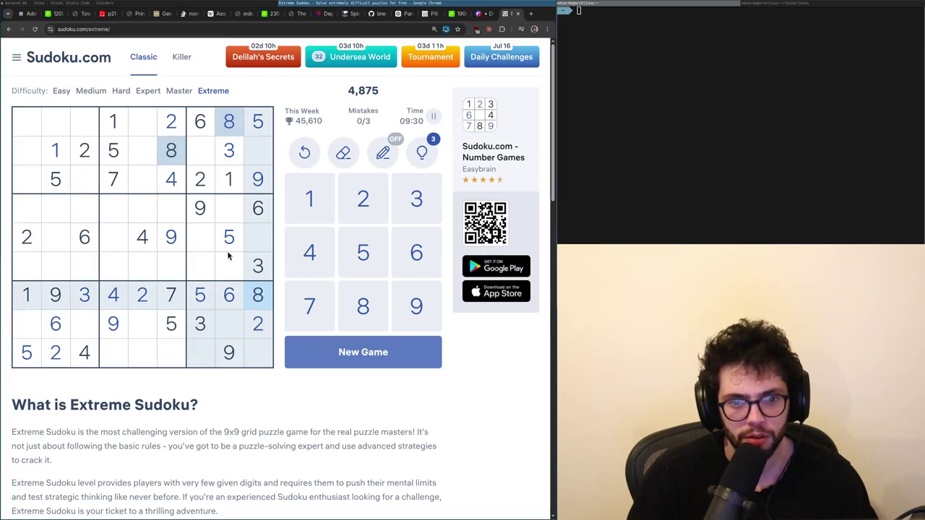
click(169, 303)
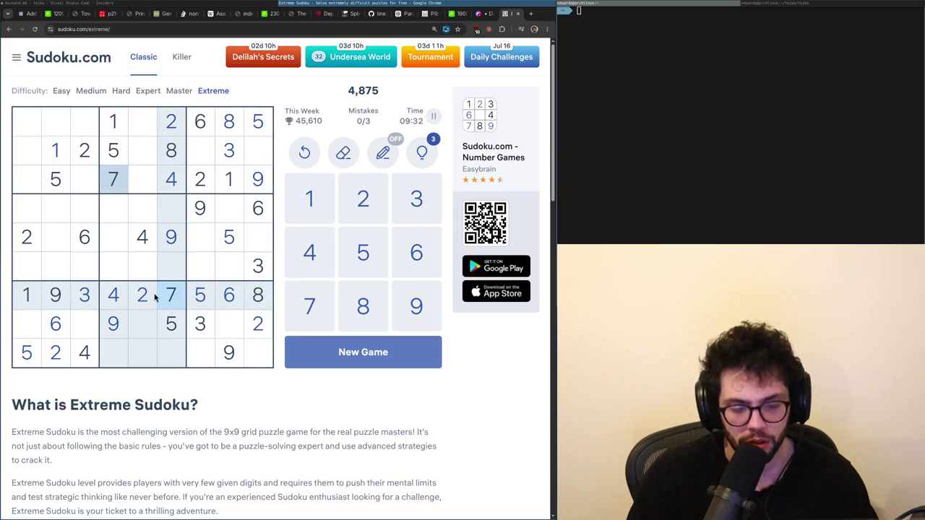
click(229, 179)
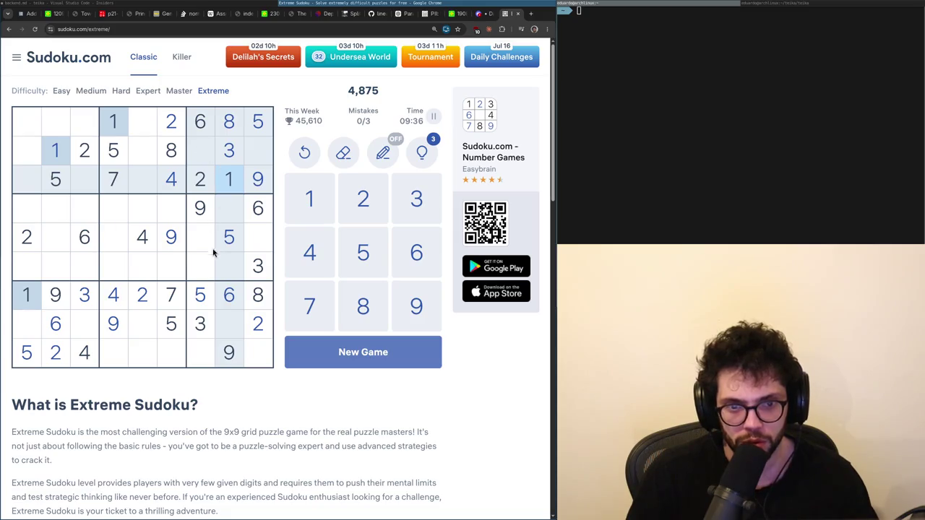
click(123, 300)
click(226, 326)
key(4)
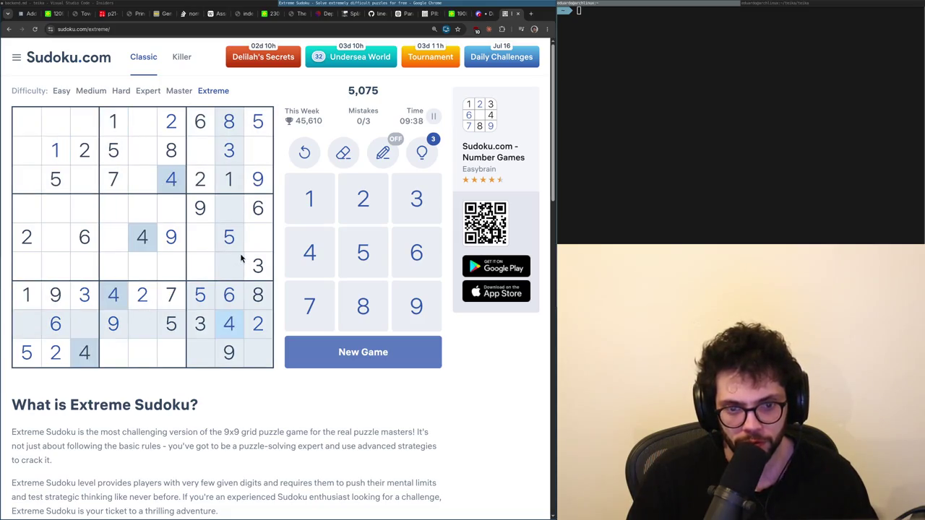
click(207, 267)
key(4)
click(249, 159)
key(4)
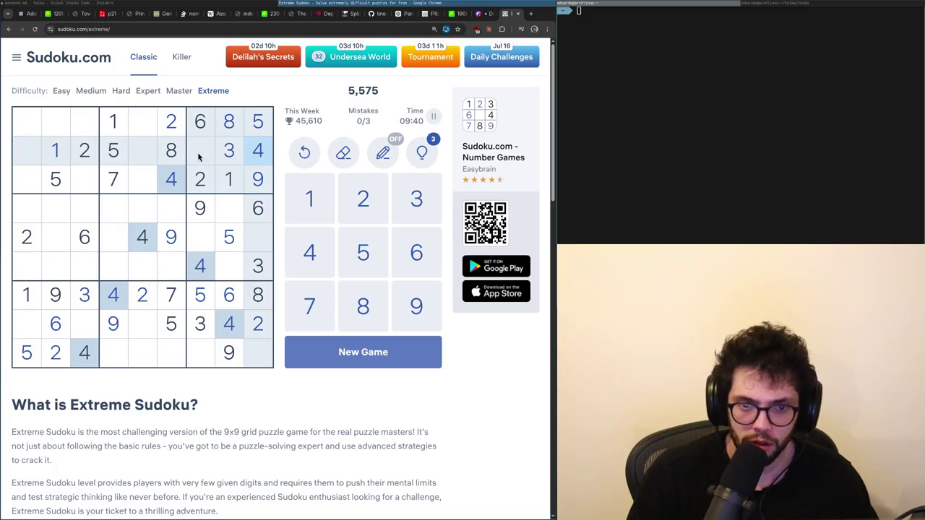
click(199, 155)
key(7)
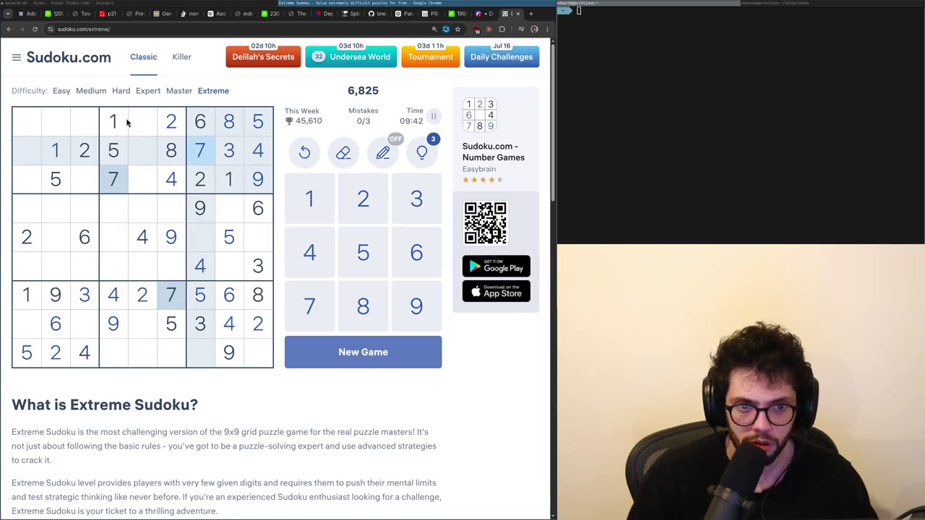
click(260, 155)
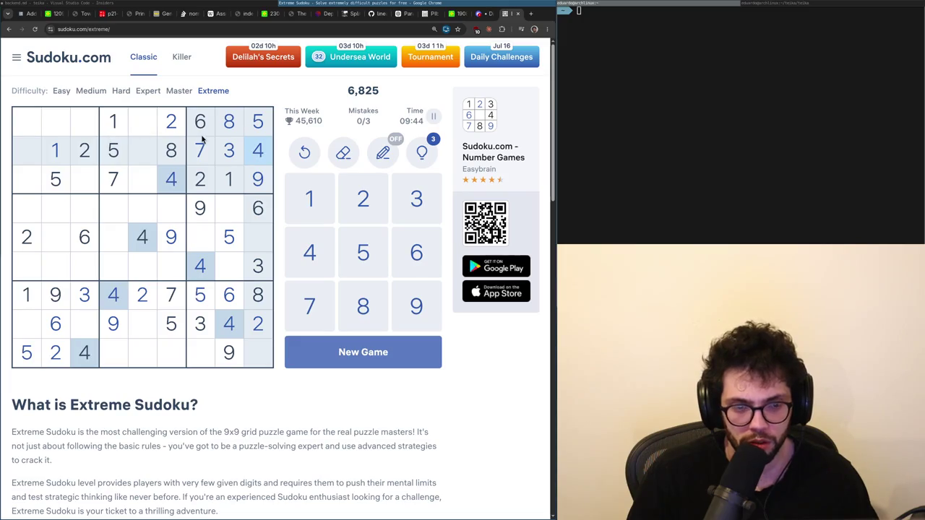
click(239, 133)
click(250, 132)
click(229, 131)
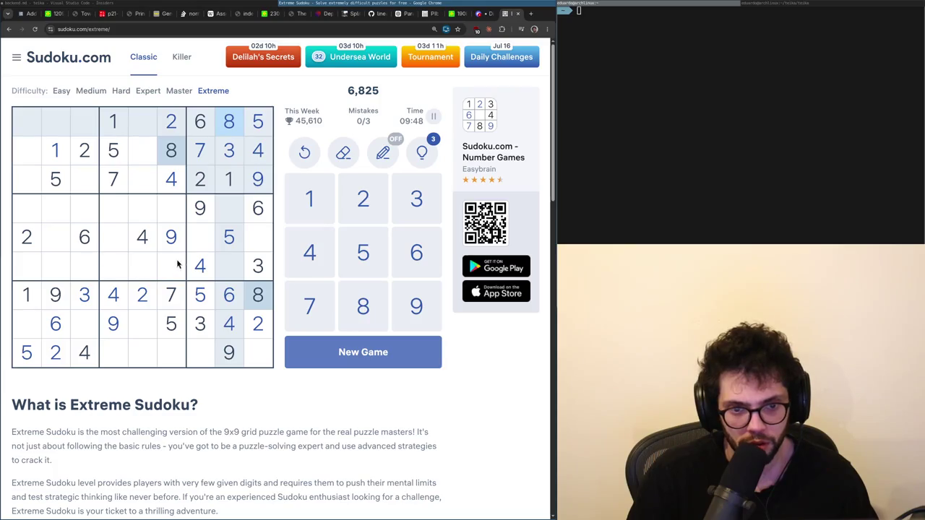
click(195, 245)
key(8)
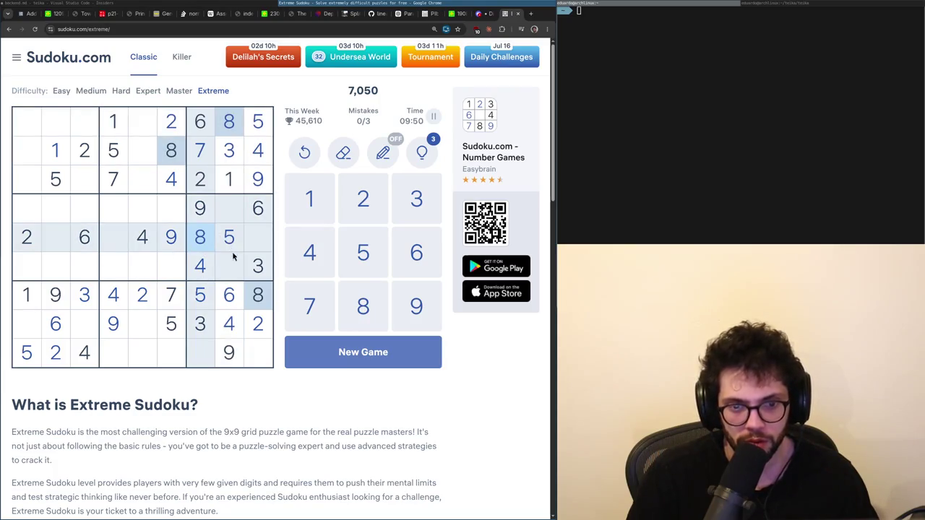
click(258, 327)
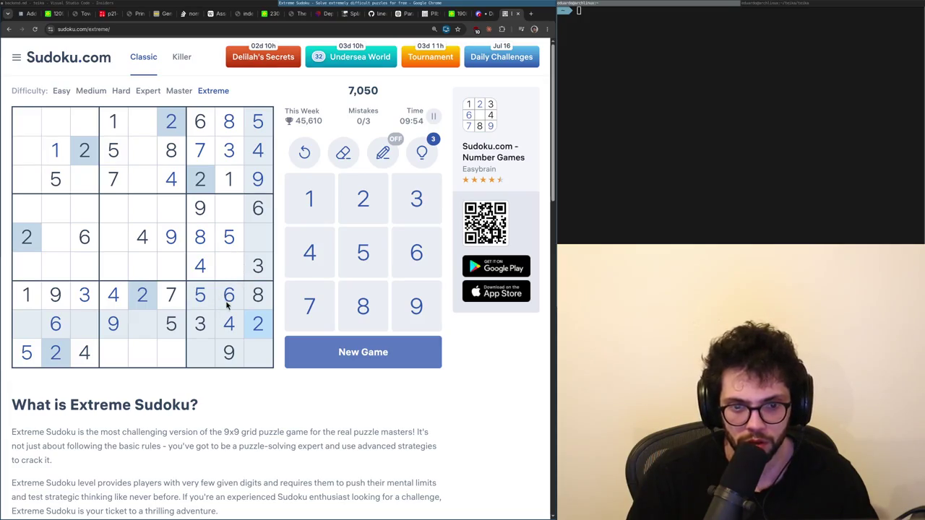
click(208, 162)
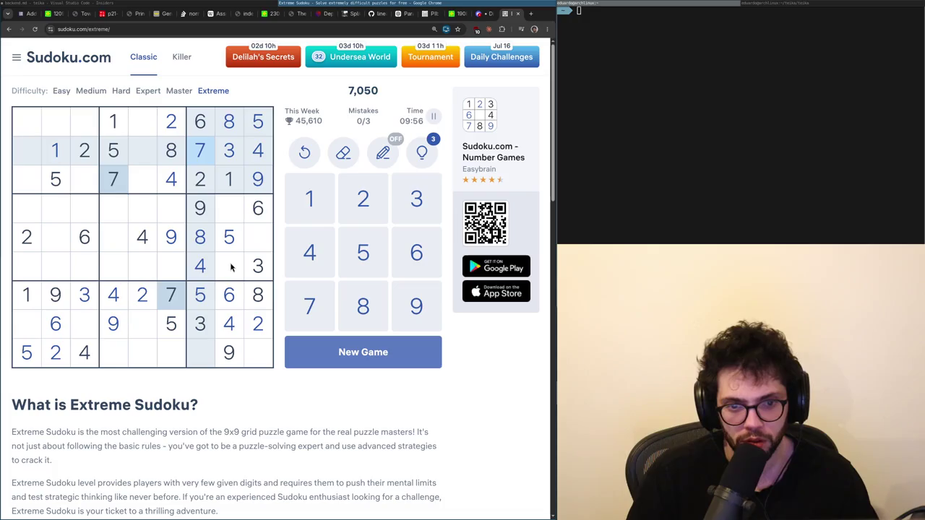
click(230, 185)
click(259, 238)
key(1)
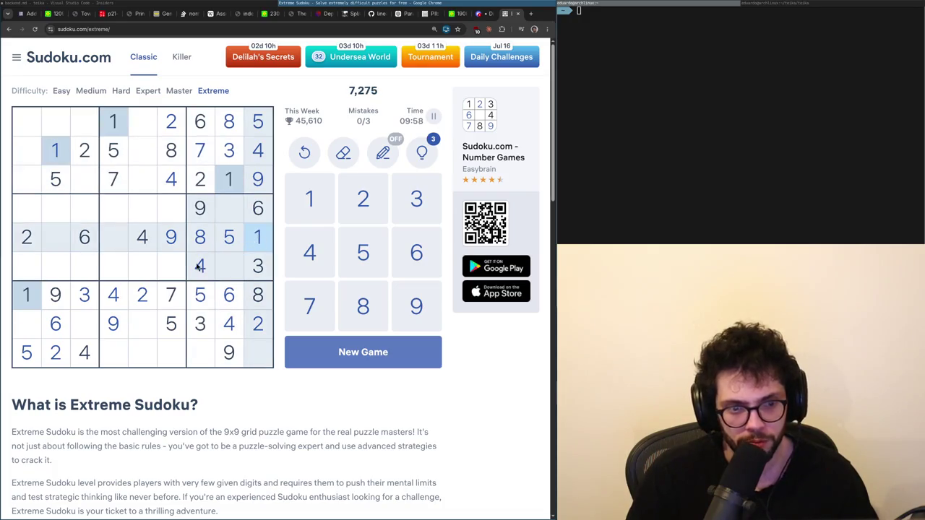
click(201, 353)
key(1)
click(253, 351)
key(7)
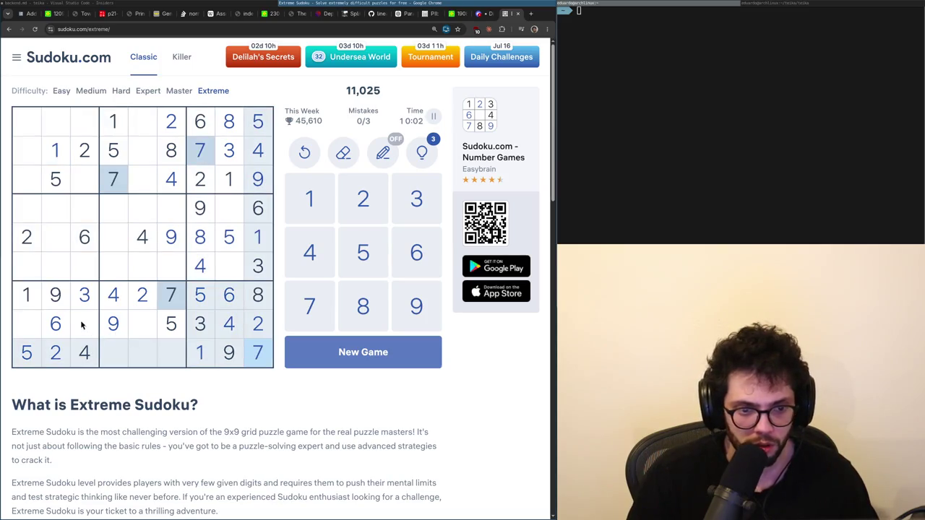
click(207, 359)
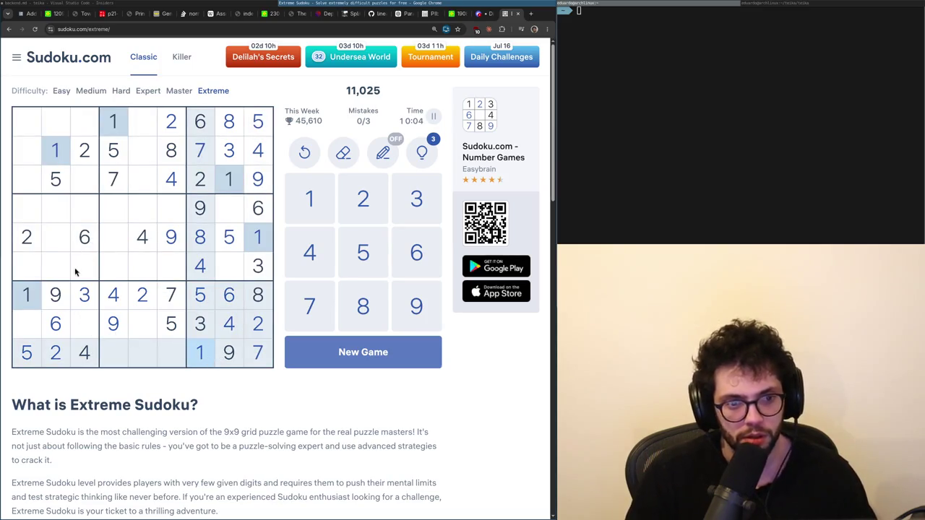
click(25, 237)
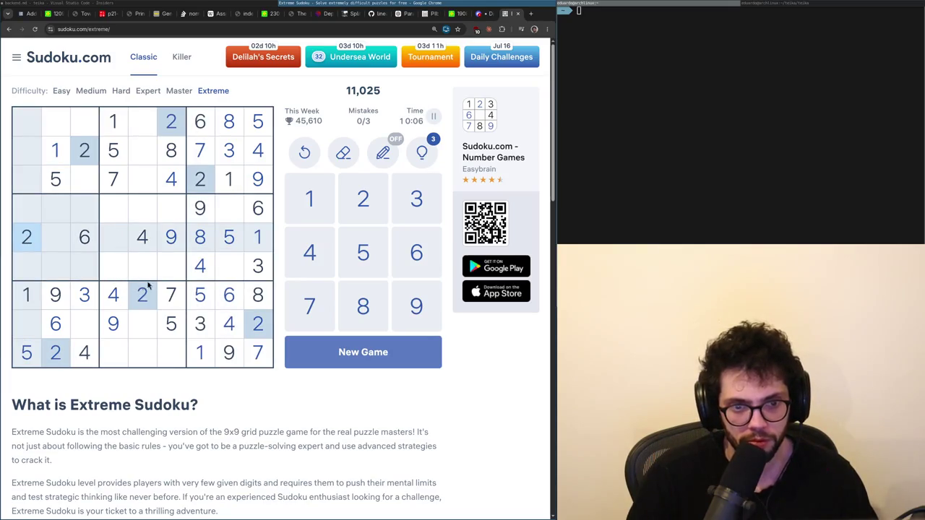
click(252, 273)
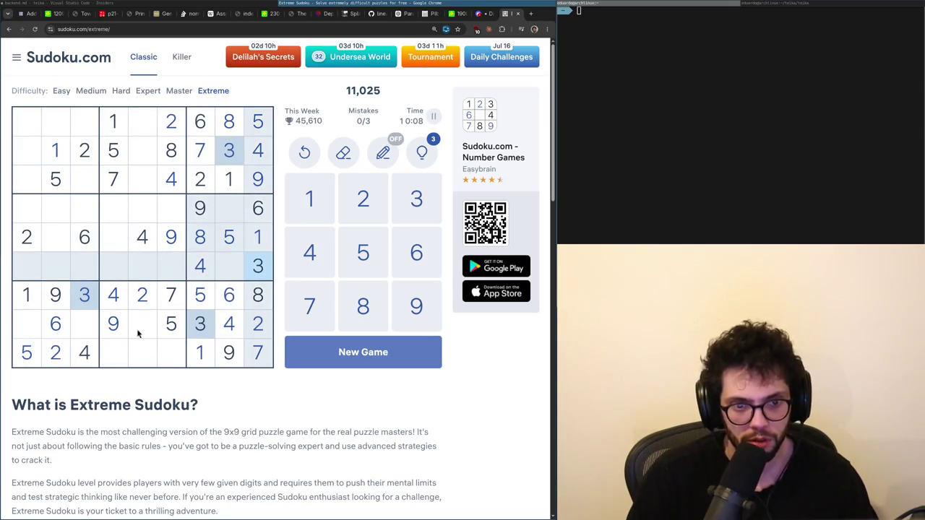
click(80, 351)
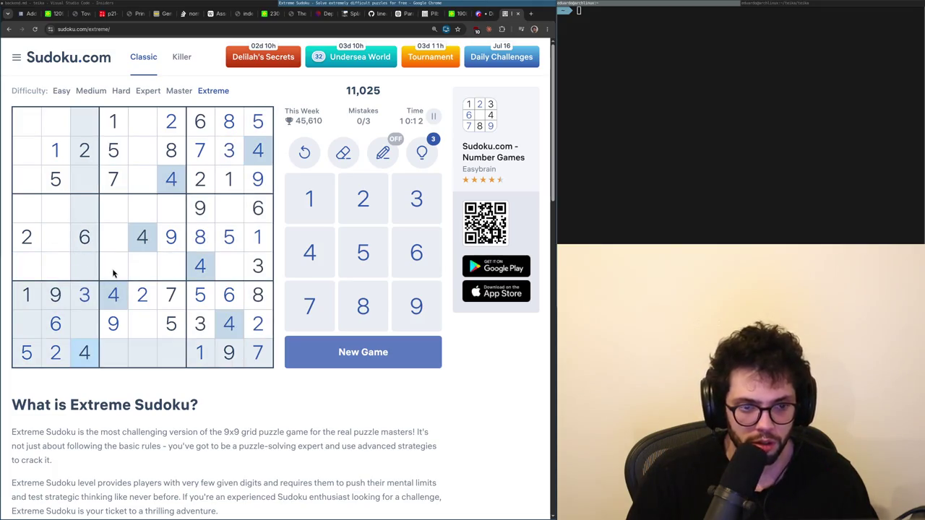
click(182, 330)
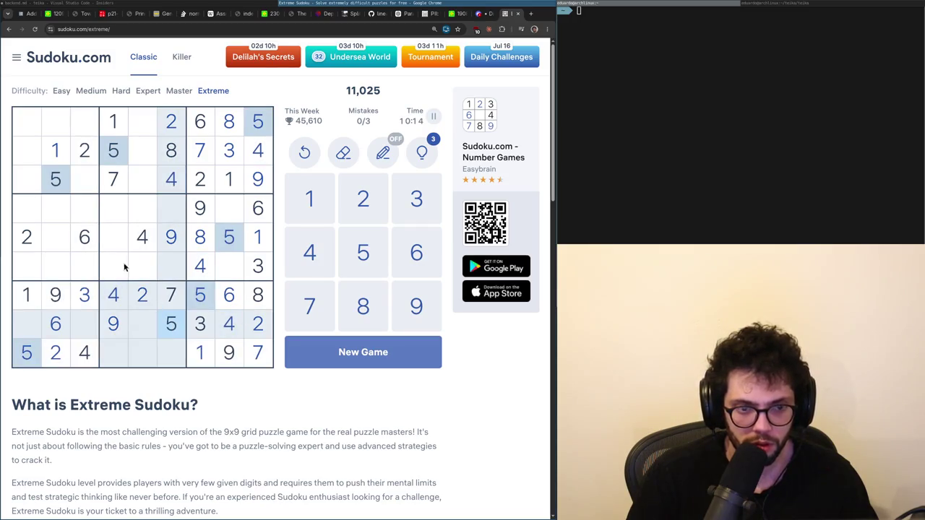
click(82, 264)
key(Up)
key(Up)
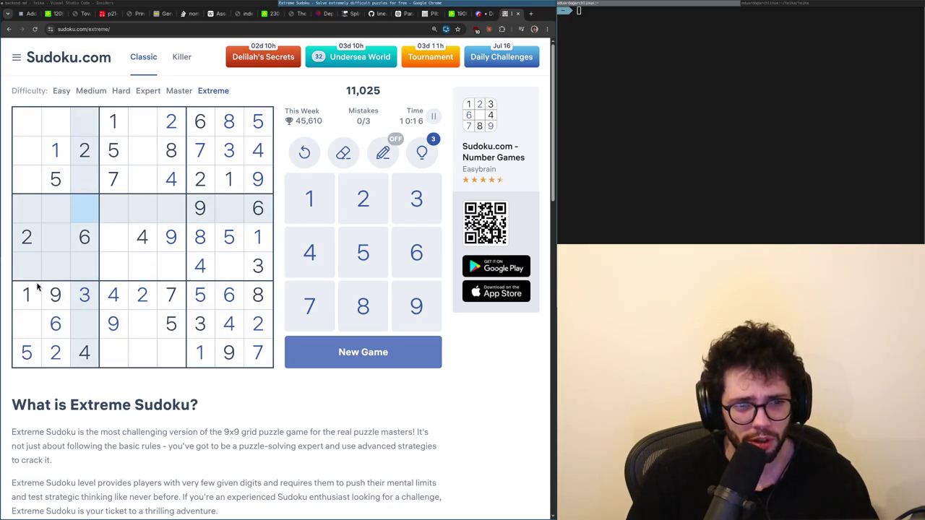
click(29, 295)
click(82, 265)
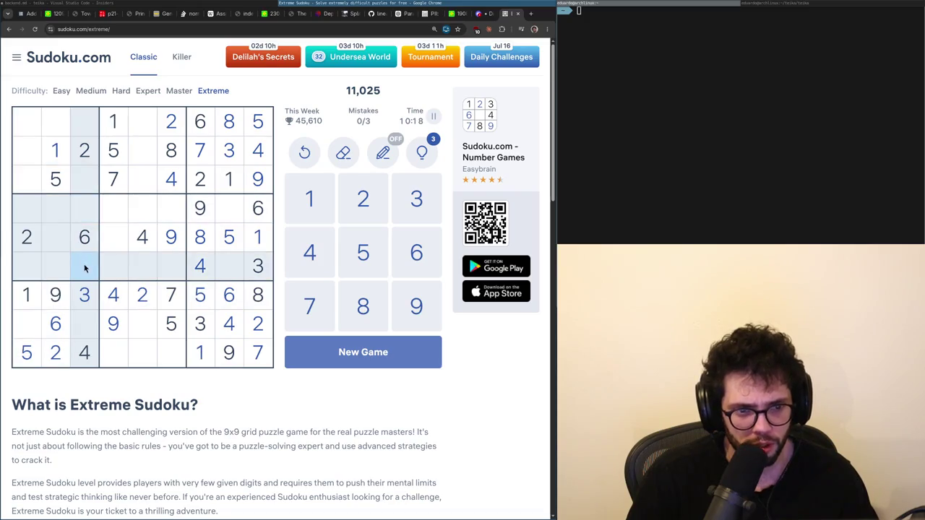
click(170, 237)
Place the last three 9s at r6c1, r1c3 and r2c5.
click(34, 271)
key(9)
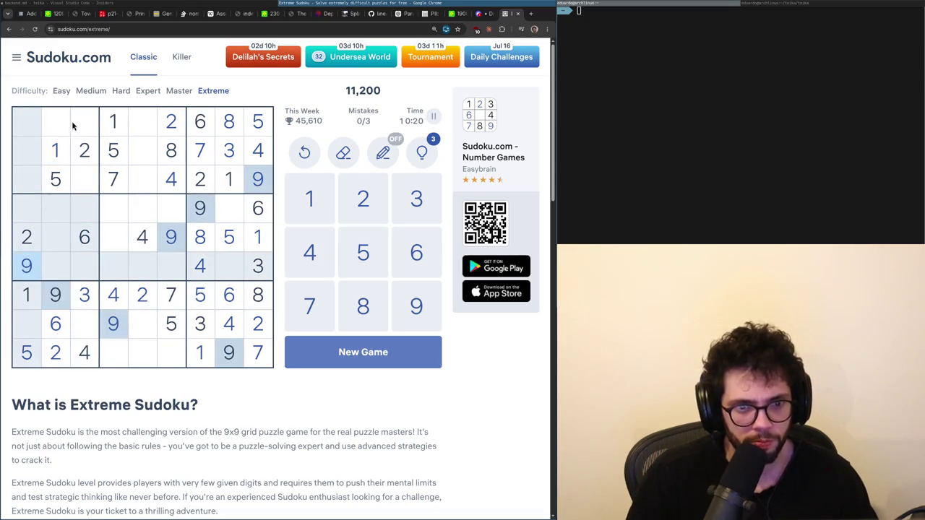
click(78, 126)
key(9)
click(144, 151)
key(9)
Place 6s at row 3, column 5 and row 2, column 1.
click(203, 130)
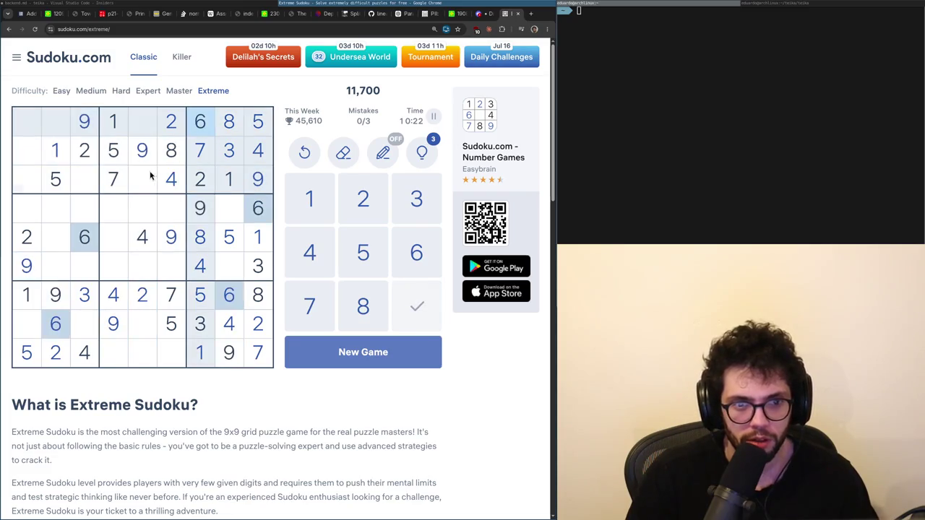
click(151, 177)
key(6)
click(27, 153)
key(6)
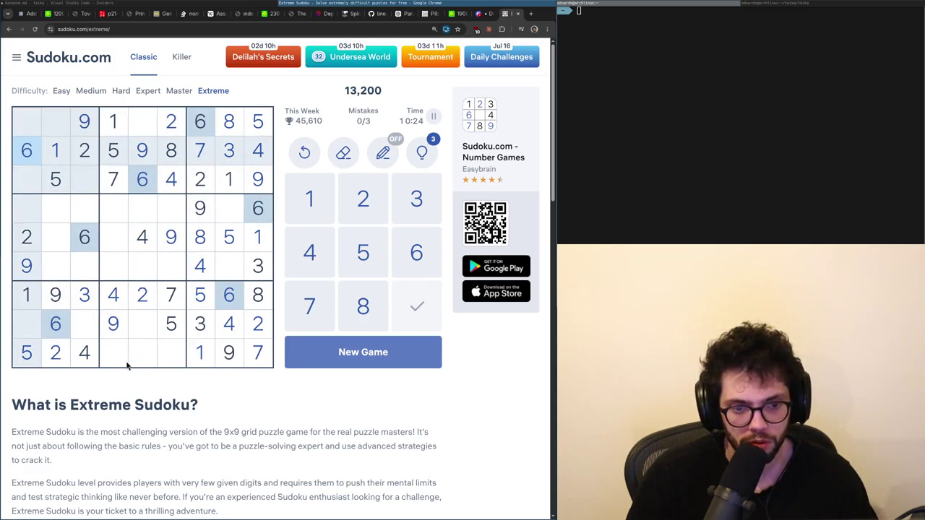
Place 3s at row 1, column 5 and row 3, column 1.
click(228, 152)
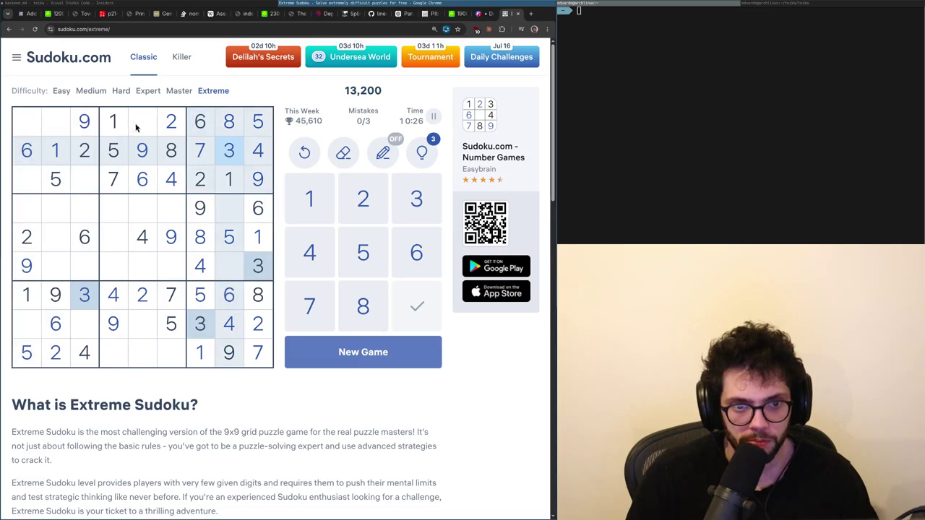
click(140, 124)
key(3)
click(29, 182)
key(3)
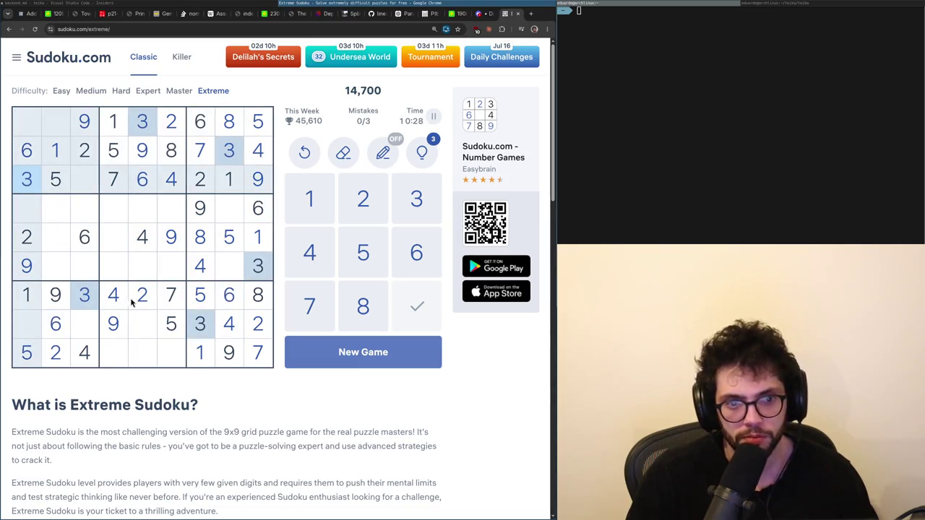
After checking 4s and 7s, place 8s at row 3, column 3 and row 8, column 1.
click(112, 293)
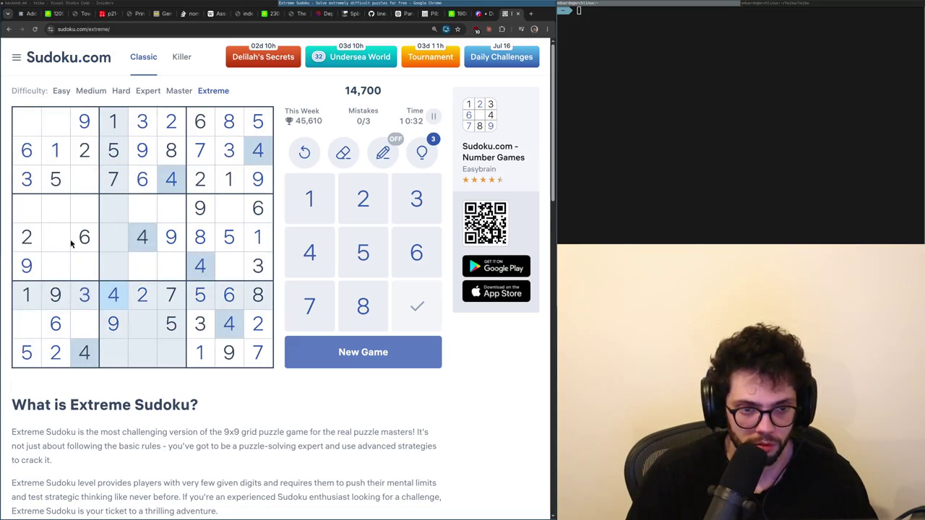
click(112, 178)
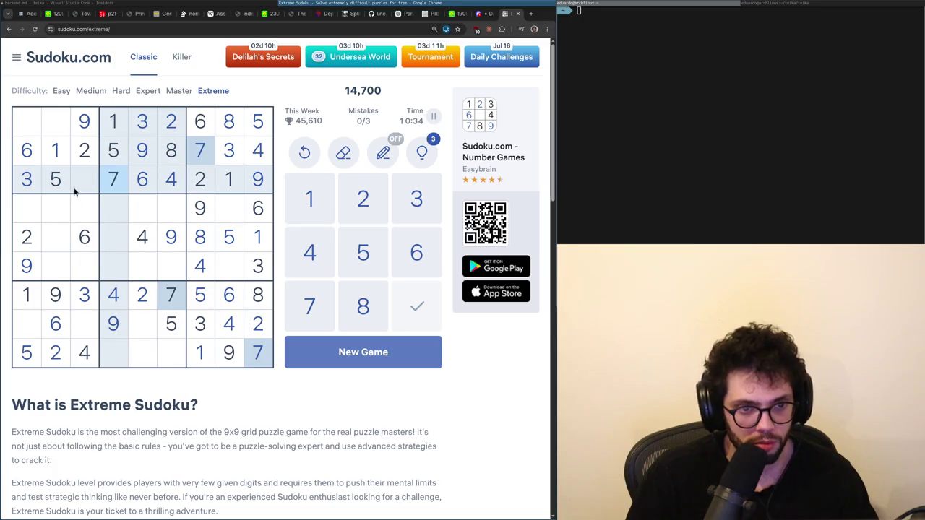
click(81, 186)
key(8)
click(20, 327)
key(8)
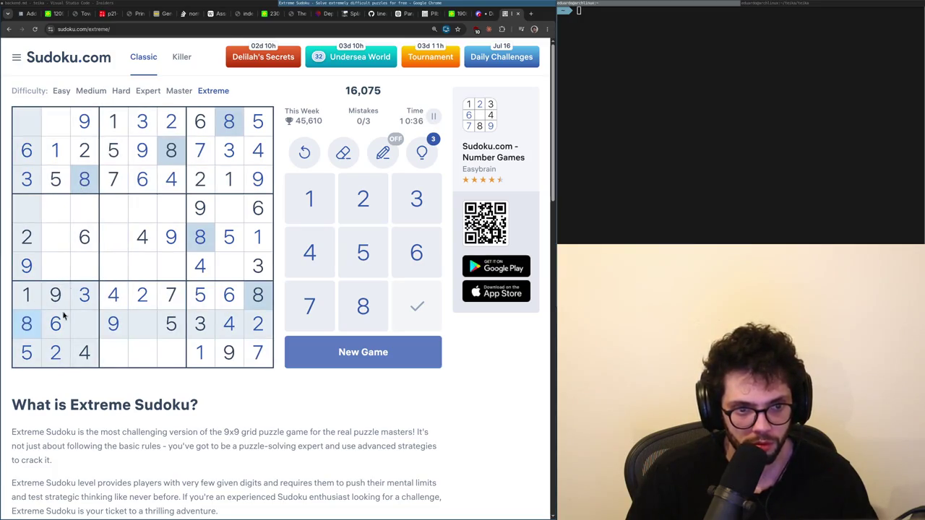
Replace a wrong 5 with 7 at r8c3, add 7s at r5c2 and r1c1, and 4 at r1c2.
click(80, 326)
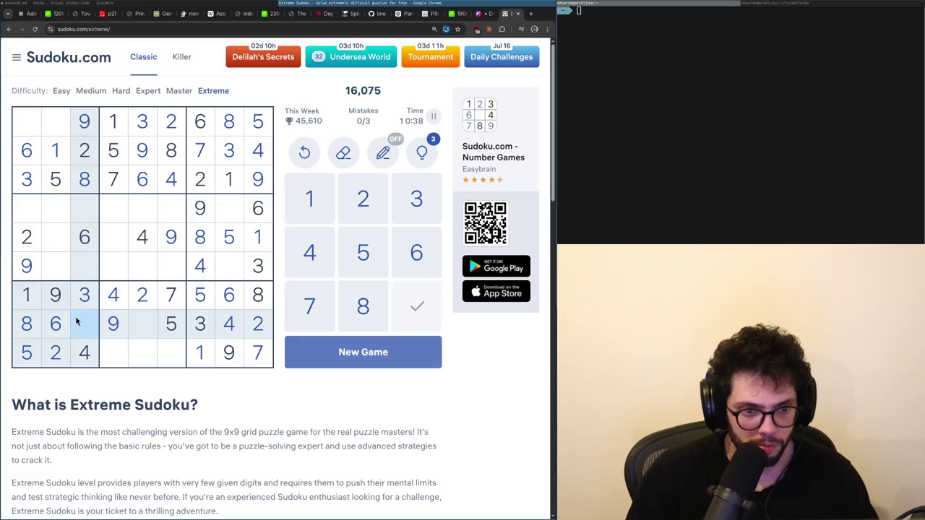
key(5)
key(7)
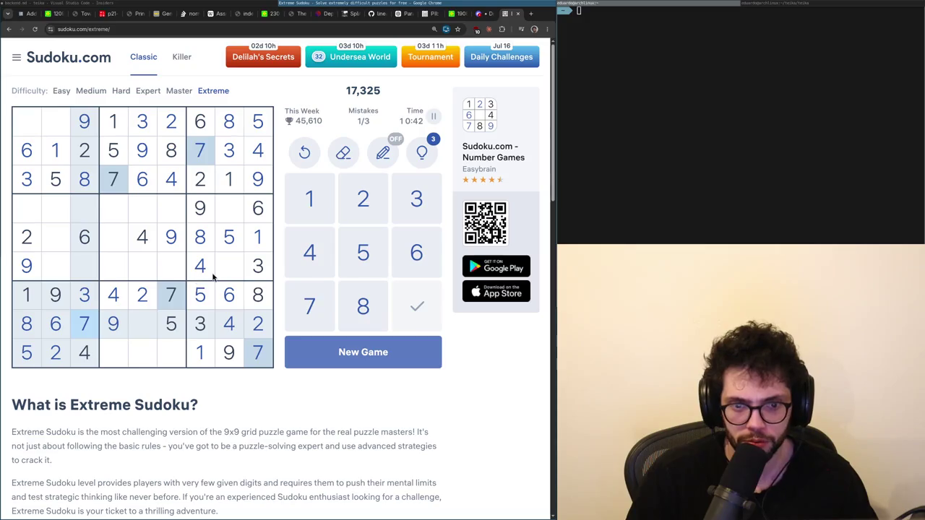
click(58, 235)
key(7)
click(27, 120)
key(7)
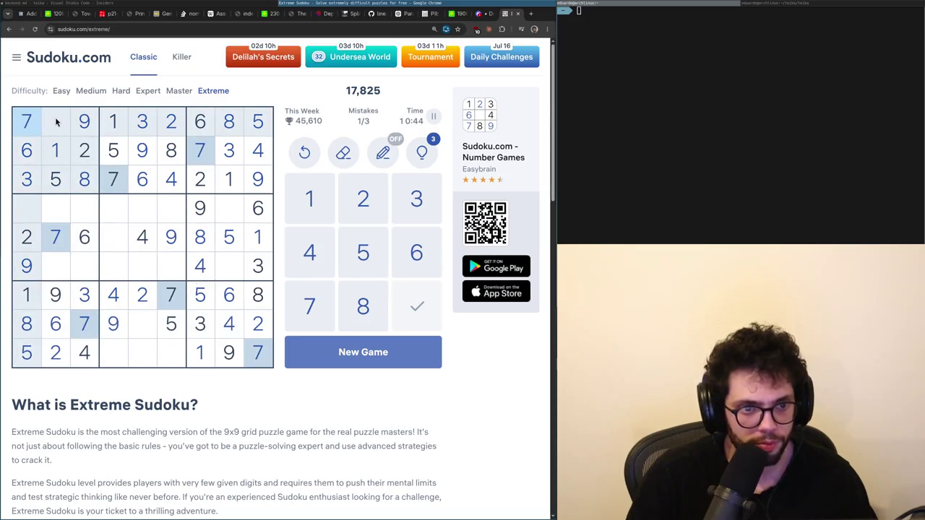
click(56, 121)
key(4)
click(37, 207)
Place the last 4 at row 4, column 1 and a 1 at row 8, column 5.
key(4)
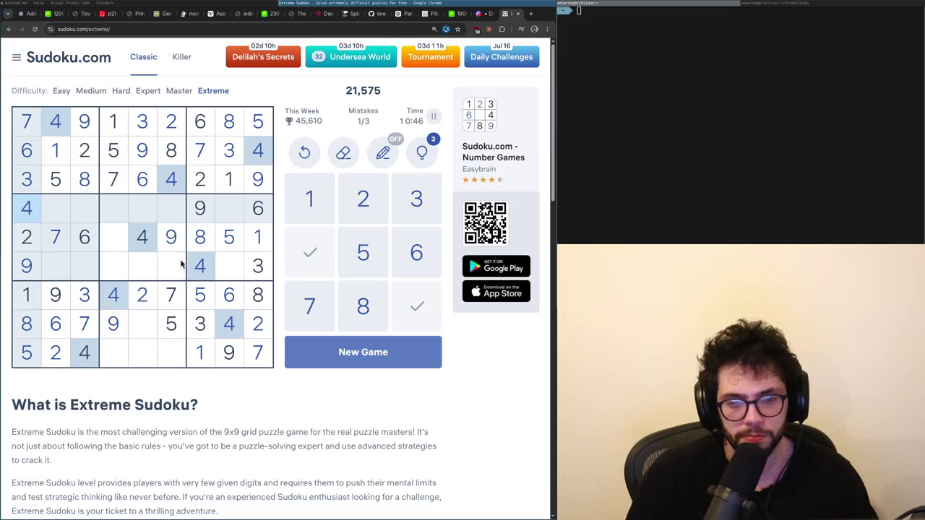
click(57, 154)
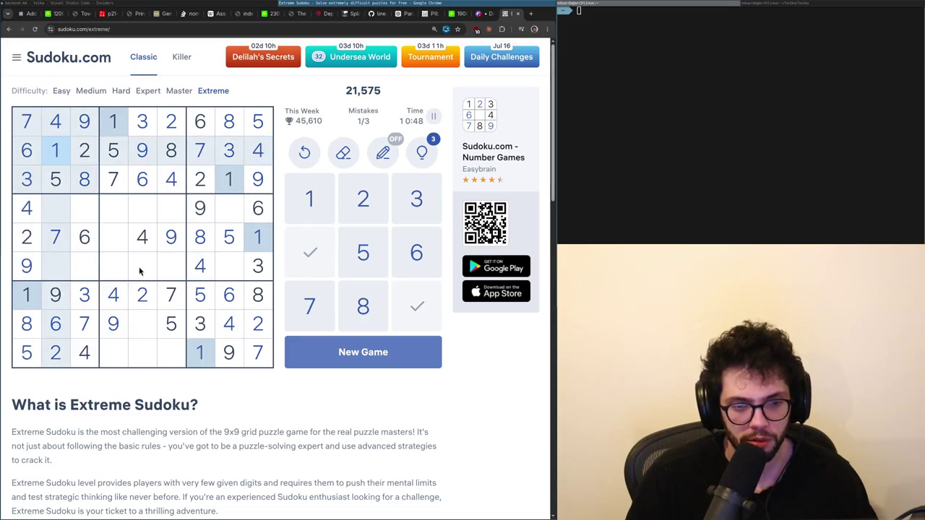
click(141, 329)
key(1)
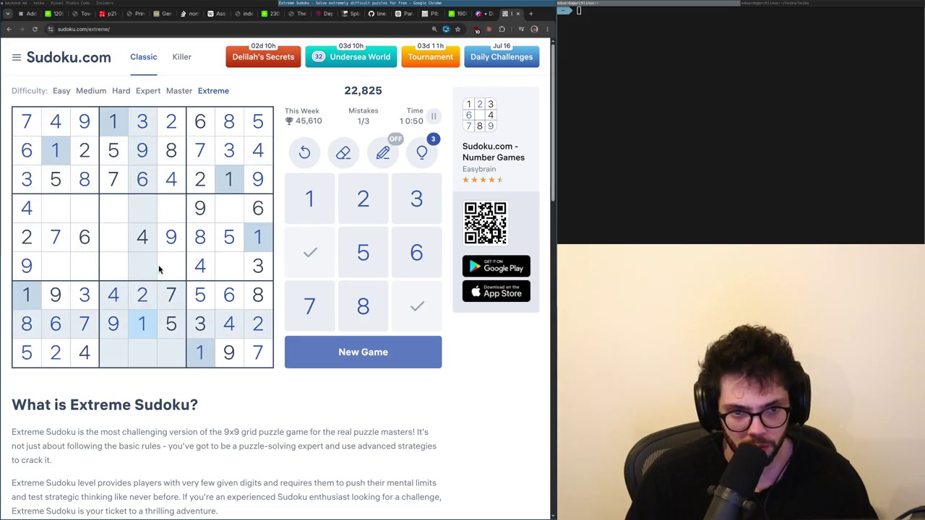
After checking the 2s, 3s and 6s, place an 8 at row 9, column 5.
click(145, 298)
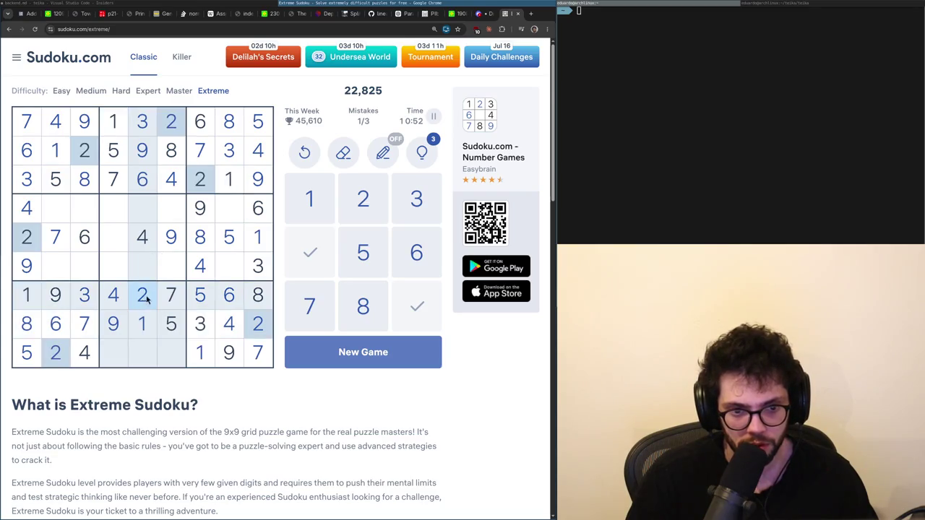
click(255, 266)
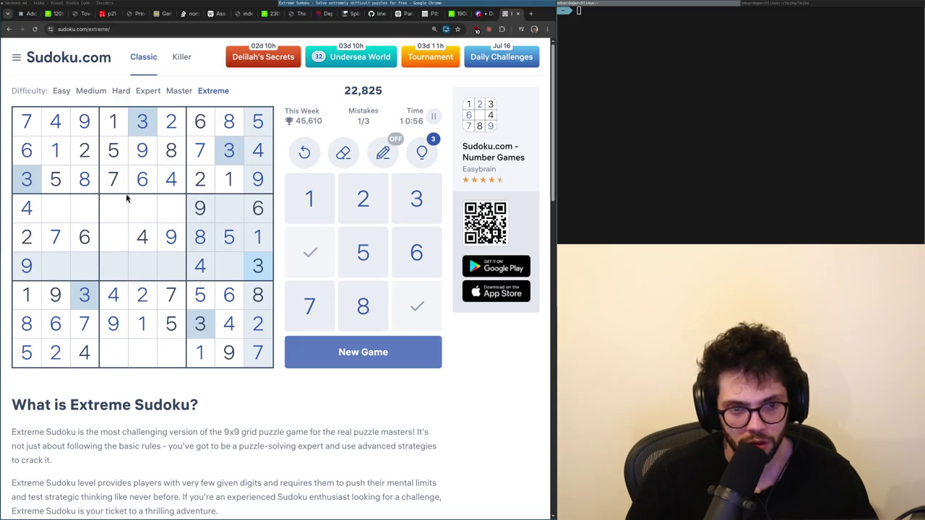
click(144, 178)
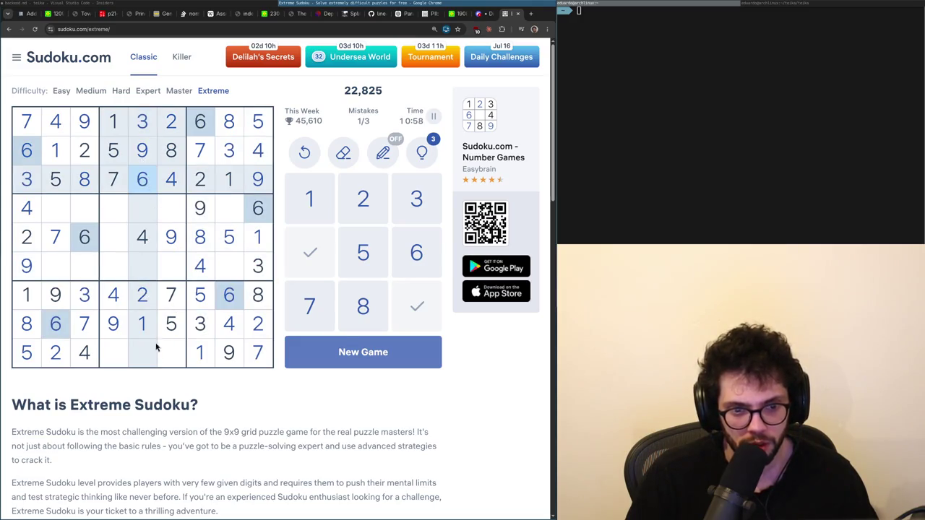
click(256, 278)
click(149, 362)
text(8)
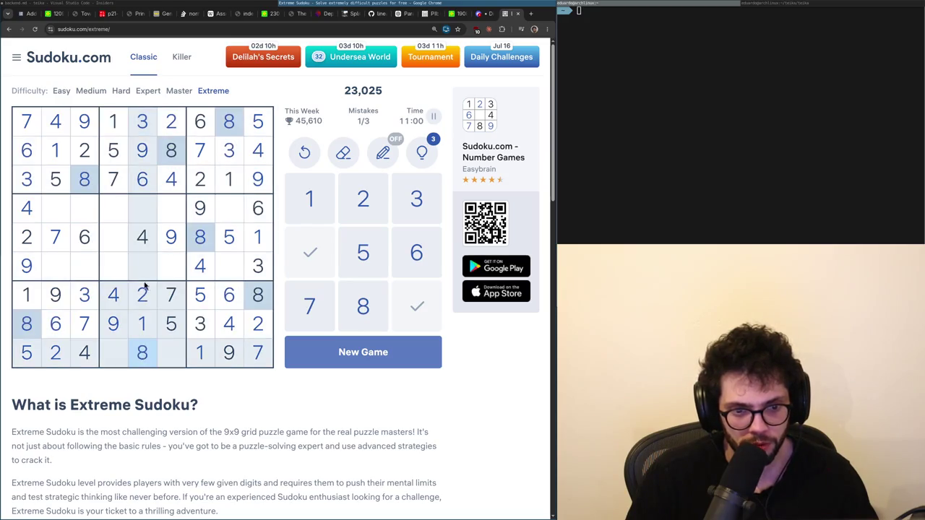
Place the remaining 3s at r4c2, r5c4 and r9c6.
click(249, 244)
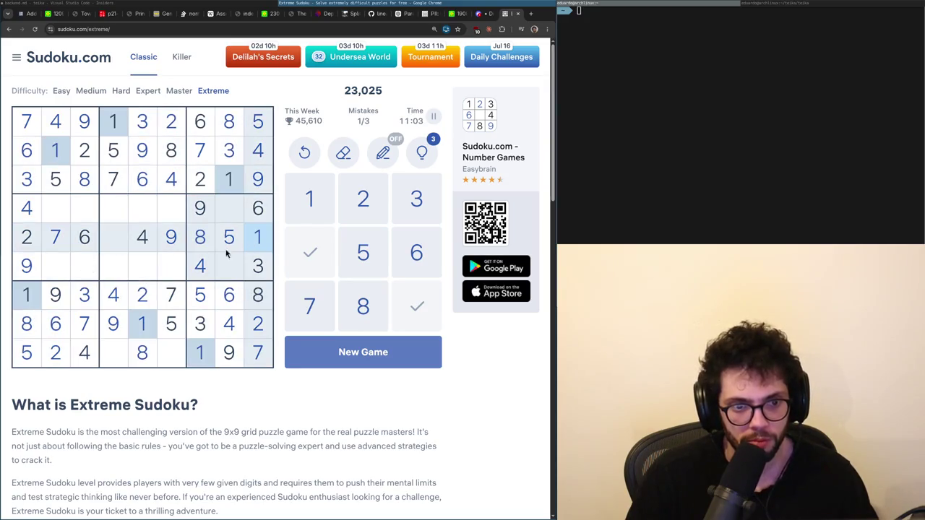
click(114, 266)
click(262, 273)
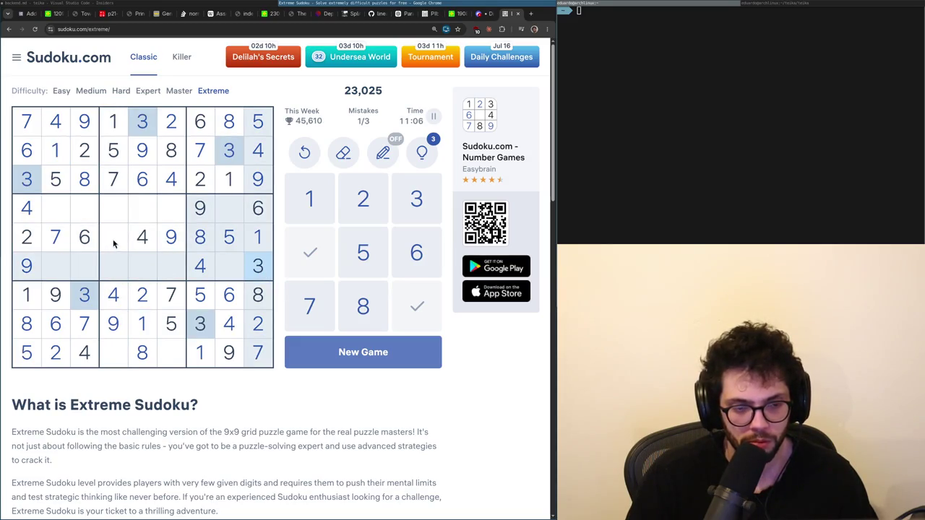
click(61, 212)
key(3)
click(118, 237)
key(3)
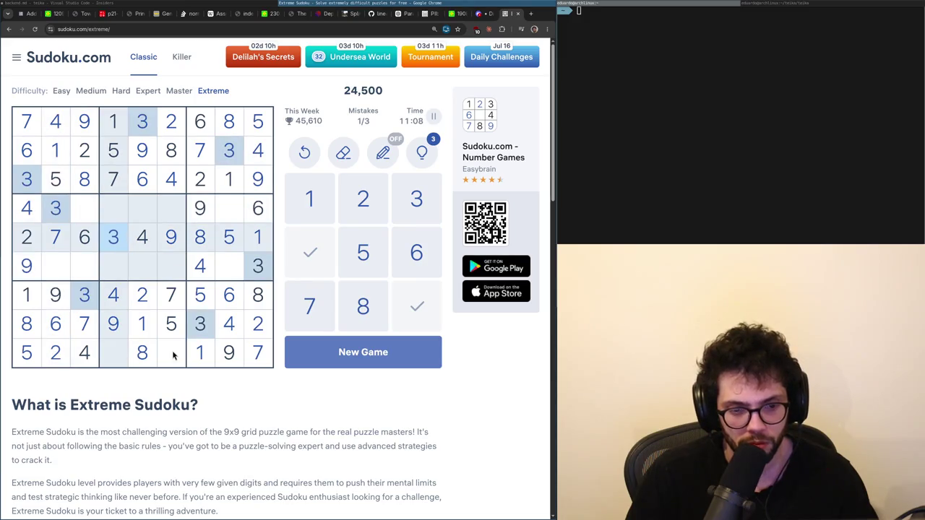
click(173, 353)
key(3)
Place 6s at row 9, column 4 and row 6, column 6, then review the 9s, 5s, 3s and 6s.
click(116, 353)
key(6)
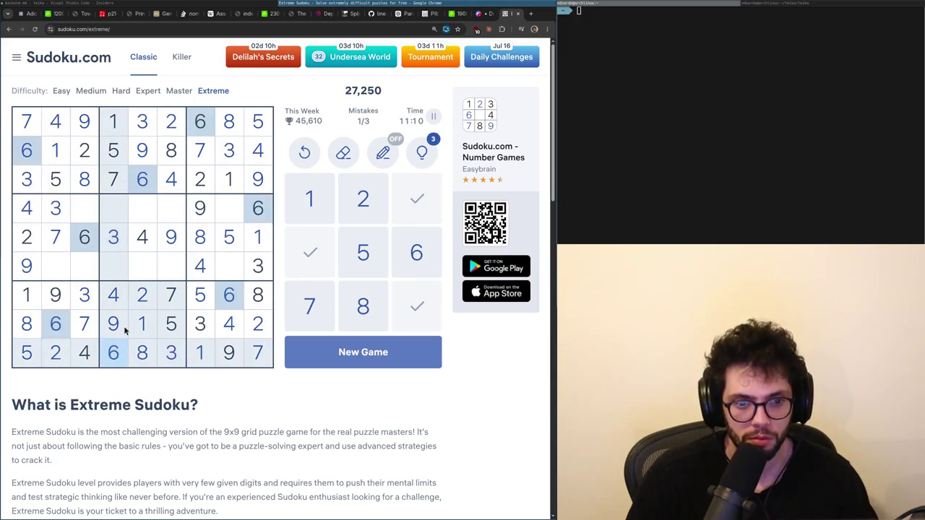
click(171, 261)
key(6)
click(141, 162)
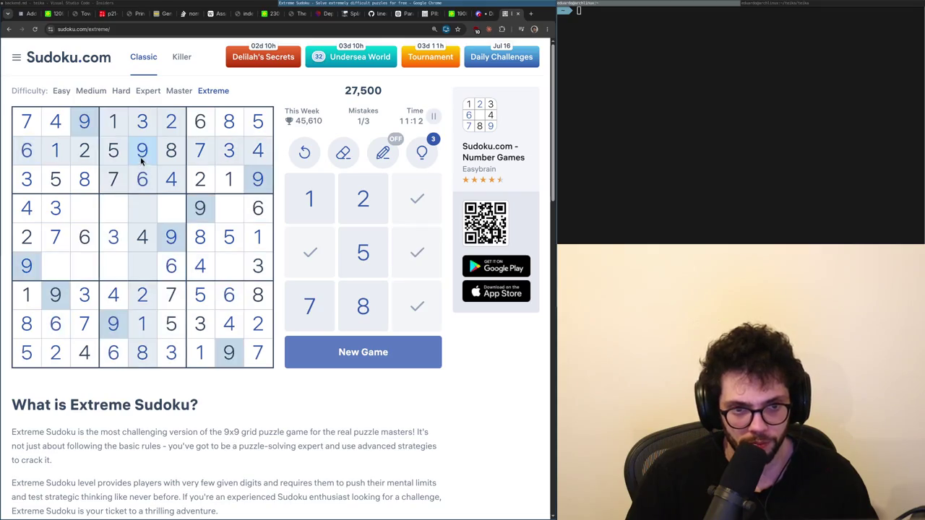
click(121, 147)
click(133, 125)
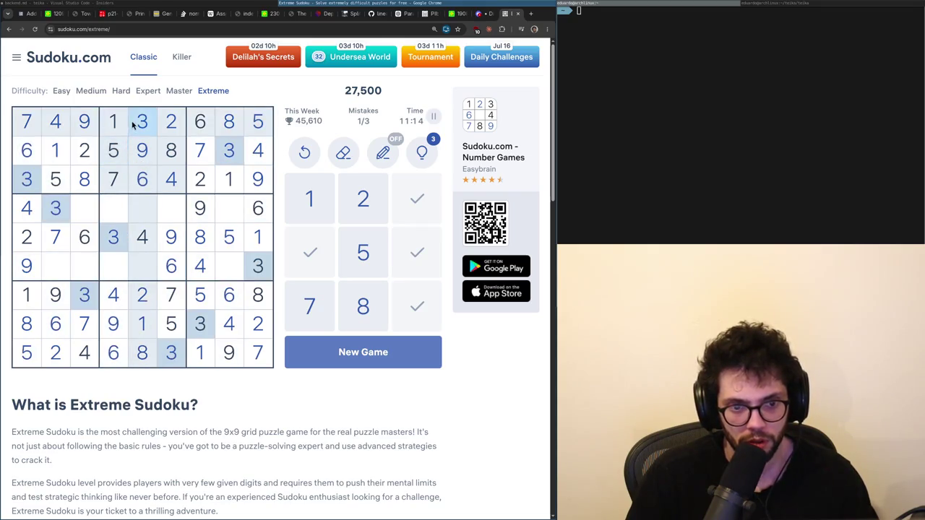
click(144, 179)
Fill in the remaining 8s, including row 6 column 2 and row 4 column 4.
click(120, 181)
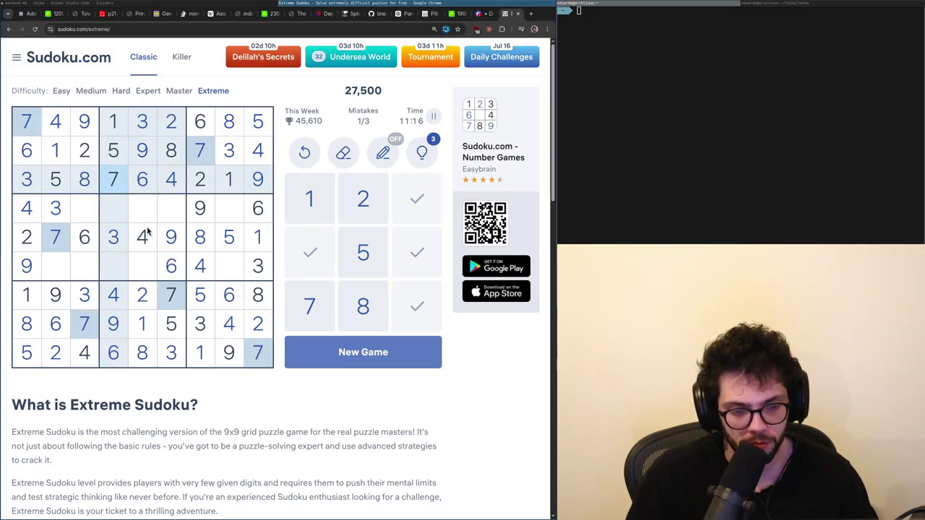
click(26, 295)
click(84, 173)
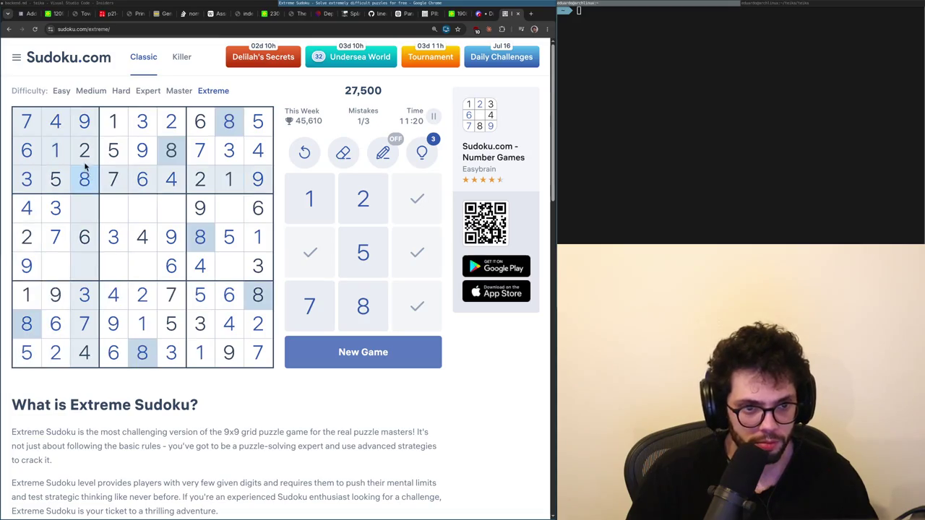
click(56, 269)
key(8)
click(113, 209)
key(8)
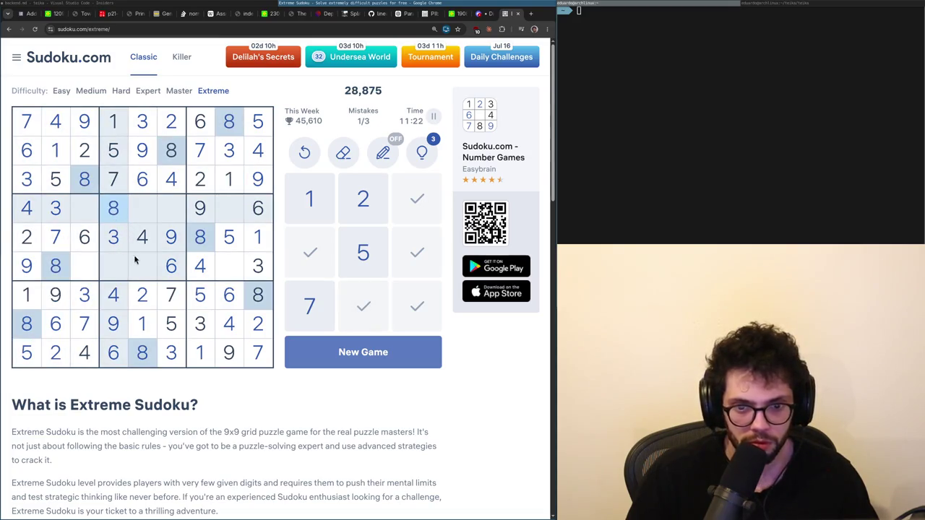
After checking the 7s and 5s, enter 1s at row 4 column 6 and row 6 column 3.
click(168, 292)
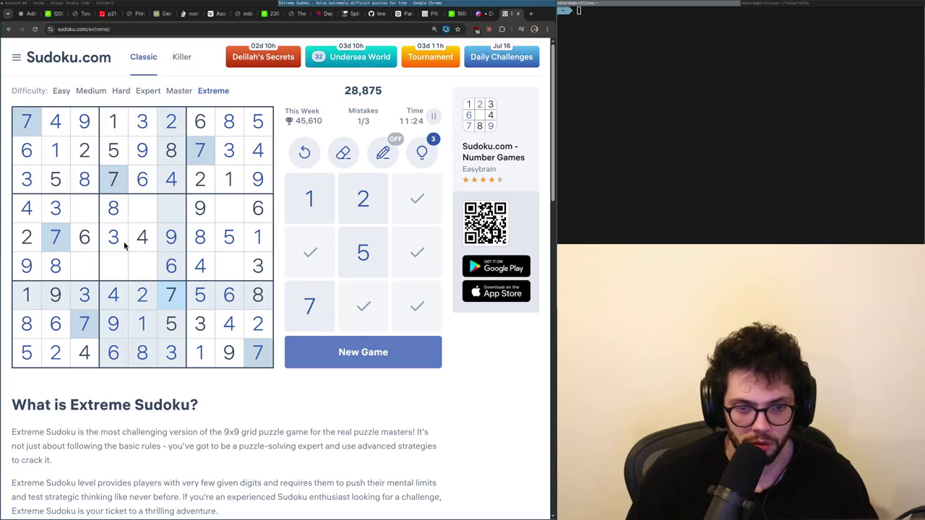
click(160, 324)
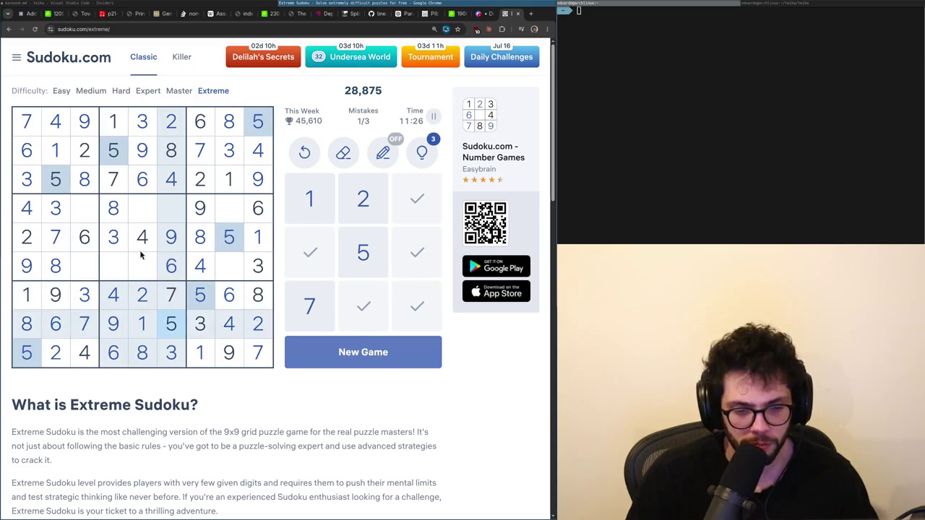
click(173, 300)
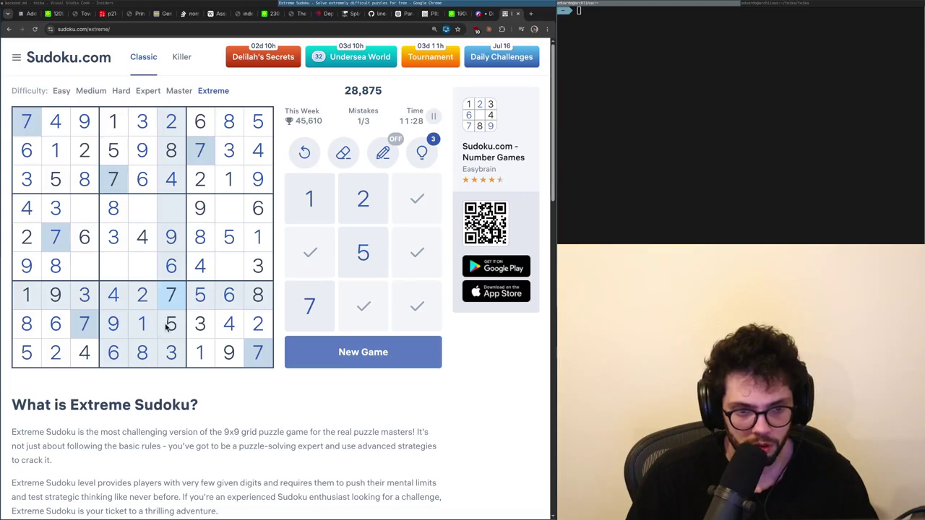
click(169, 325)
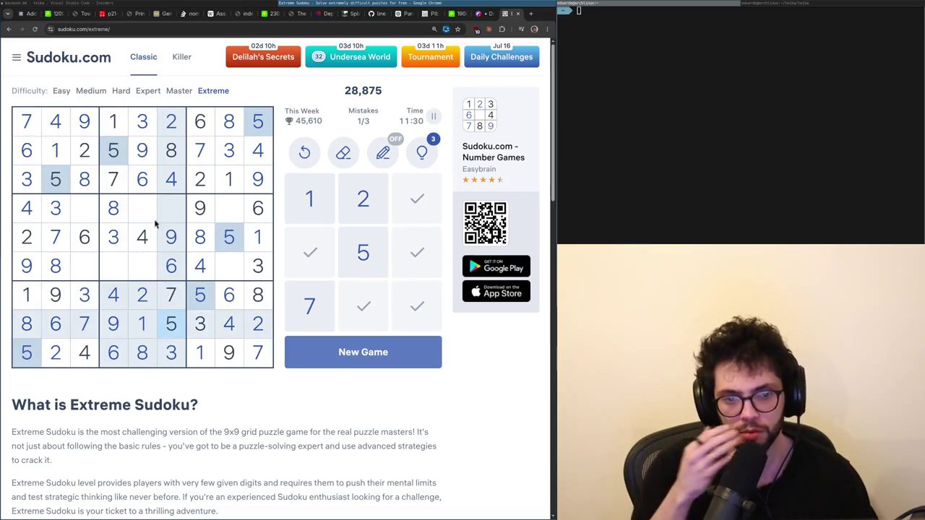
click(113, 150)
click(112, 120)
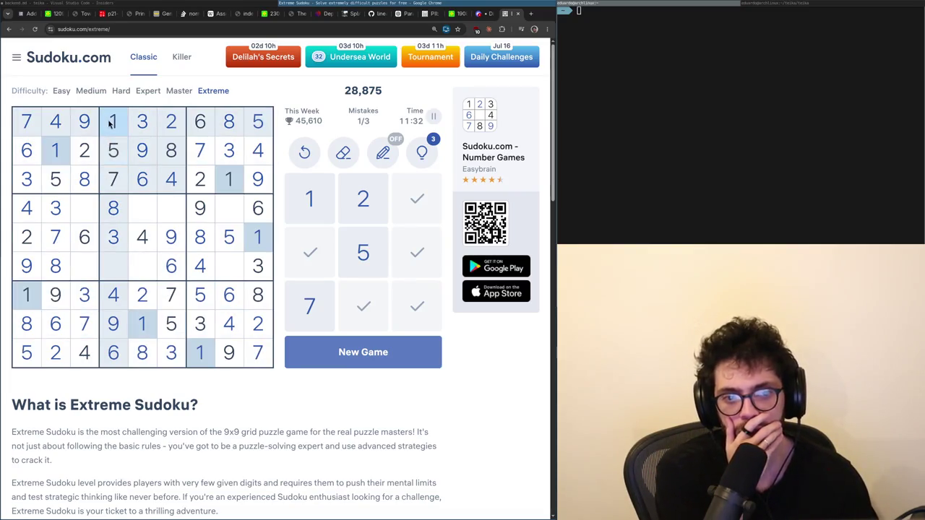
click(166, 208)
key(1)
click(82, 265)
key(1)
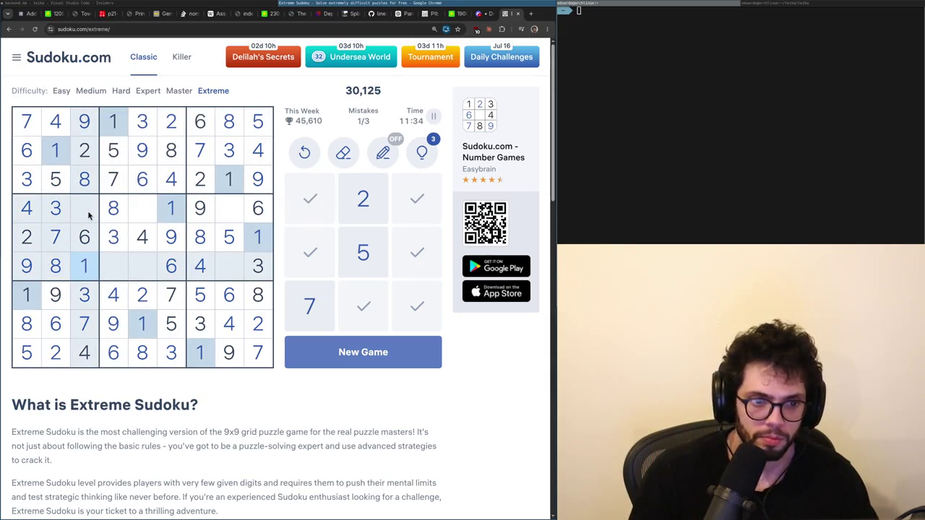
Enter 5s at row 4 column 3 and row 6 column 5.
click(92, 216)
key(5)
click(142, 264)
key(5)
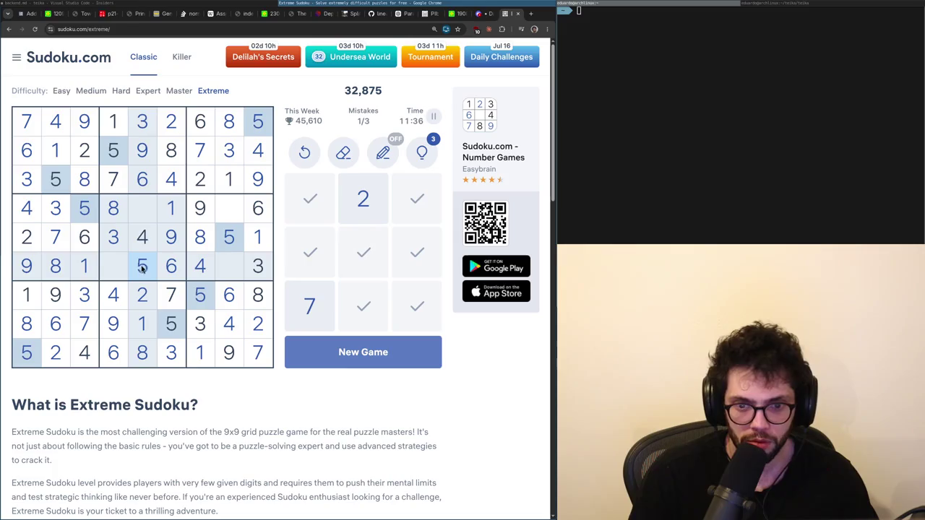
Finish the puzzle with 7s at r4c5 and r6c8, and 2s at r4c8 and r6c4.
click(55, 236)
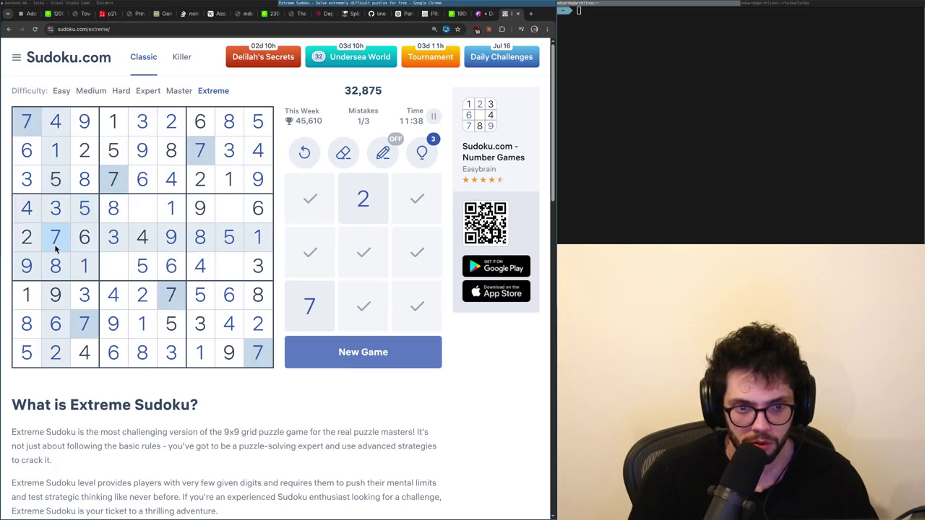
click(145, 210)
key(7)
click(226, 261)
key(7)
click(229, 208)
key(2)
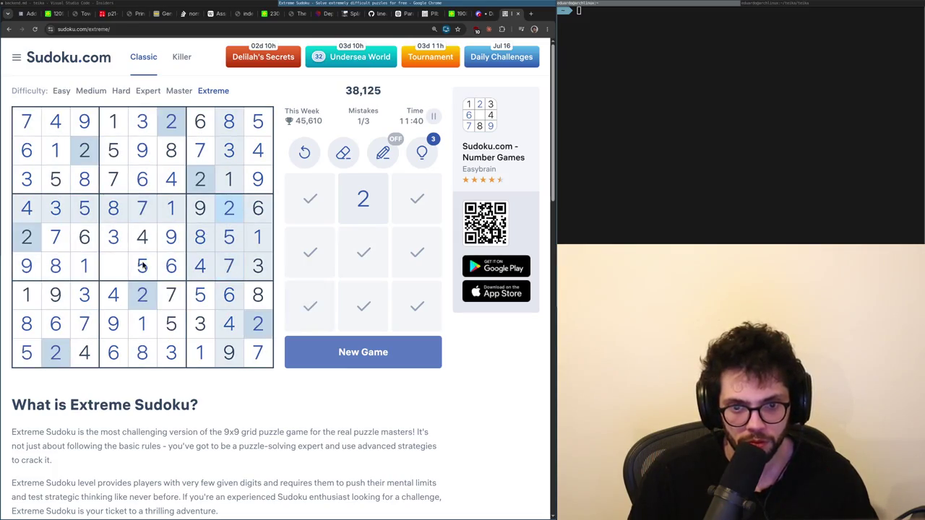
click(113, 265)
key(2)
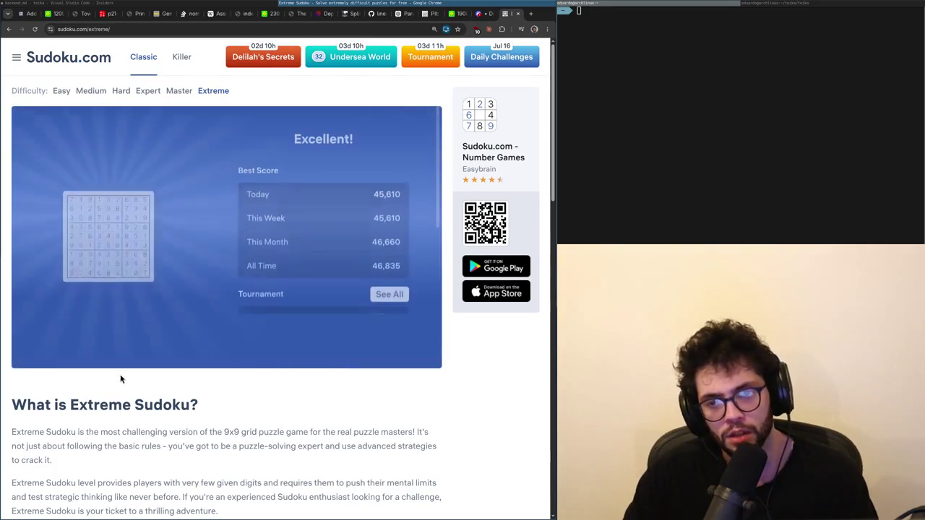
Go to the X home page in a new browser tab.
key(ctrl+shift+Tab)
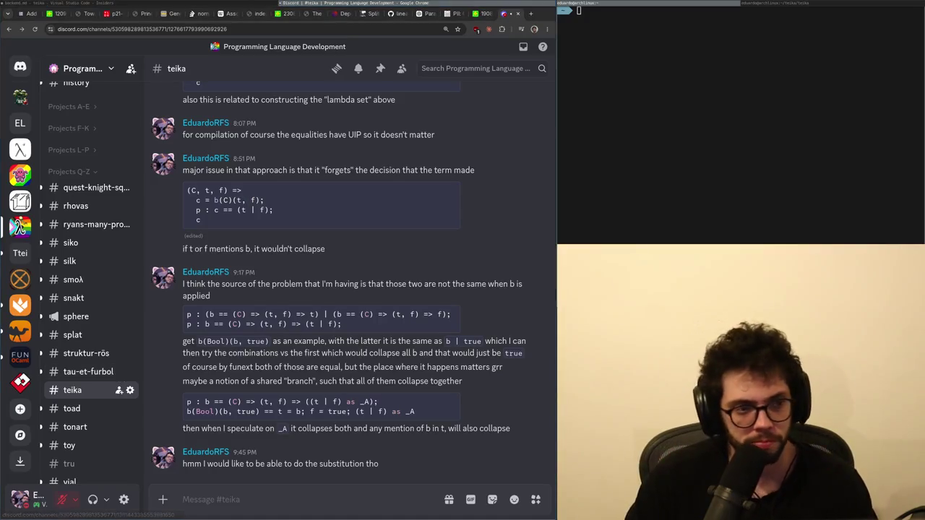
key(ctrl+t)
text(x.com)
key(Return)
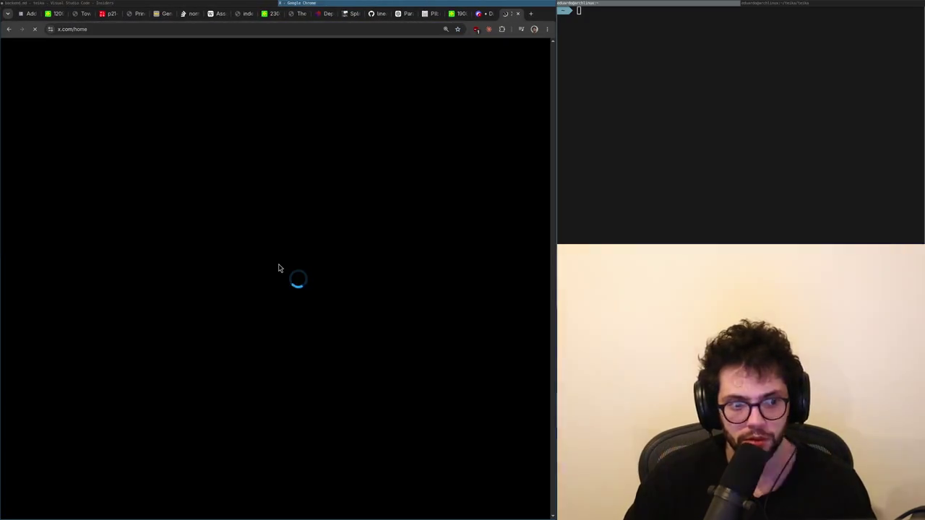
Check notifications, scroll the home feed and open the reply about tokens per second.
click(48, 166)
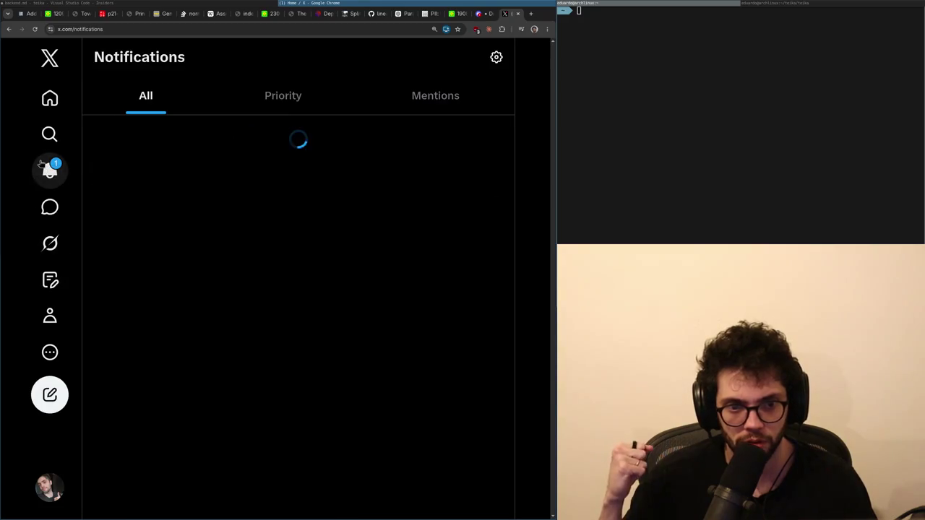
click(49, 99)
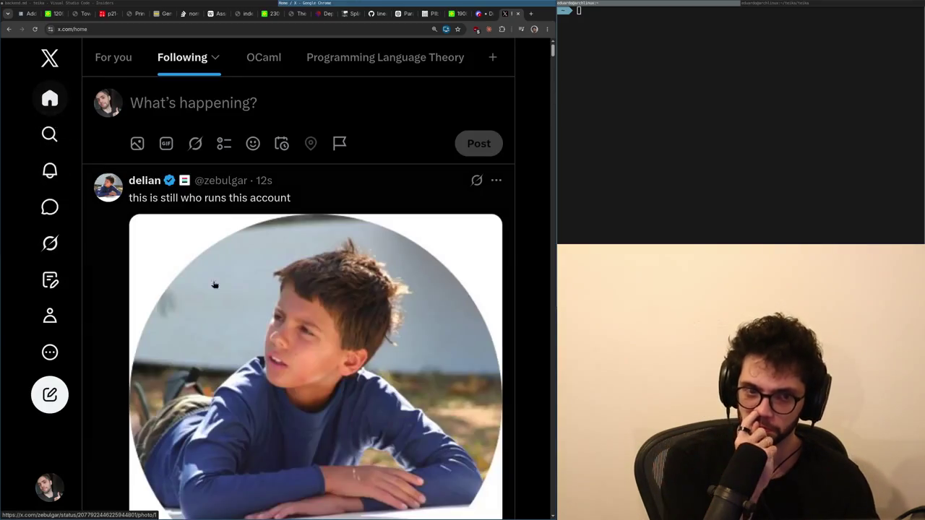
scroll(262, 321, down, 6)
scroll(264, 322, down, 15)
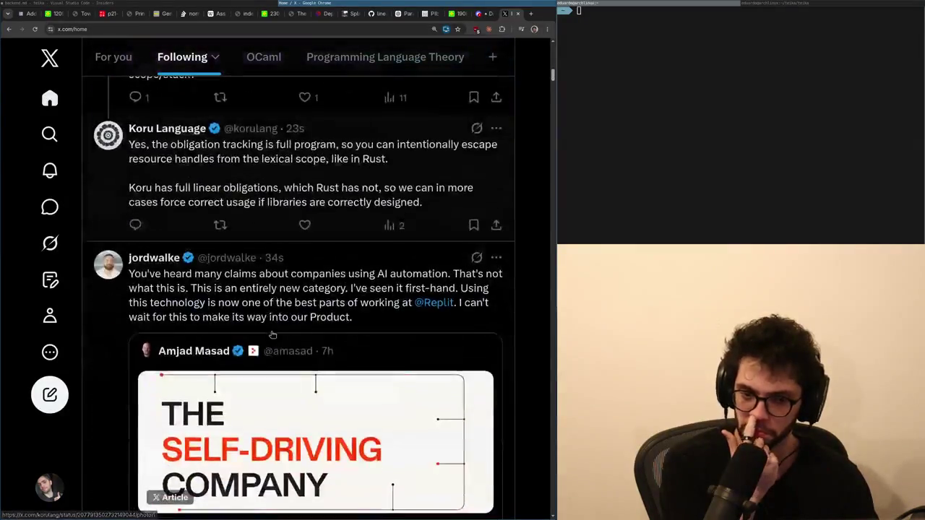
scroll(272, 334, down, 8)
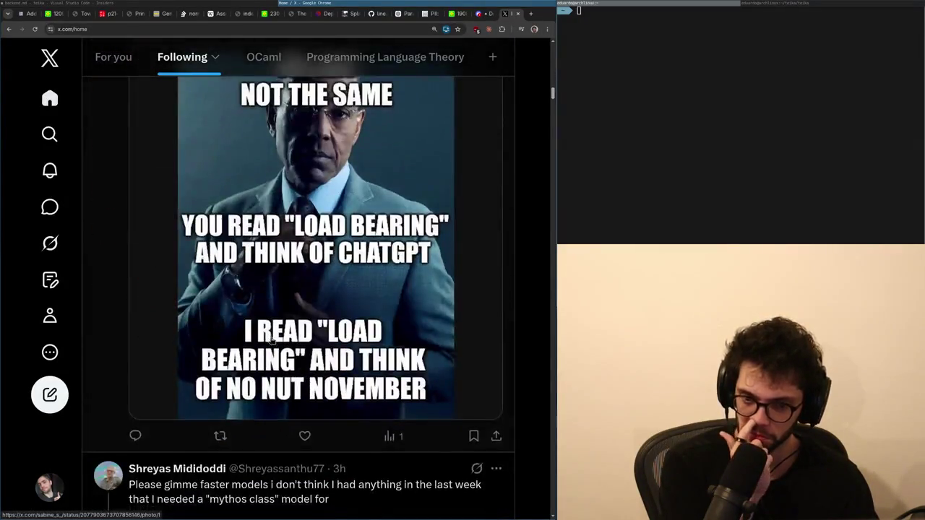
click(263, 360)
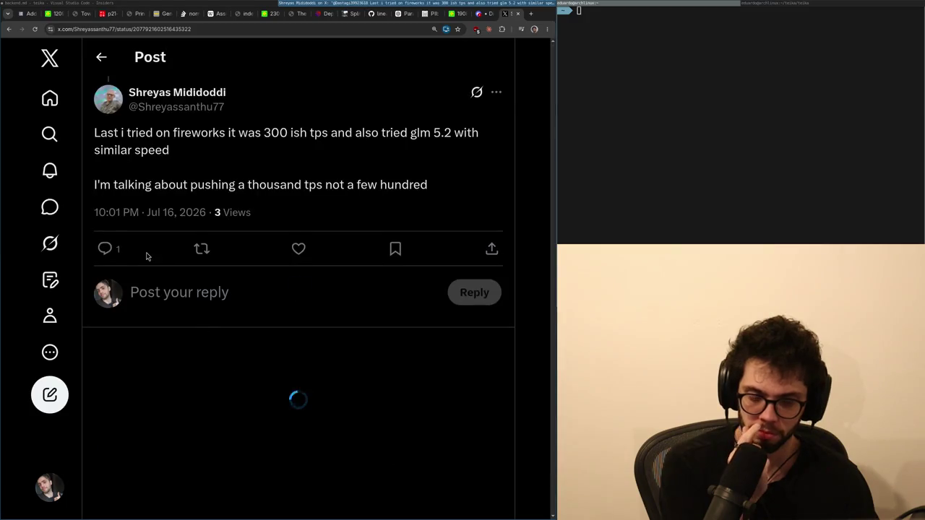
key(alt+Left)
Open the 'AI is a tool' post, then the Kimi 3 English-training post, and return to backend.md.
scroll(148, 275, down, 10)
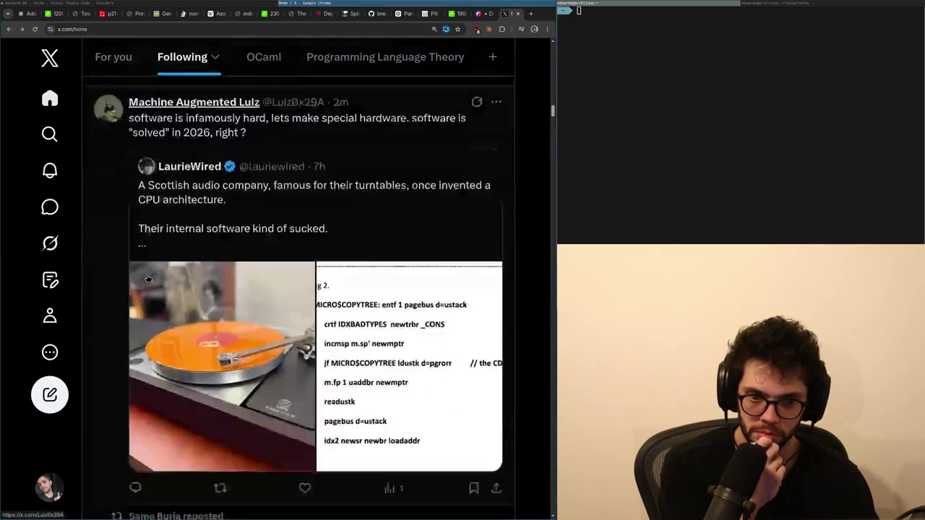
scroll(149, 282, down, 10)
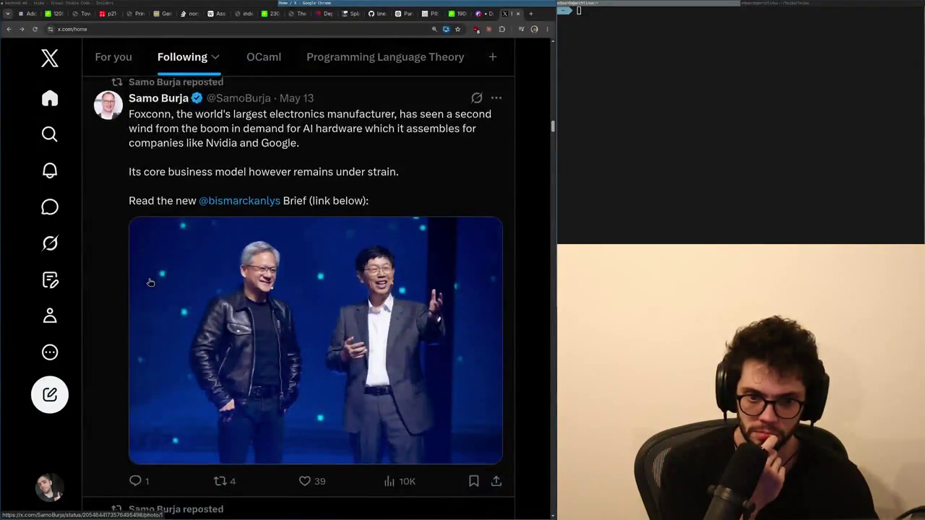
scroll(150, 282, down, 9)
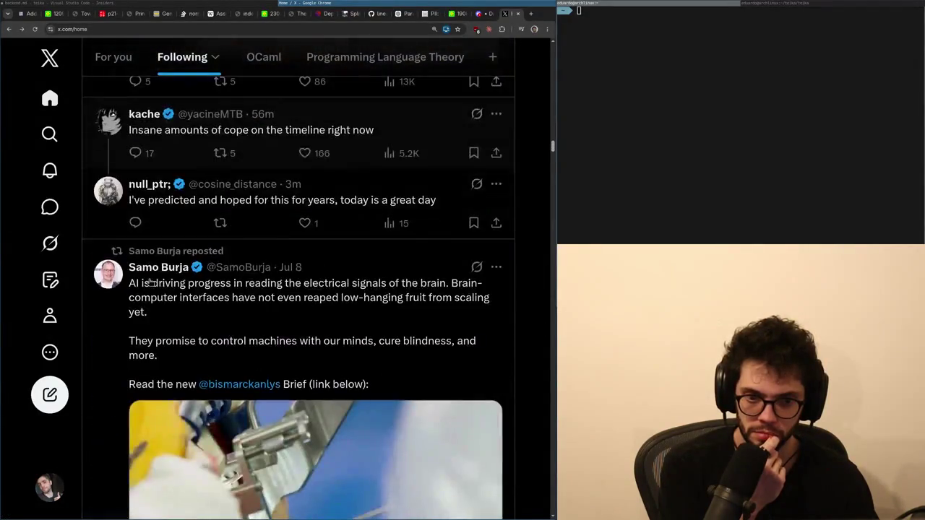
scroll(149, 281, down, 10)
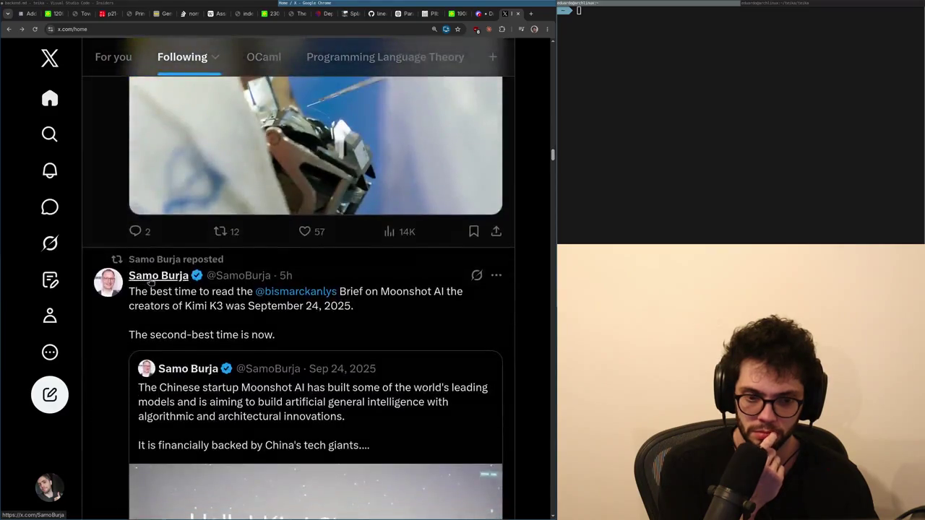
scroll(164, 258, up, 1)
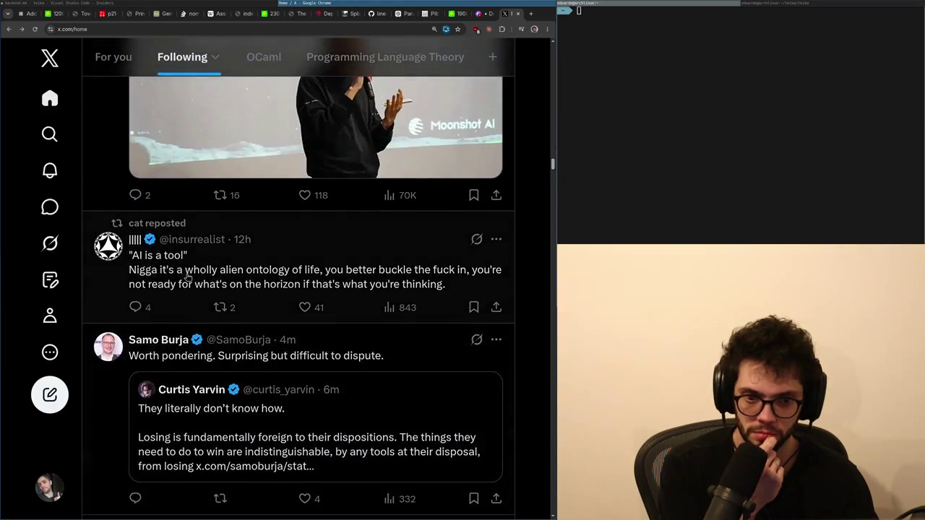
click(187, 277)
key(alt+Left)
scroll(174, 260, down, 5)
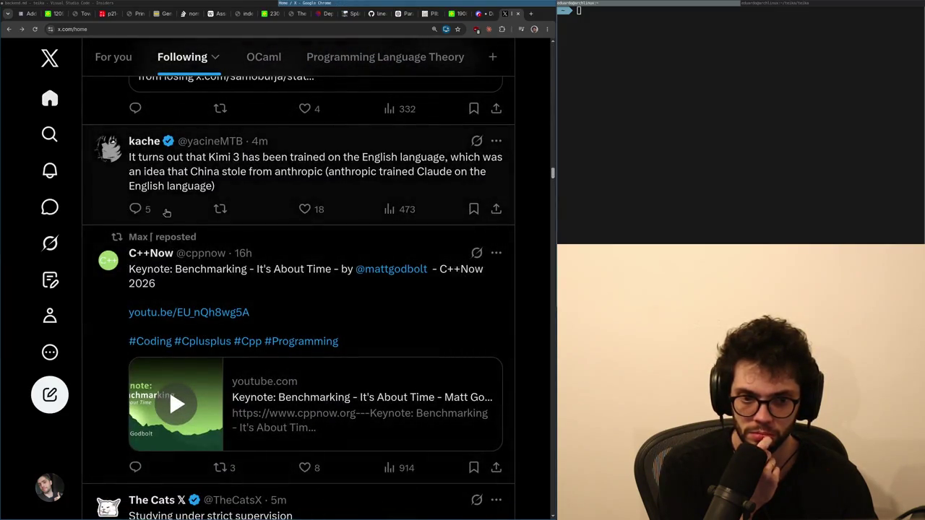
click(164, 209)
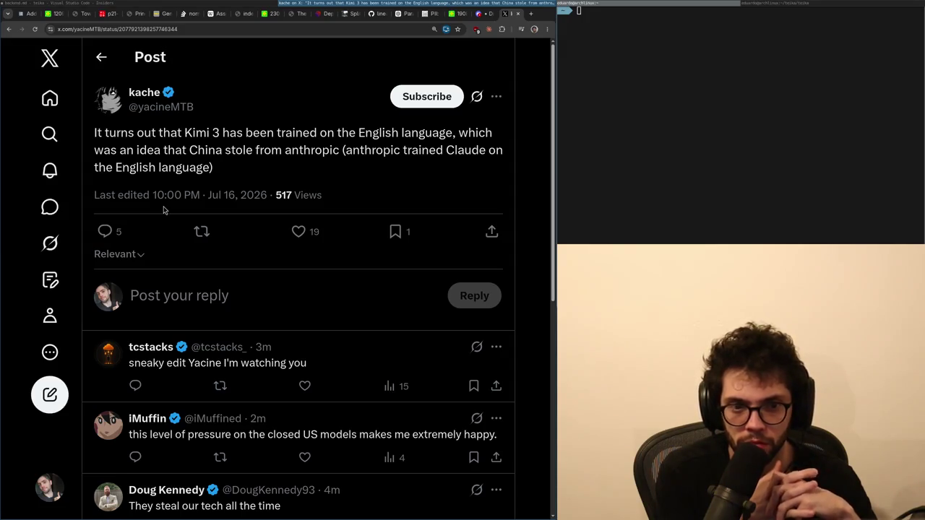
key(alt+Tab)
key(Home)
Move through backend.md toward the parametricity notes, undoing two edits, then open a new Chrome tab.
key(alt+Tab)
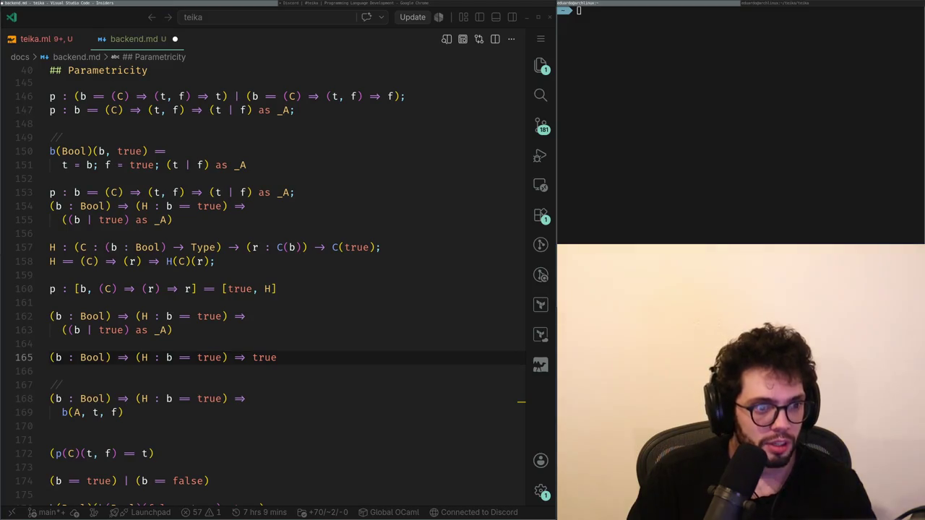
click(278, 357)
key(Up)
key(Up)
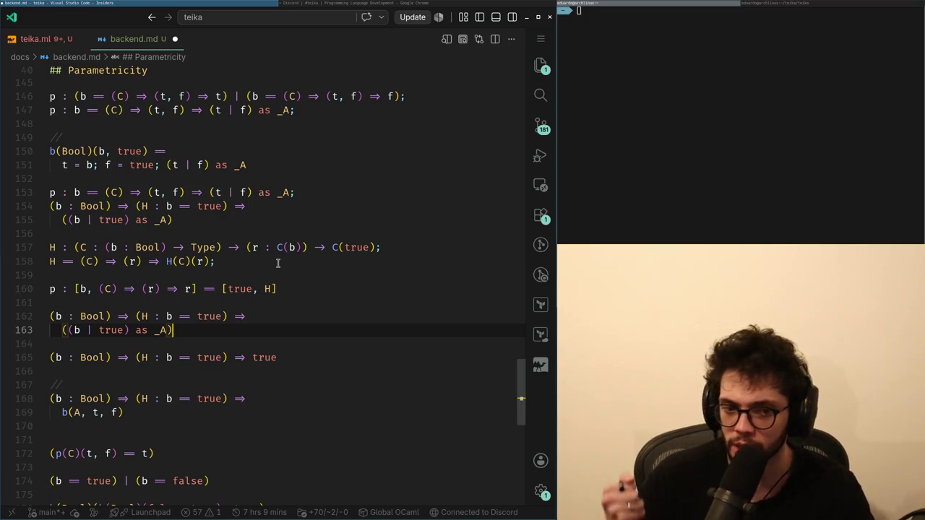
click(269, 234)
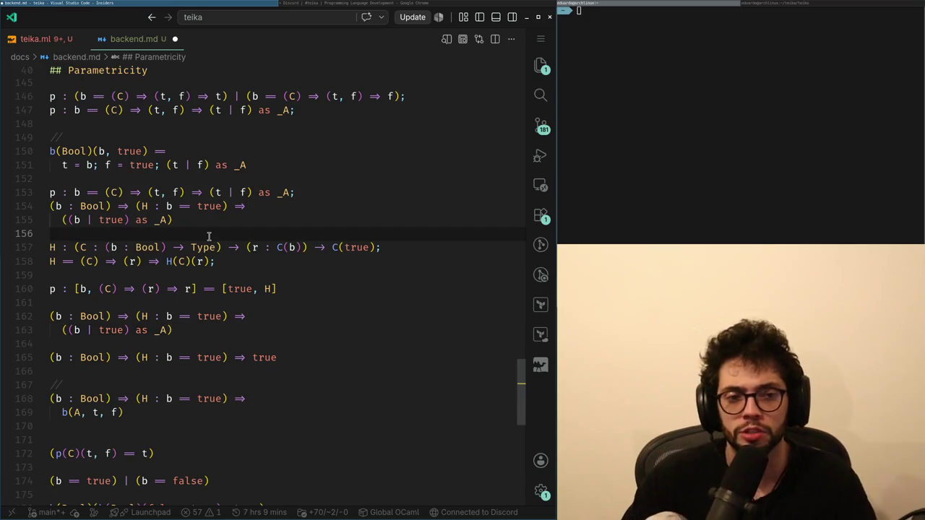
key(ctrl+z)
key(ctrl+z)
key(ctrl+z)
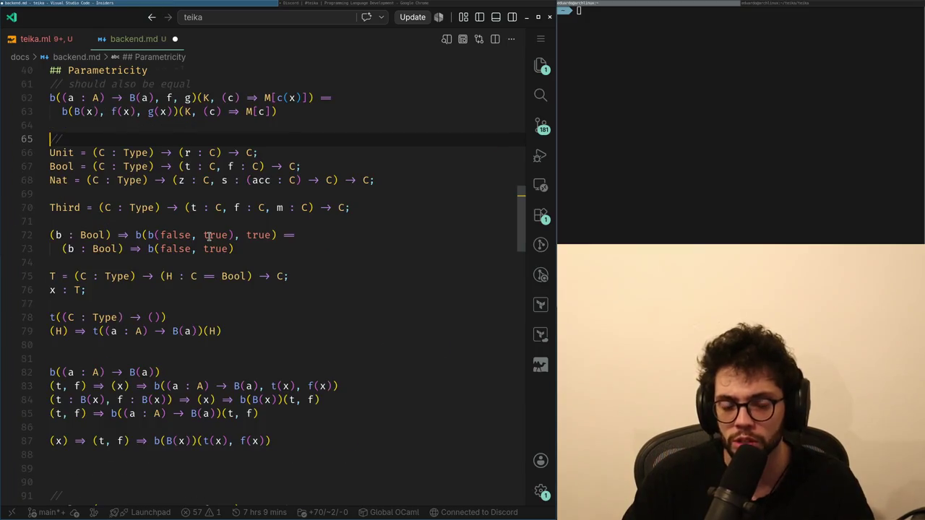
key(ctrl+z)
key(ctrl+z)
key(ctrl+z)
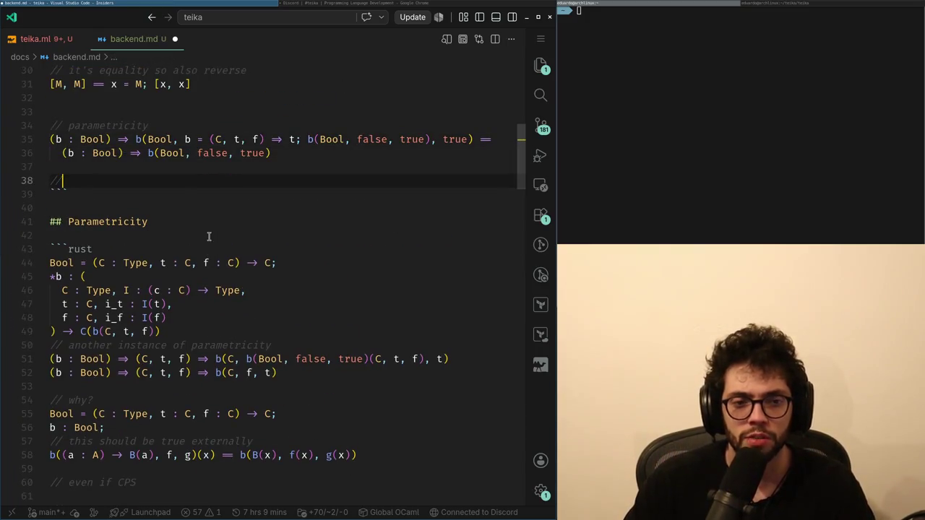
key(alt+Tab)
key(alt+Tab)
key(ctrl+t)
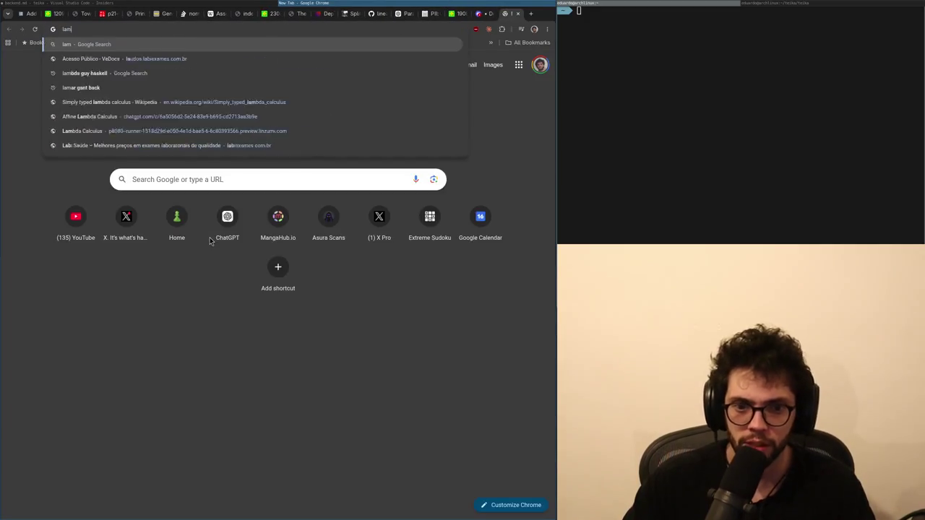
Search Google for 'lambda set', then refine it to 'lambda set optimization'.
text(lambda set)
key(Return)
scroll(158, 314, down, 1)
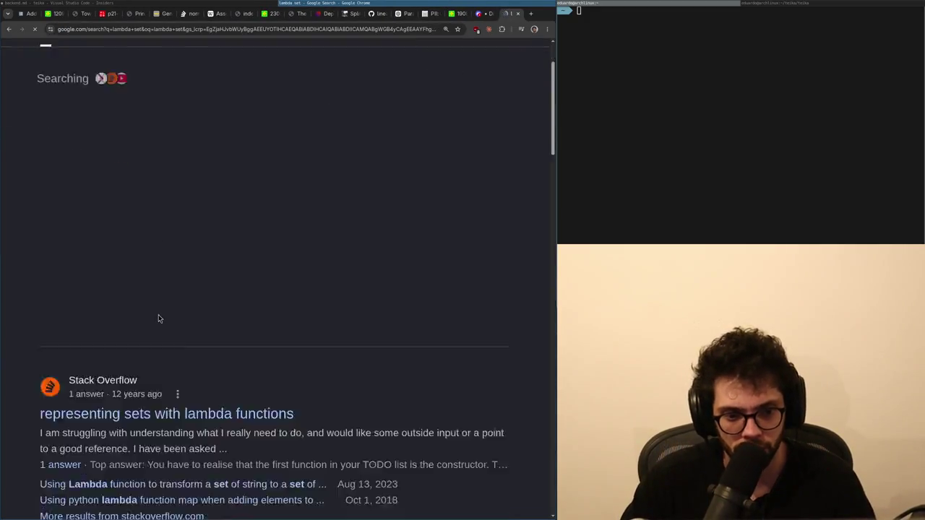
click(192, 63)
text(co)
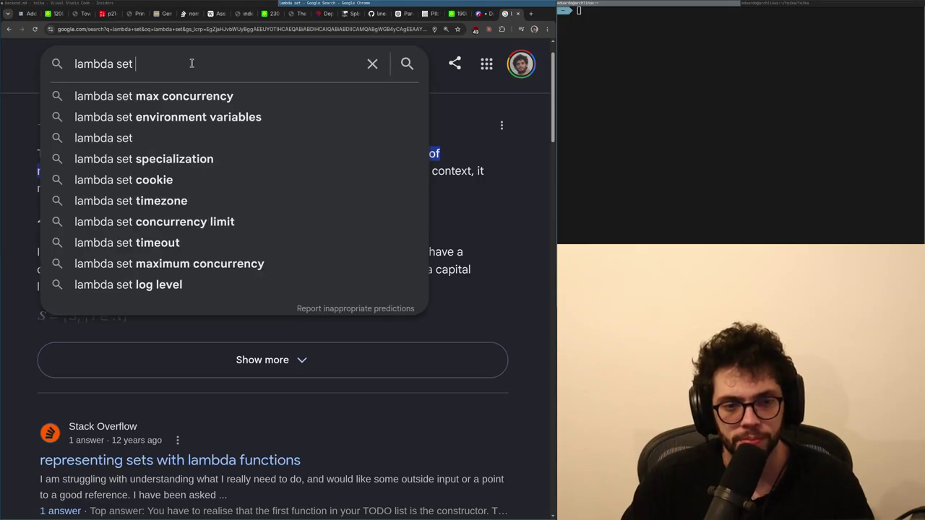
key(BackSpace)
key(BackSpace)
text(optimization)
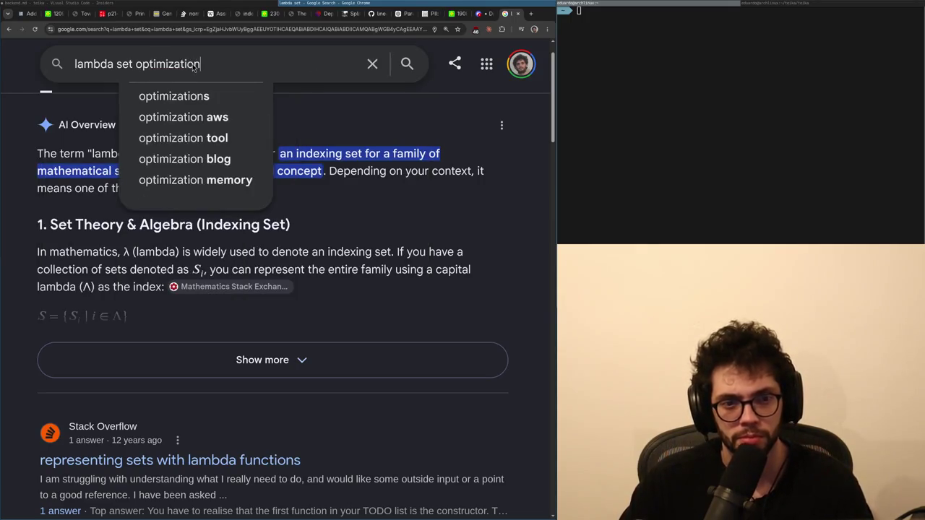
key(Return)
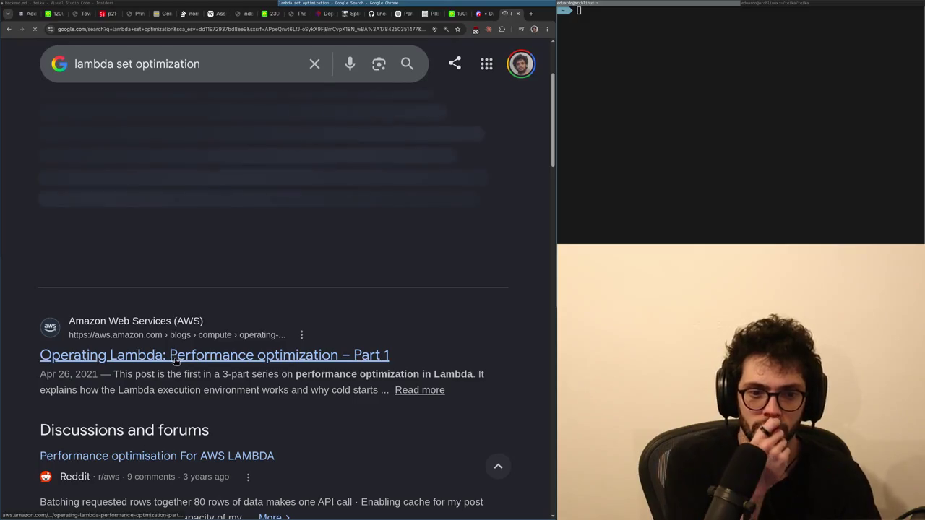
Refine the search to 'lambda set optimization programming languages' and open an Incognito window.
scroll(182, 410, up, 5)
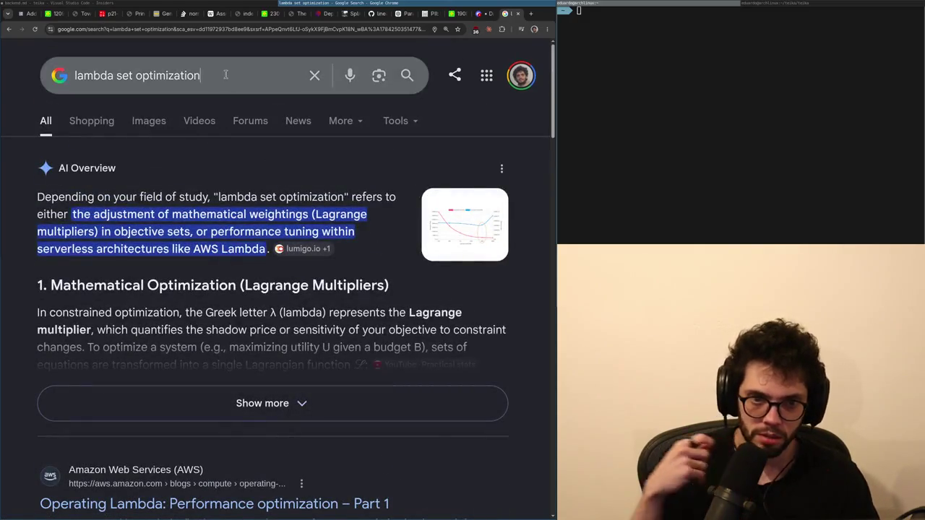
click(228, 74)
text(programming)
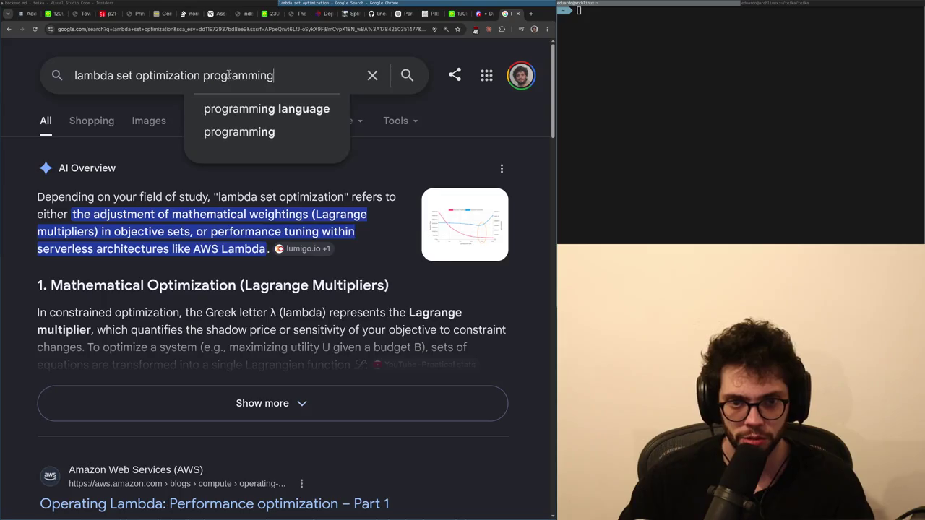
text( languages)
key(Return)
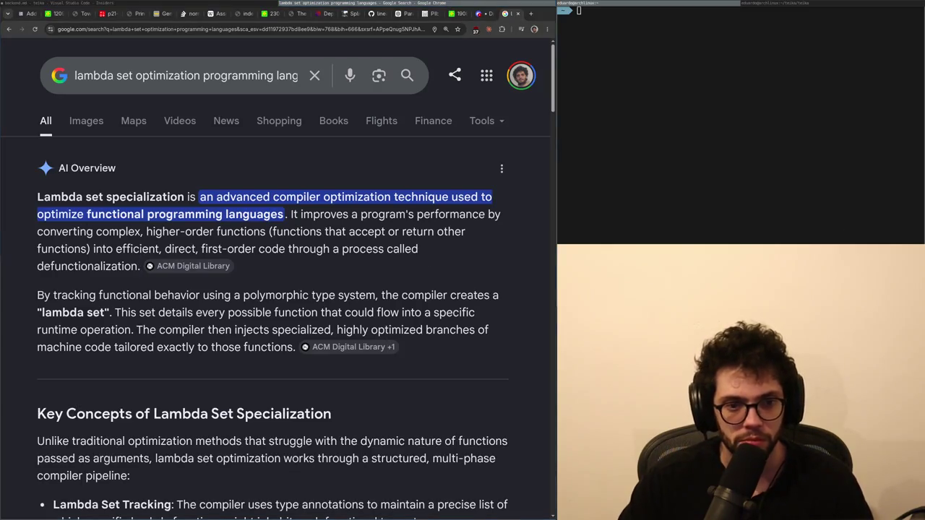
key(ctrl+shift+n)
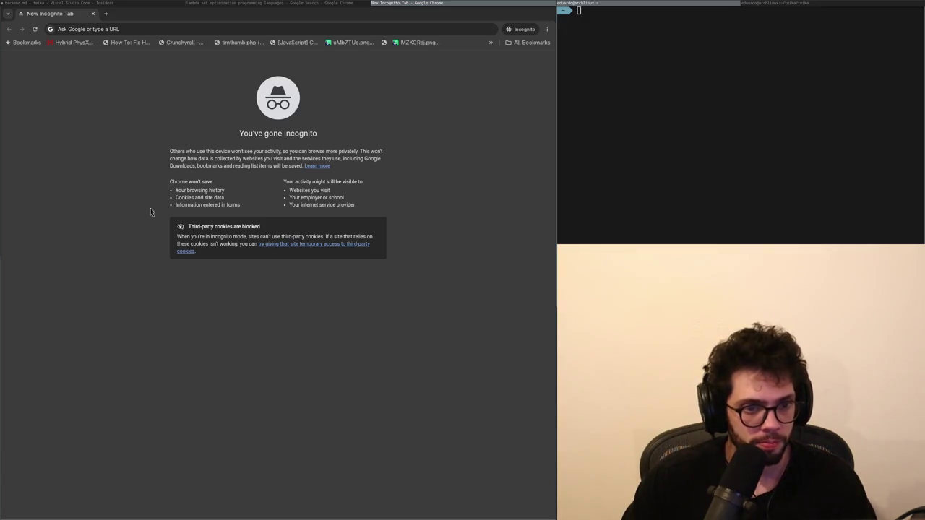
Close Incognito, load chatgpt.com, turn on Temporary Chat, and open another Incognito window.
key(ctrl+w)
key(ctrl+t)
text(chatgpt.com)
key(Return)
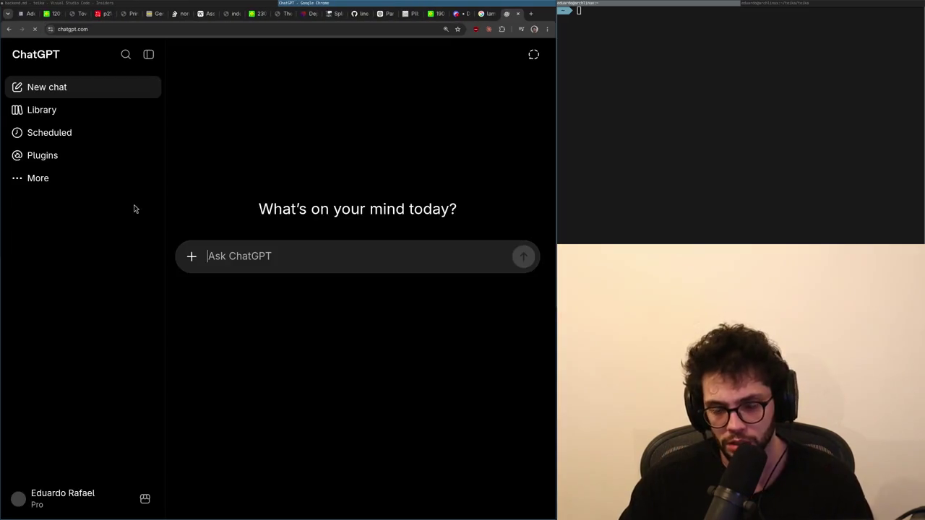
click(533, 54)
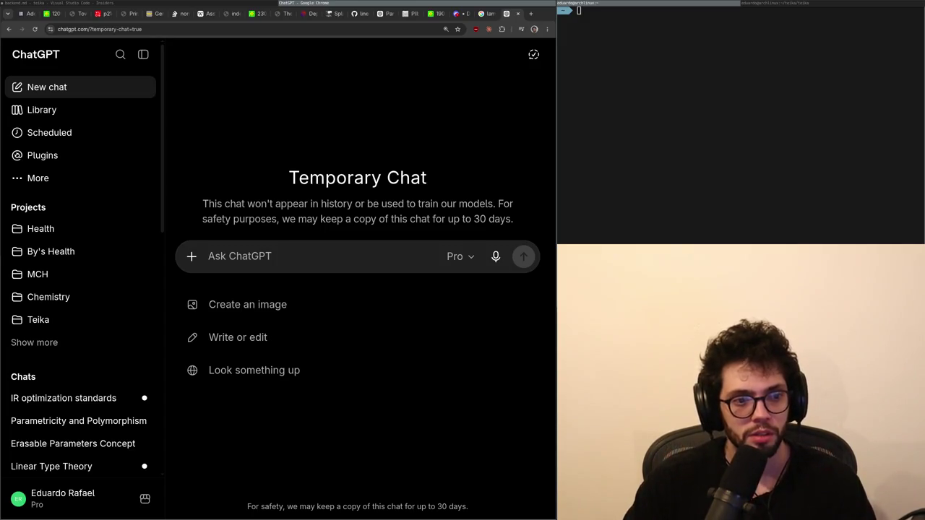
click(247, 262)
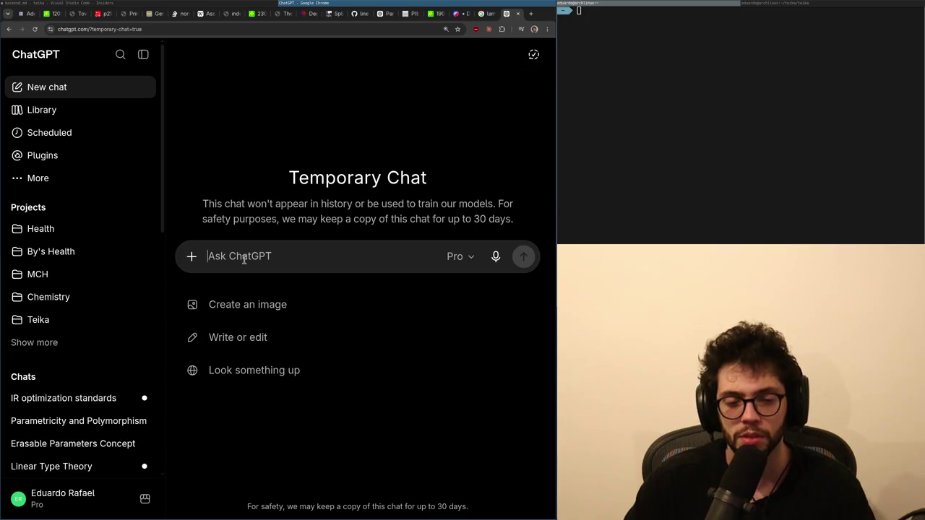
key(ctrl+shift+n)
Search 'trials autistic adults and mdma' in English and open the PMC pilot-study article in a new tab.
text(autisti)
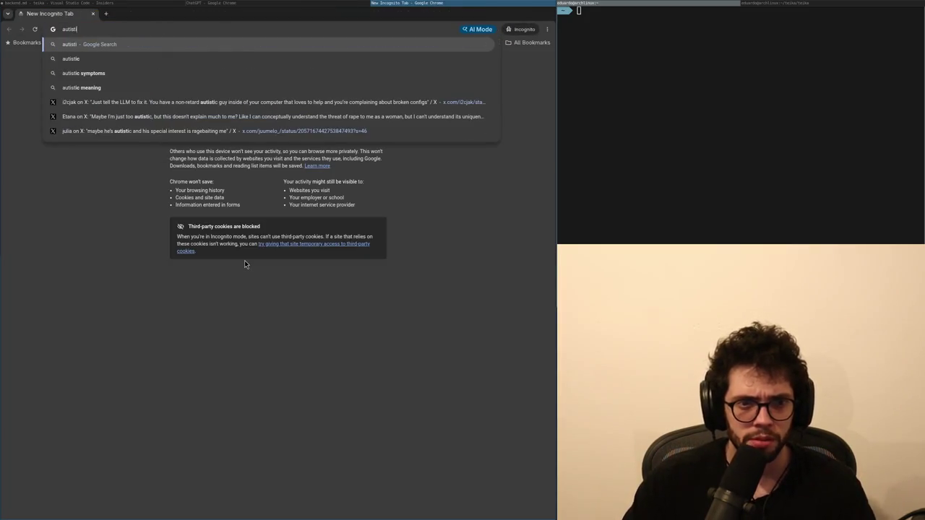
key(BackSpace)
key(BackSpace)
key(BackSpace)
text(trials autism)
key(BackSpace)
key(BackSpace)
text(c adults and )
text(mdma)
key(Return)
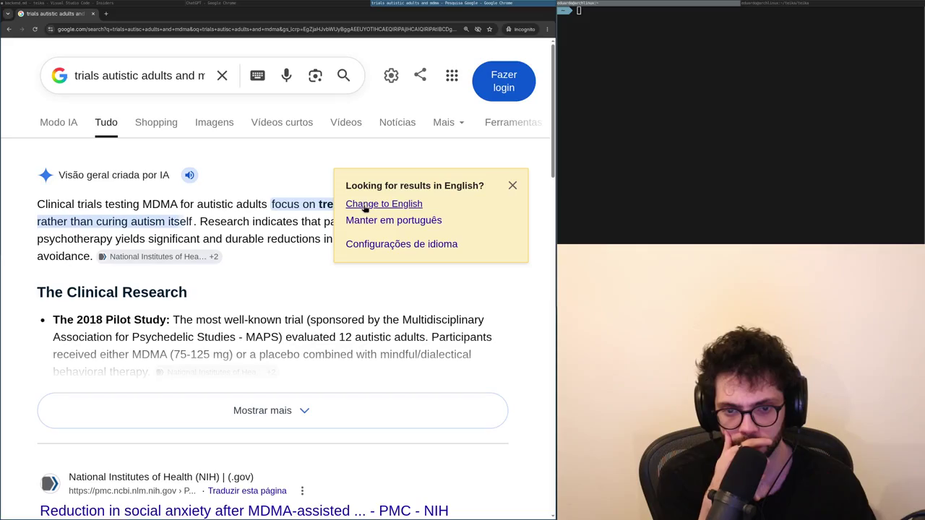
click(355, 204)
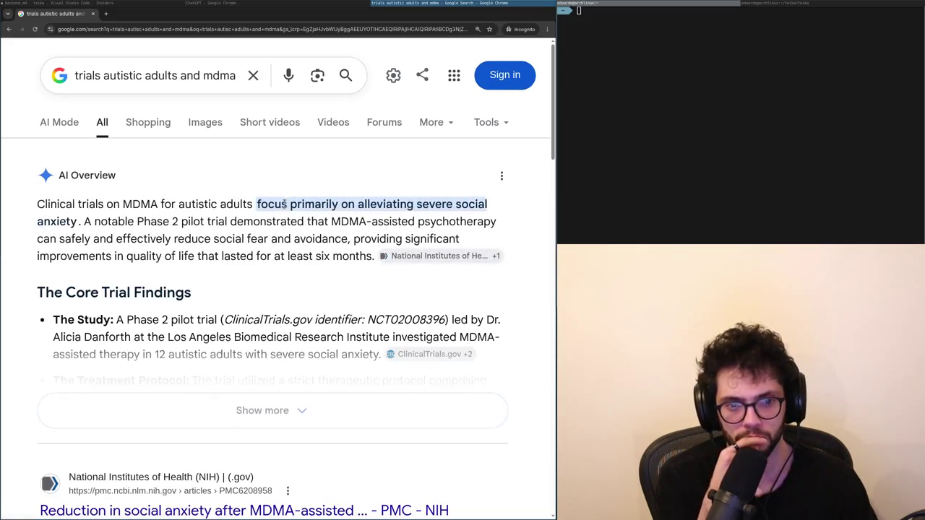
scroll(289, 216, down, 3)
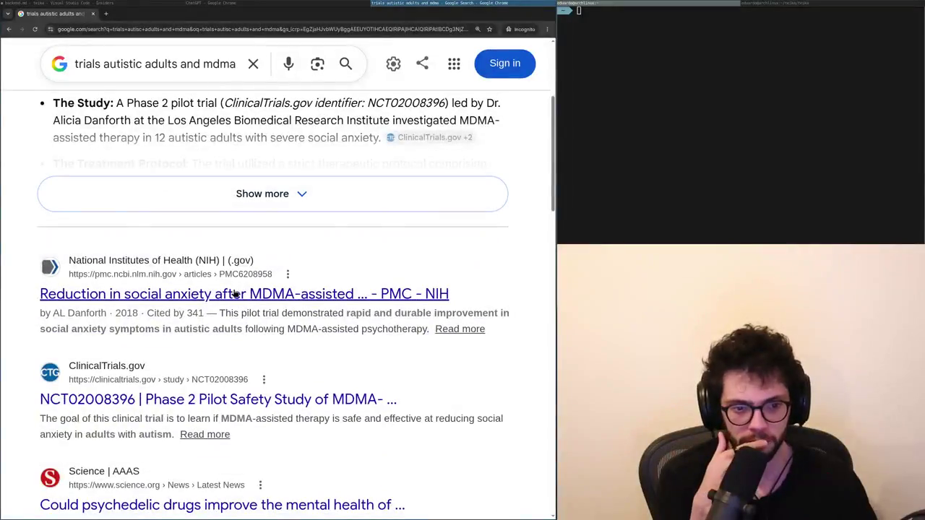
middle_click(238, 293)
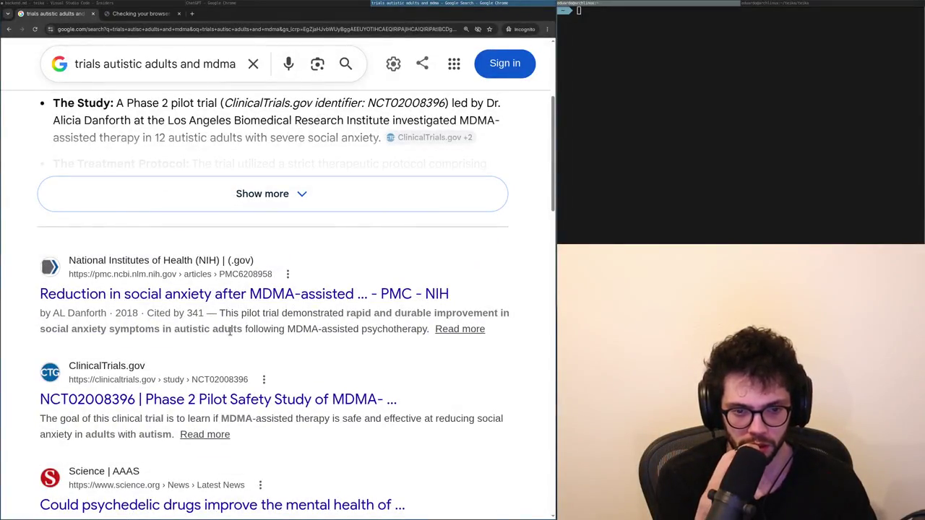
key(ctrl+Tab)
Select every bicycle tile in the reCAPTCHA, including replacement images, and verify.
click(195, 245)
click(356, 158)
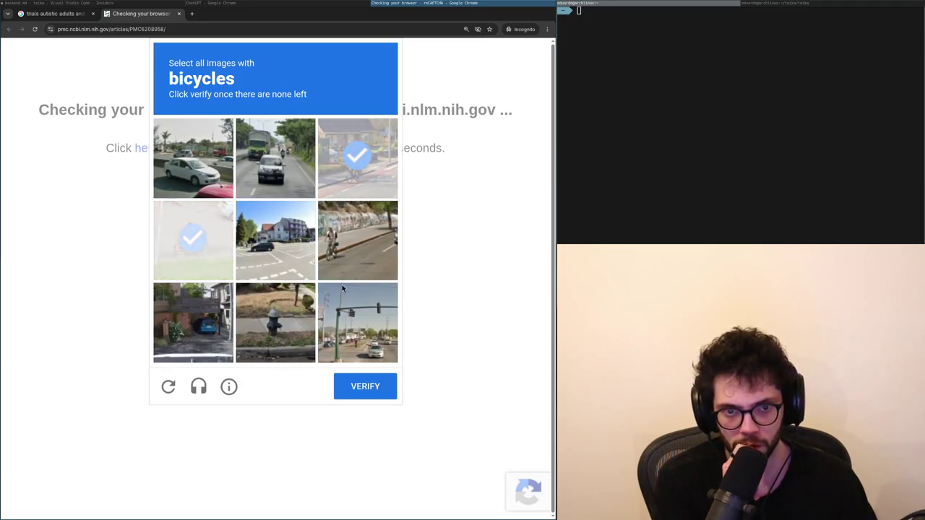
click(361, 264)
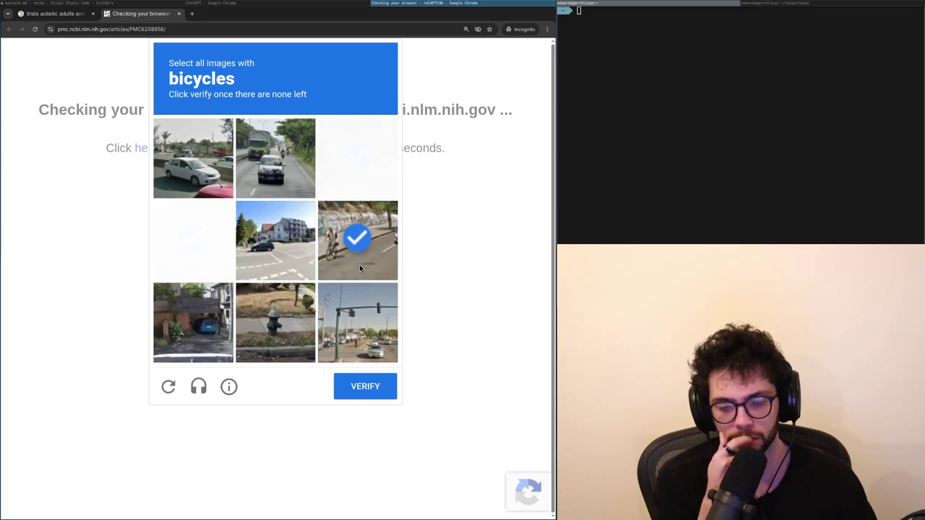
click(193, 240)
click(369, 181)
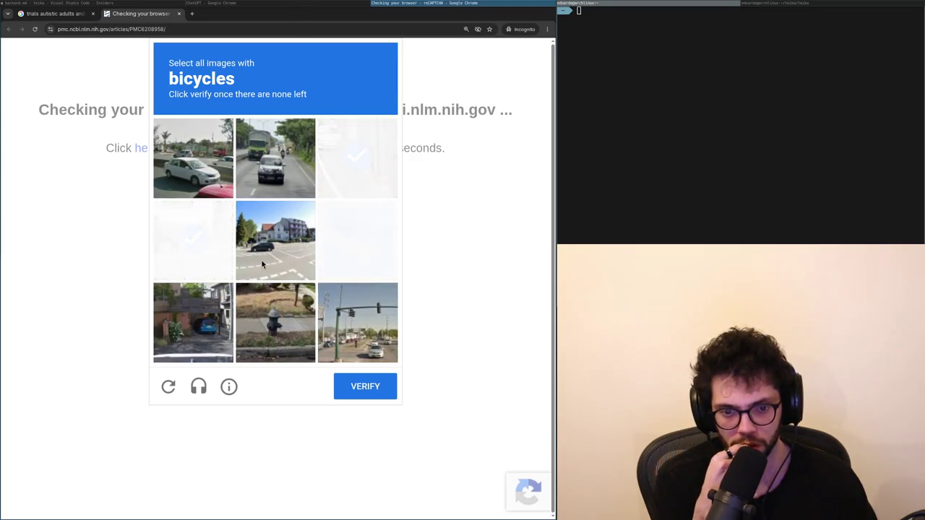
click(351, 248)
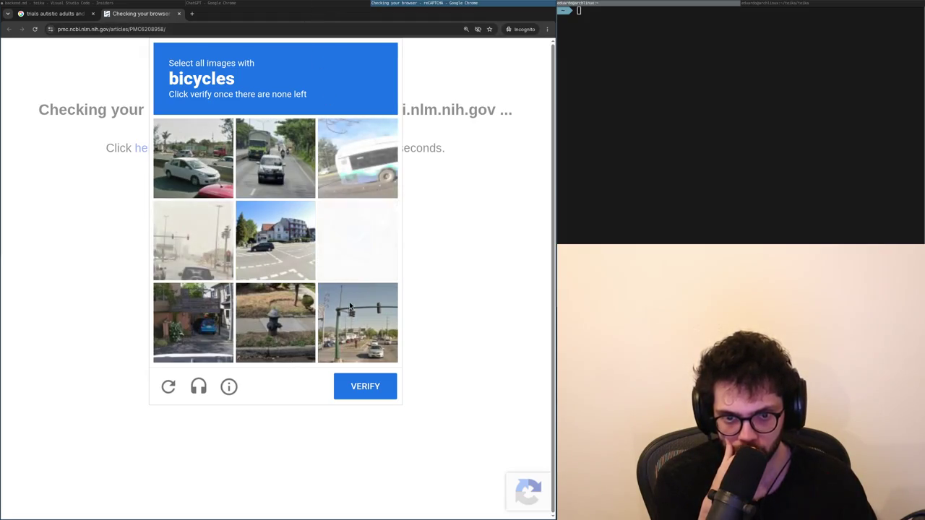
key(super+Left)
key(super+Right)
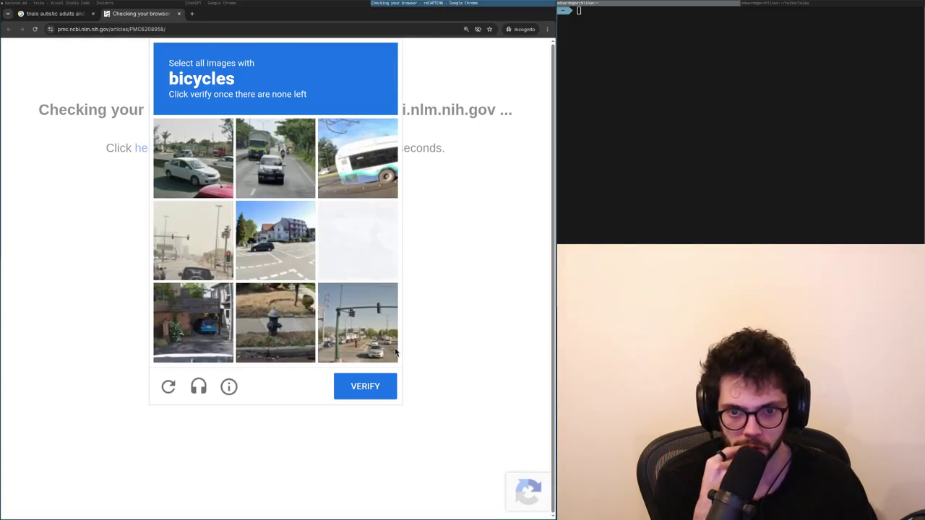
click(356, 273)
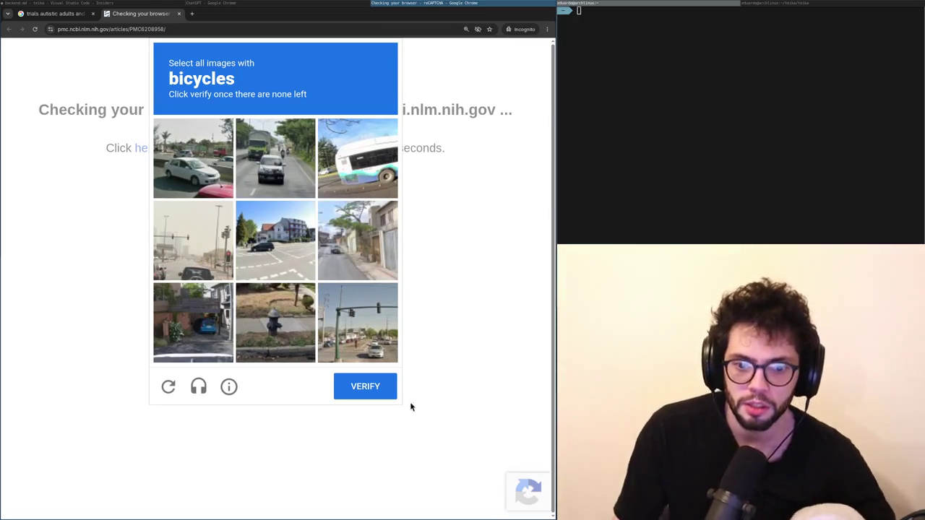
click(381, 387)
Scroll the PMC article down to Methods and Results, then begin a ChatGPT question with 'When measuring things like a'.
scroll(217, 330, down, 6)
scroll(220, 312, down, 1)
scroll(228, 307, up, 4)
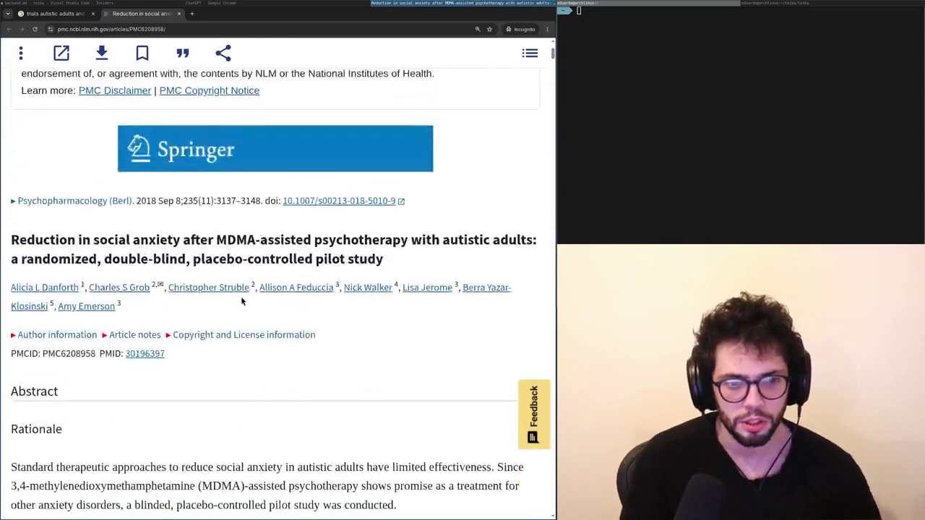
scroll(239, 296, down, 5)
scroll(236, 257, down, 3)
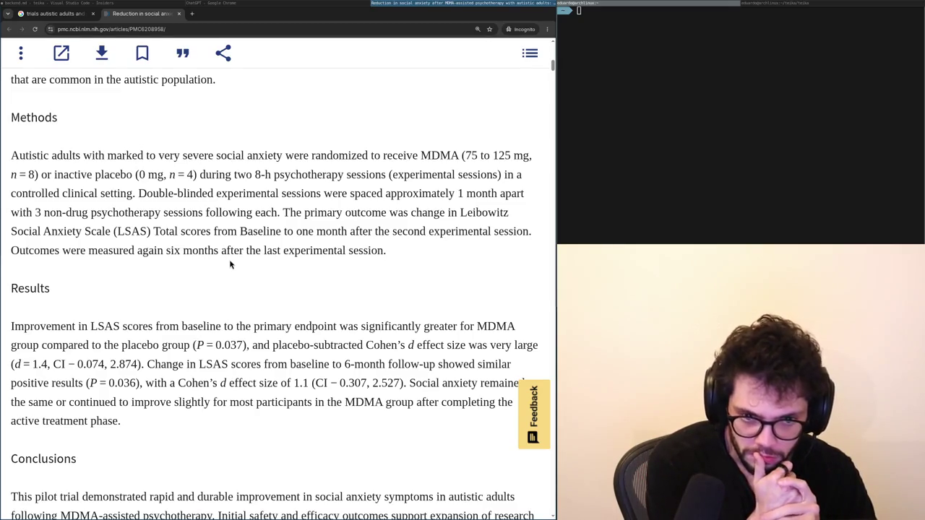
key(super+Left)
text(When measuring things like a)
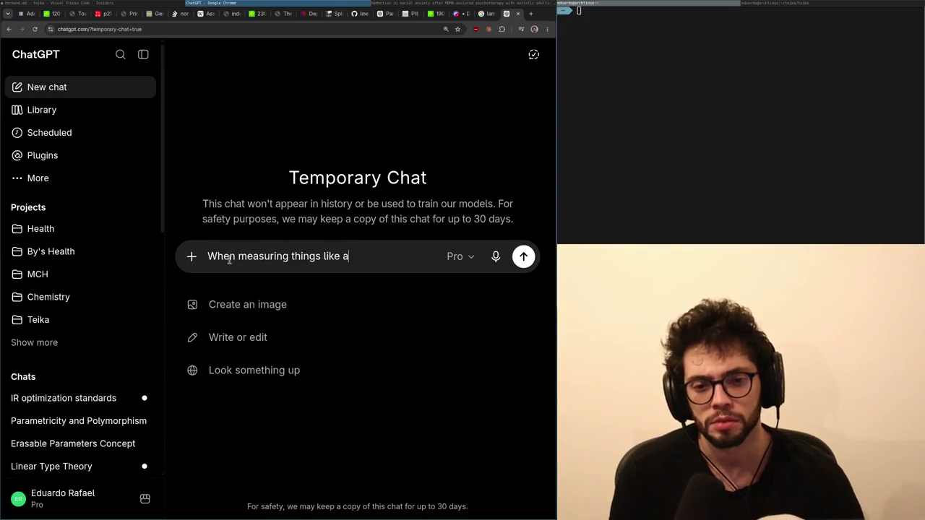
Complete and send the question on social anxiety and sensory processing scores, after a 'sensor' search in Incognito.
key(BackSpace)
key(BackSpace)
key(BackSpace)
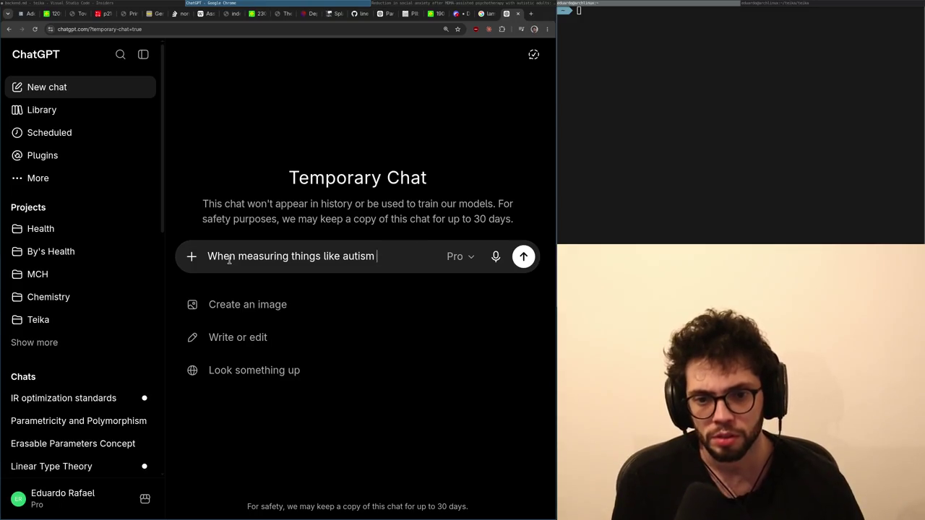
text(cial anxiety and sensory)
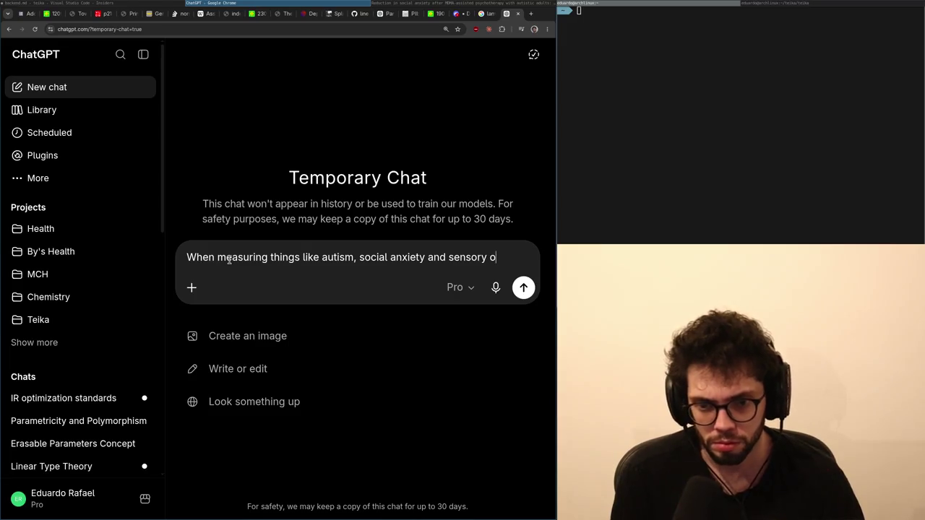
key(super+Right)
key(ctrl+t)
text(sensor)
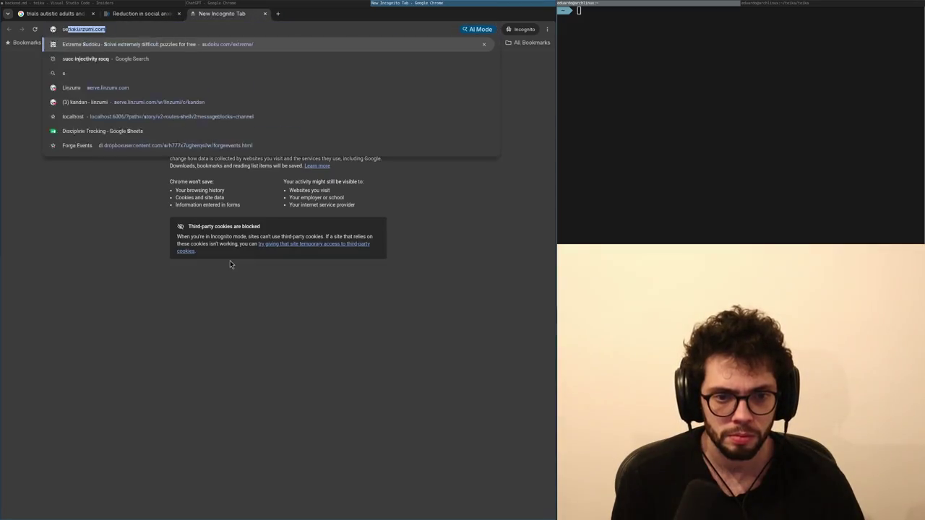
key(Down)
key(super+Left)
text(ssign)
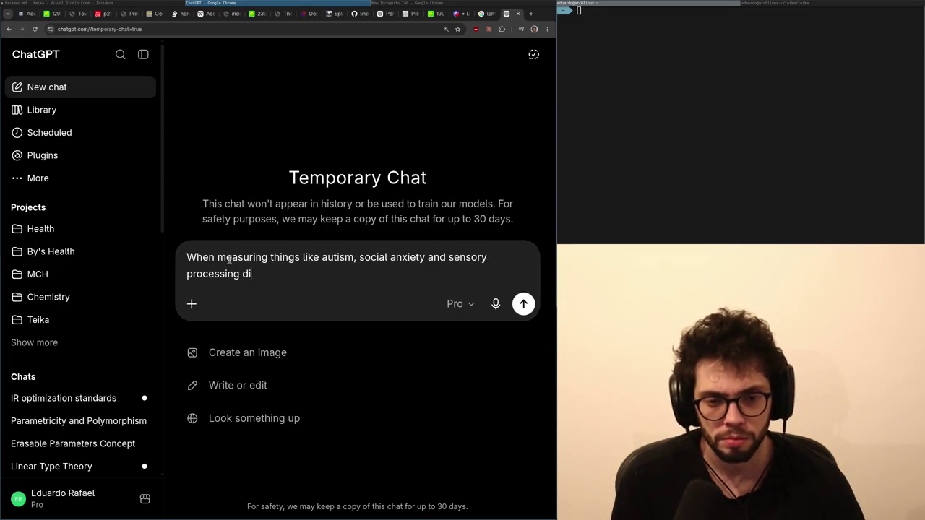
text(ssues, what are commo nscore)
key(super+Right)
key(super+Left)
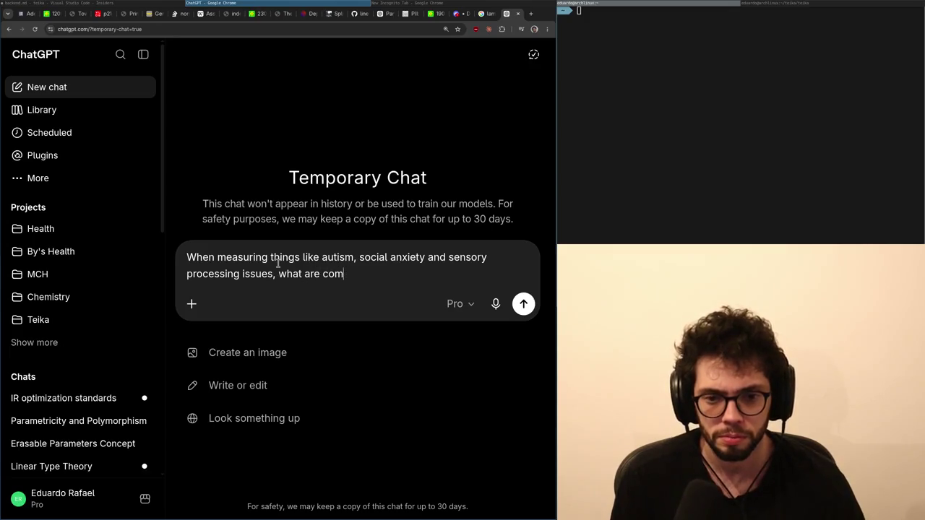
key(ctrl+BackSpace)
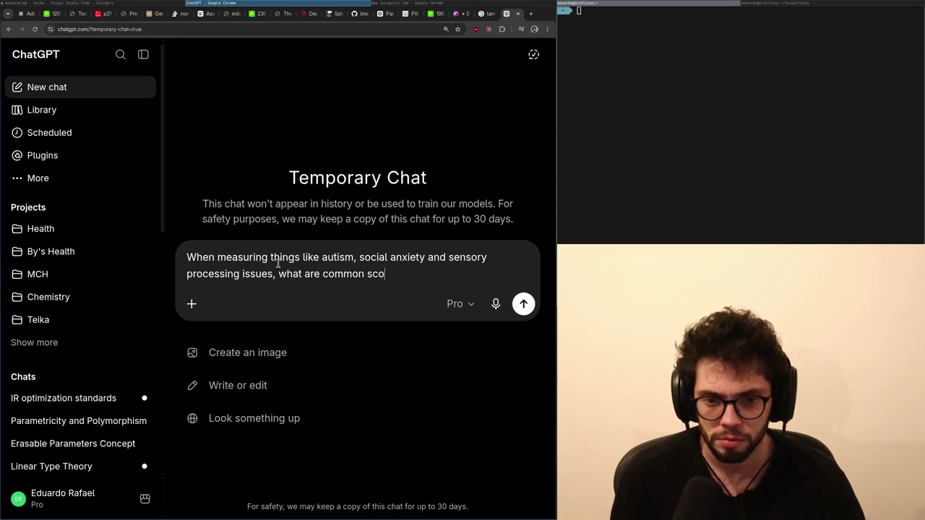
key(Return)
Scroll further through the PMC MDMA article, then type 'vasopressin autistic kids' into a new tab.
key(super+Right)
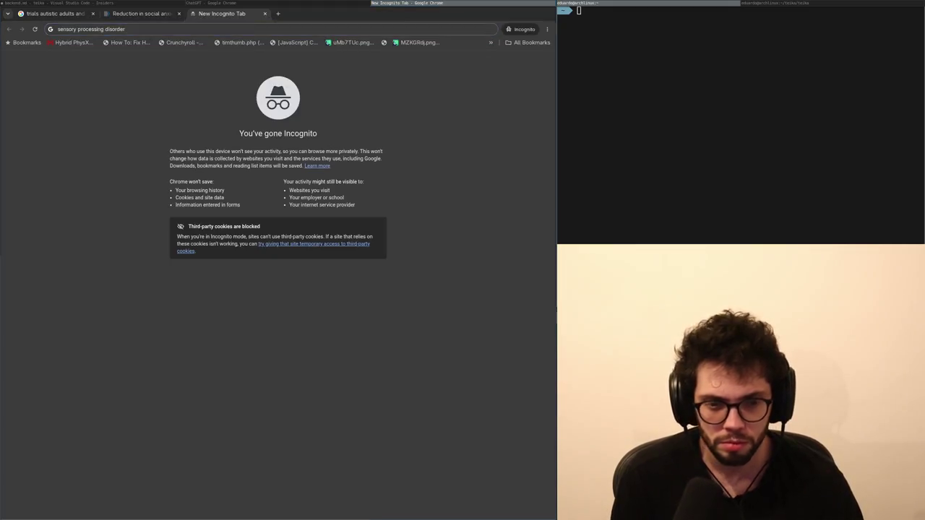
key(super+Right)
scroll(279, 268, down, 6)
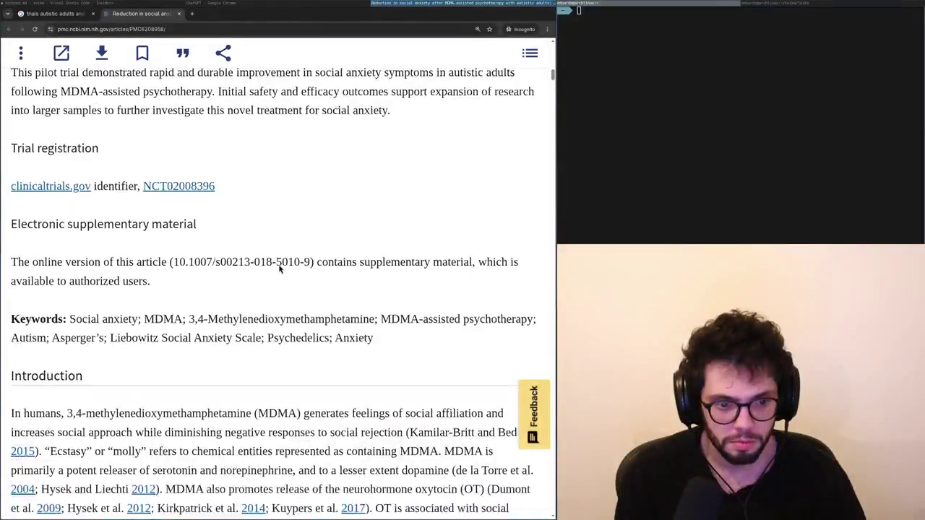
scroll(275, 268, down, 3)
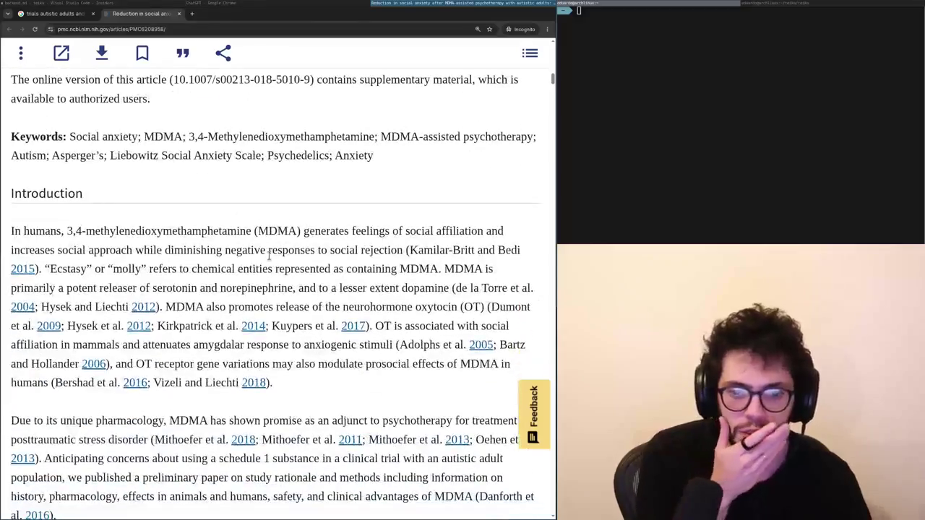
scroll(274, 256, down, 1)
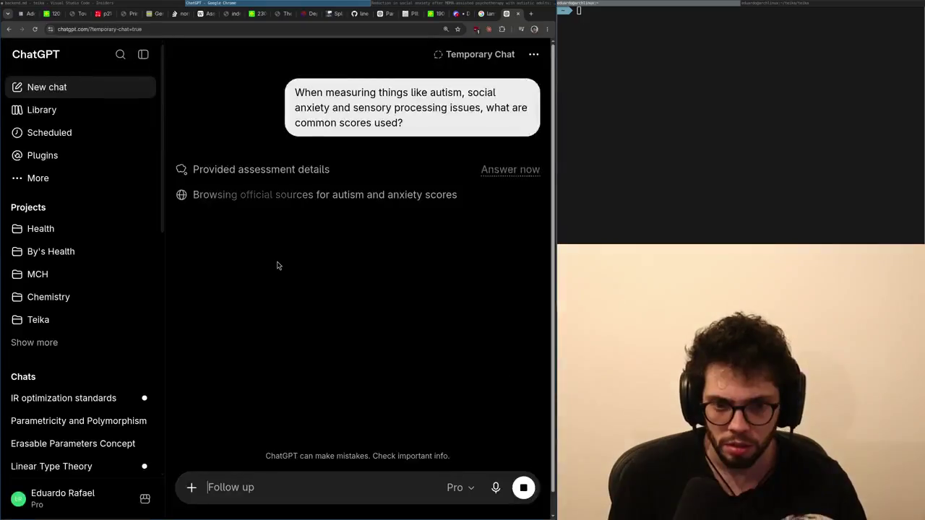
key(ctrl+t)
text(vasopressin )
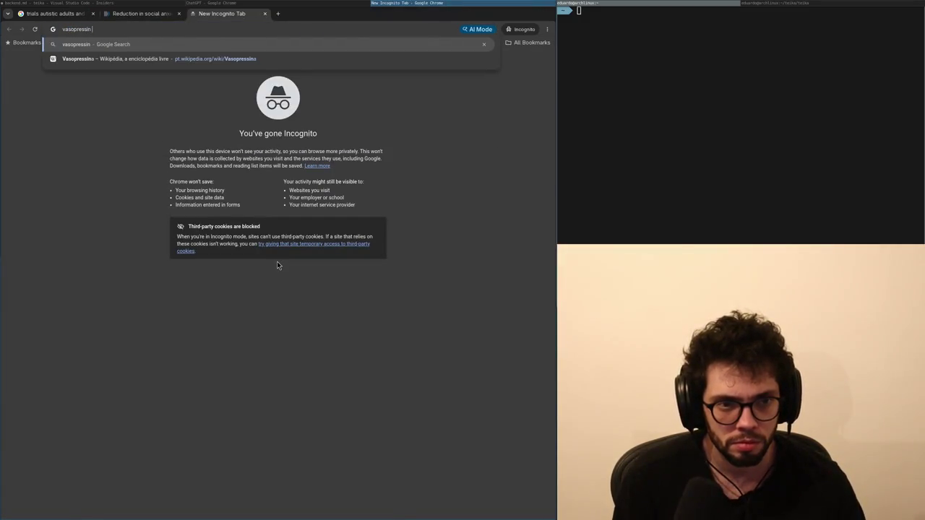
text(autistic kids)
Open the PMC vasopressin review from Google, read its abstract, then type 'vasopressi and autistic kids trials' in a new tab.
key(Return)
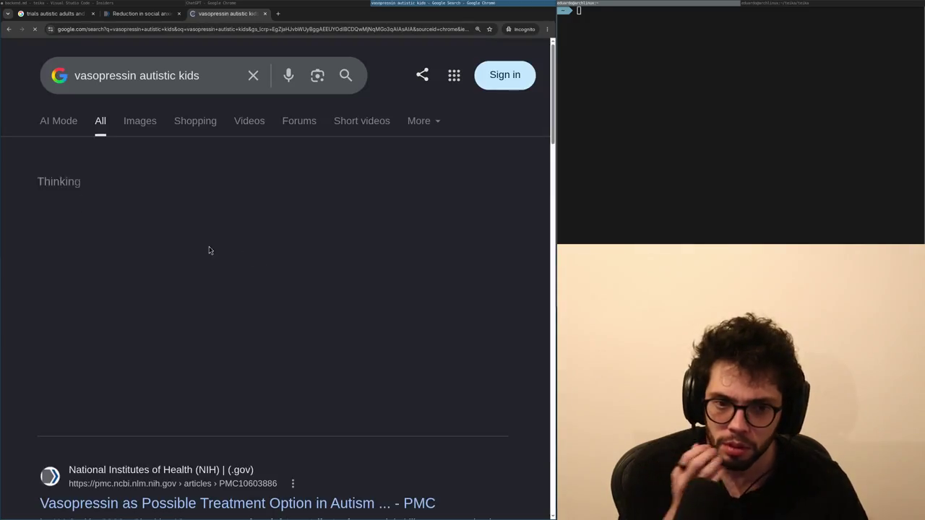
click(180, 329)
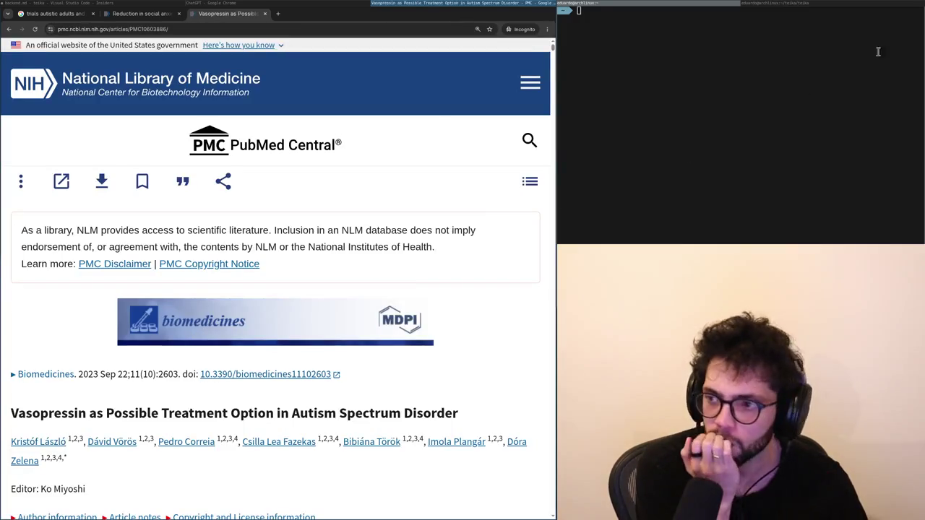
scroll(306, 326, down, 7)
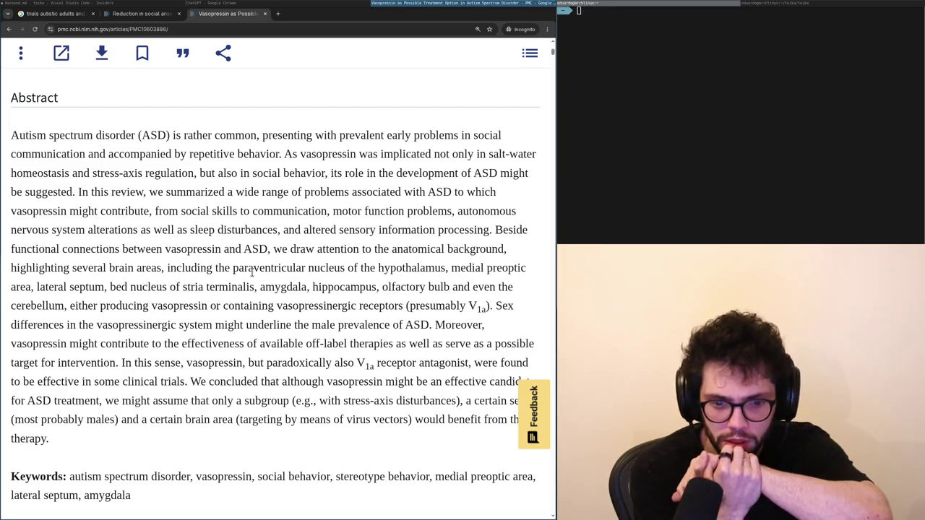
scroll(252, 273, down, 1)
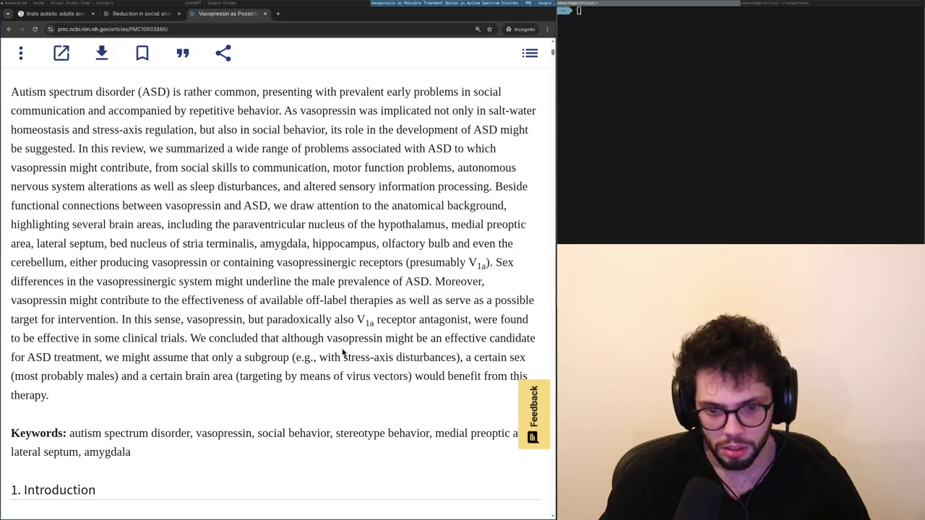
scroll(344, 353, down, 1)
scroll(339, 348, down, 3)
scroll(336, 343, up, 5)
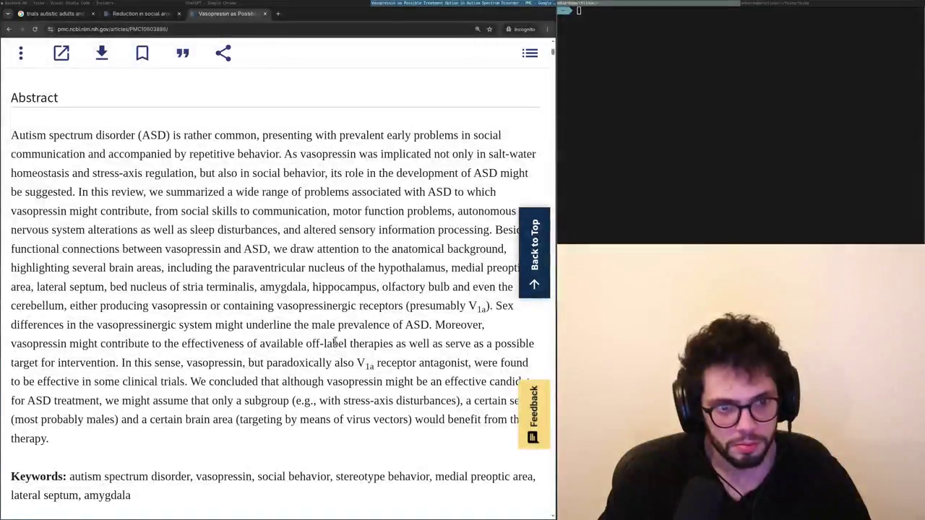
key(ctrl+t)
text(vasopressi and autistic kids trials)
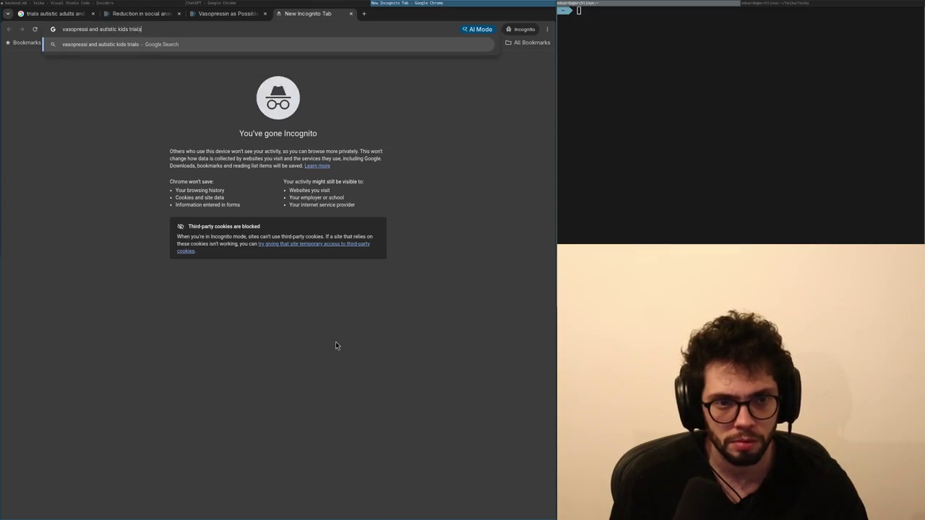
Search vasopressin trials in autistic kids, opening the Stanford and ClinicalTrials.gov trial results.
key(Return)
scroll(205, 361, down, 3)
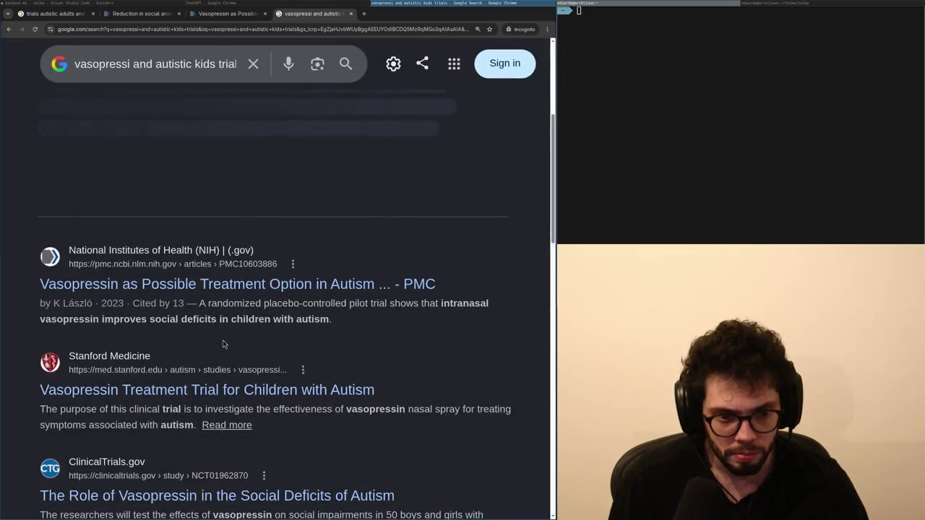
scroll(224, 344, down, 2)
middle_click(242, 304)
middle_click(220, 410)
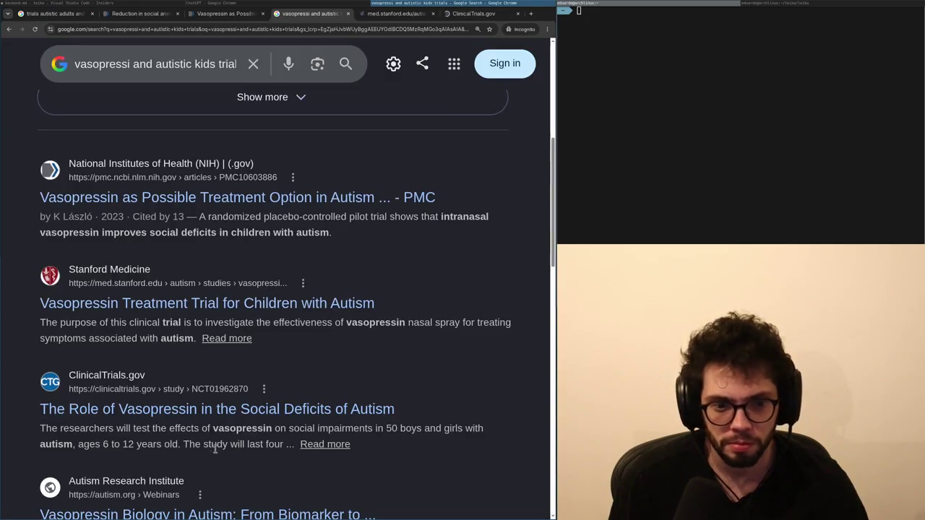
click(202, 411)
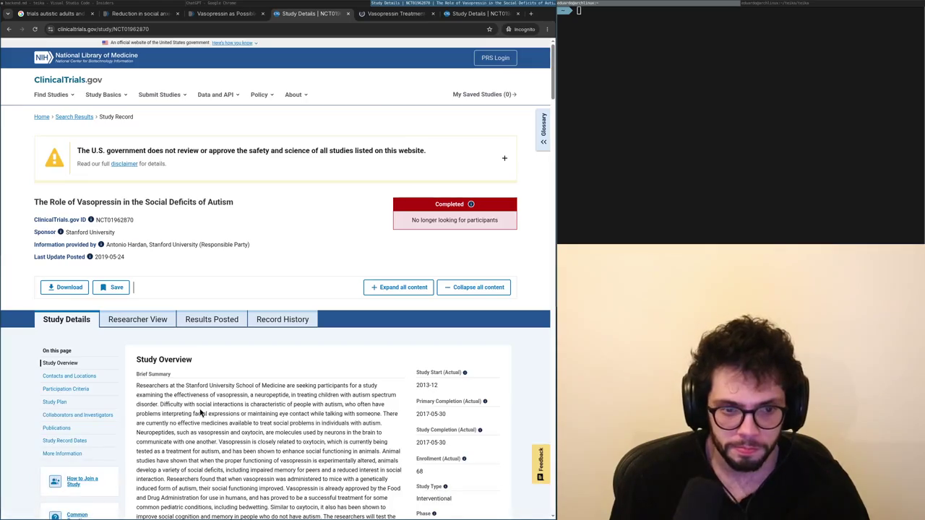
Find the word 'social' on the study record and scroll through its matches.
scroll(202, 412, down, 4)
scroll(202, 412, up, 4)
scroll(202, 412, down, 1)
key(ctrl+f)
text(social)
scroll(202, 412, down, 1)
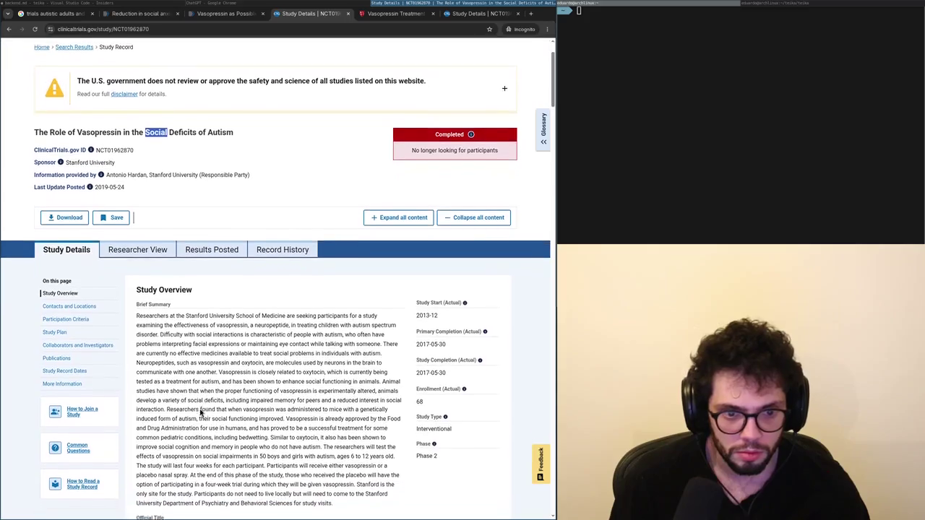
key(BackSpace)
scroll(201, 412, down, 1)
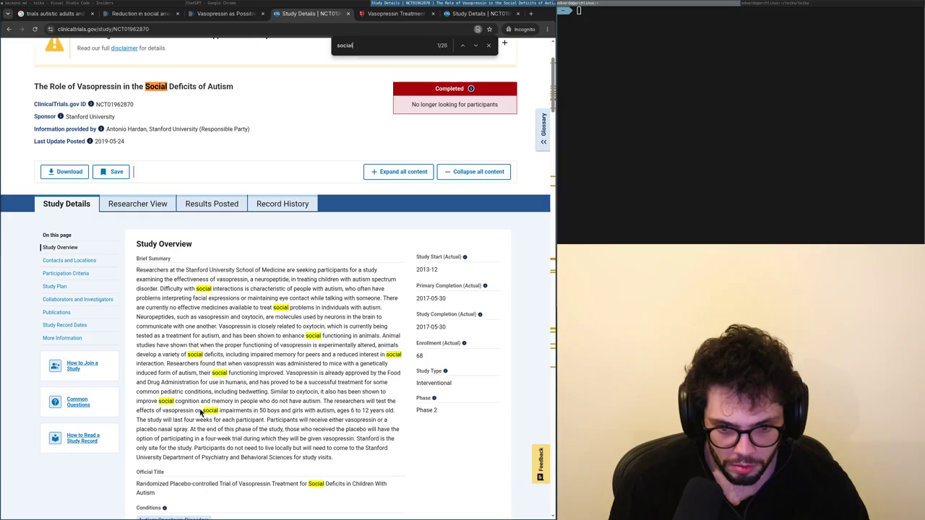
scroll(202, 412, down, 3)
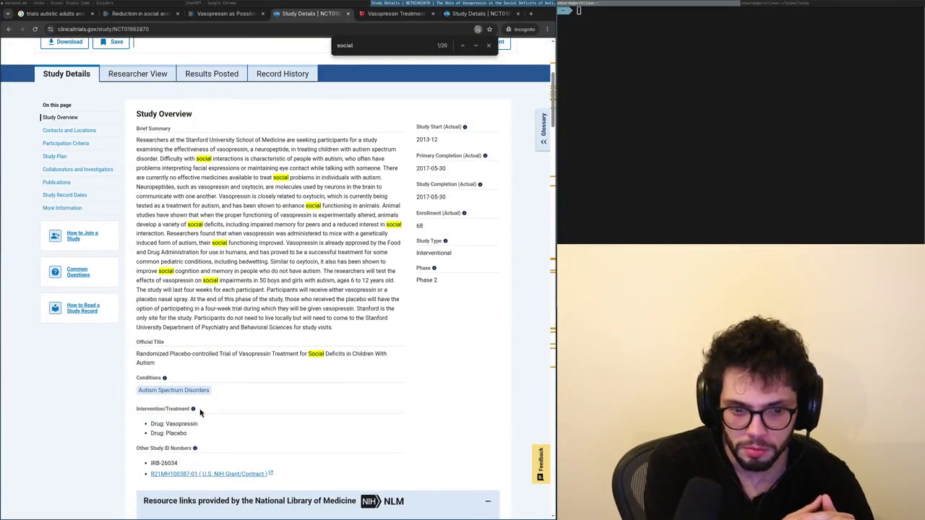
scroll(201, 411, up, 5)
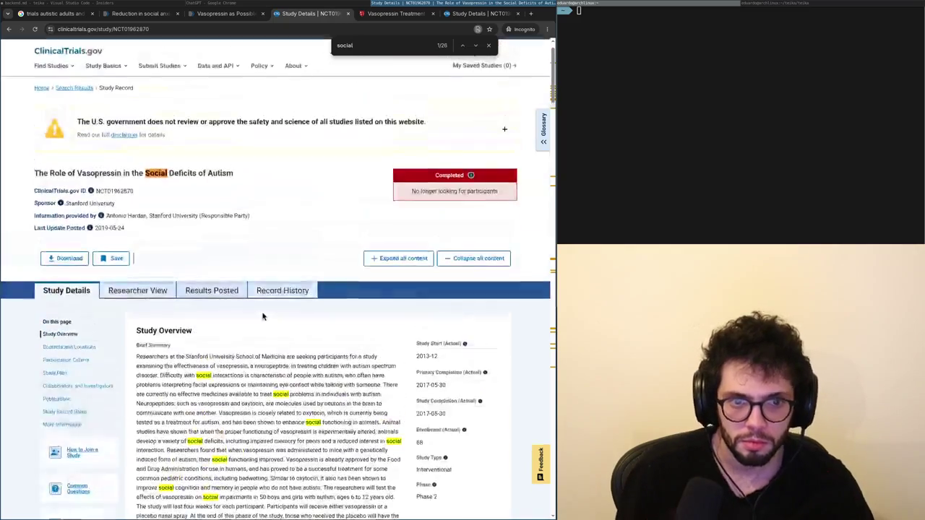
Copy the study title and search Google for it in a new tab.
triple_click(226, 171)
key(ctrl+c)
key(ctrl+t)
key(ctrl+v)
key(Return)
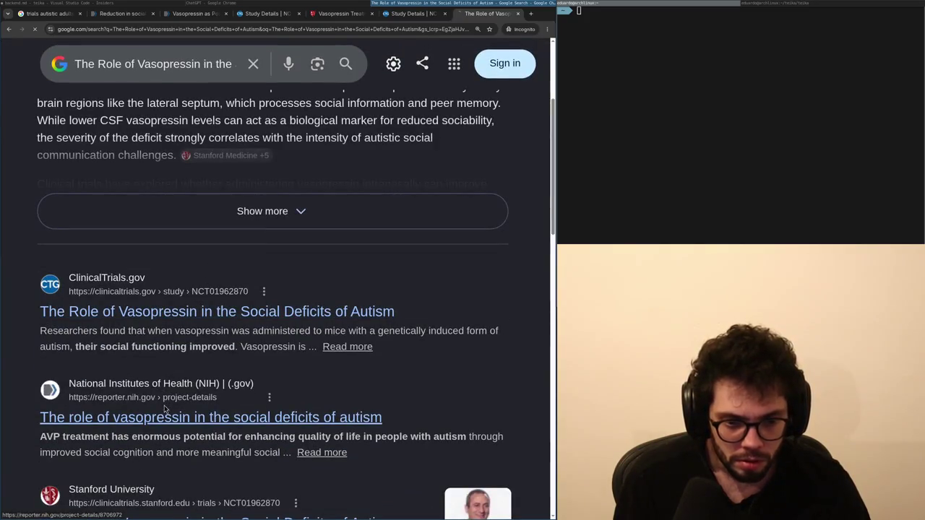
Review the study's NIH RePORTER project page, then return to the ClinicalTrials.gov record.
click(172, 416)
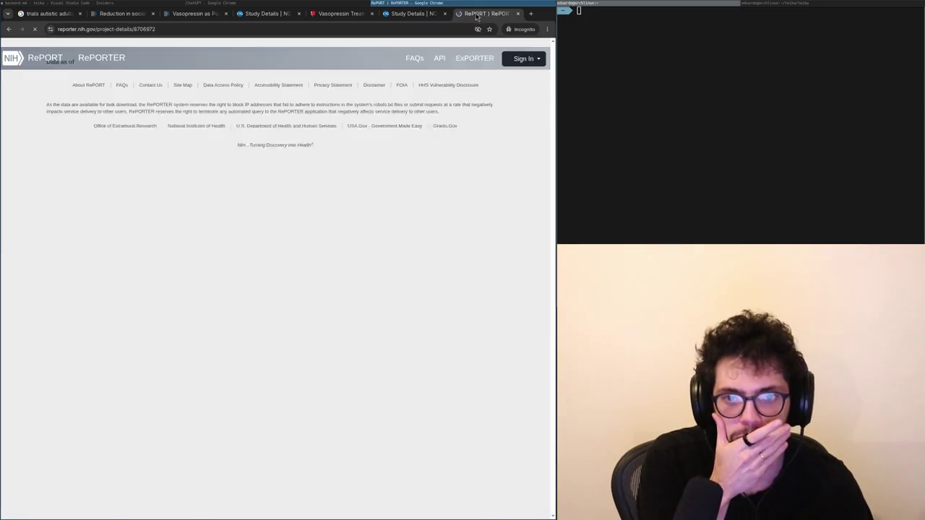
scroll(243, 239, down, 5)
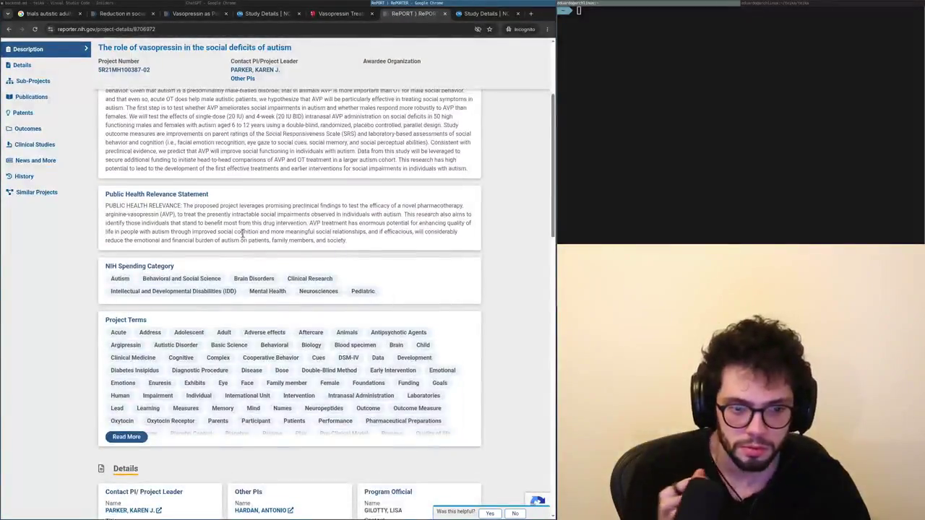
scroll(244, 238, up, 5)
scroll(244, 238, down, 10)
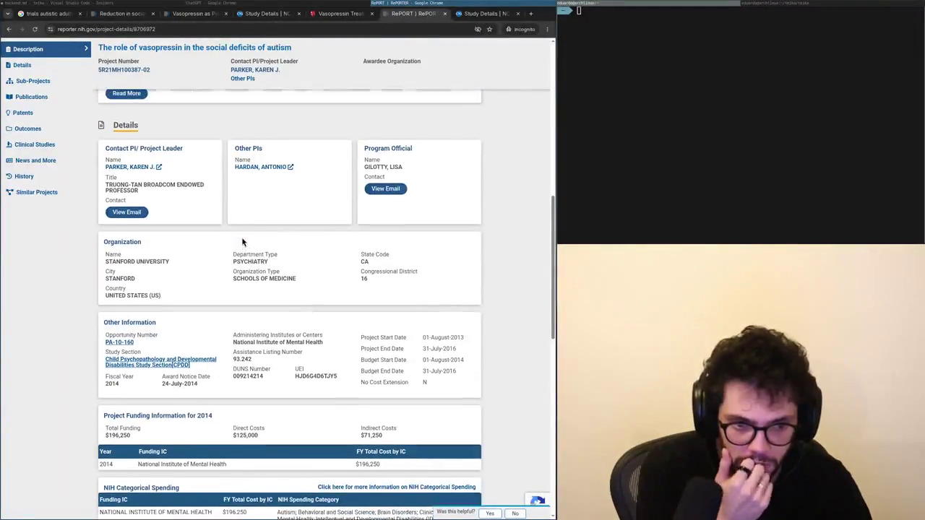
scroll(243, 239, up, 2)
key(ctrl+Tab)
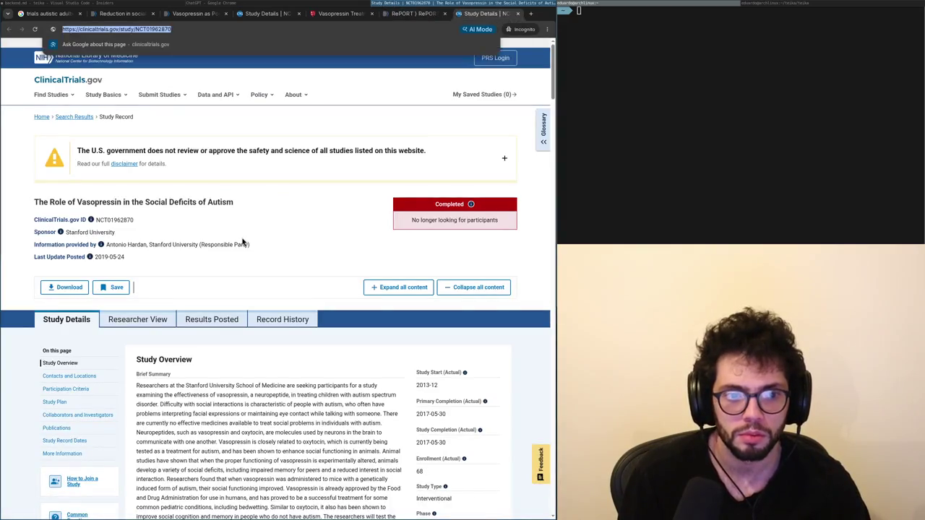
In a temporary ChatGPT chat, send 'what are the results of this trials?'.
key(super+Left)
text(what are the results of this trials?)
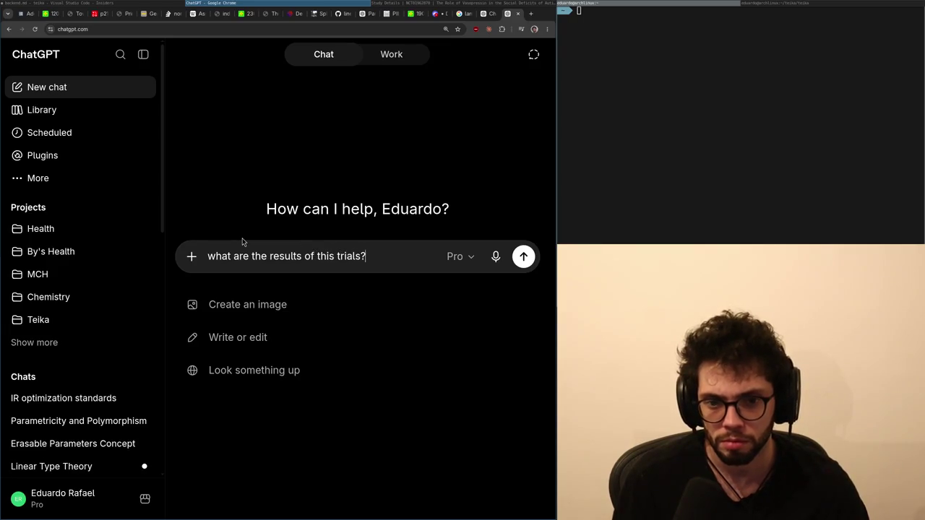
click(533, 54)
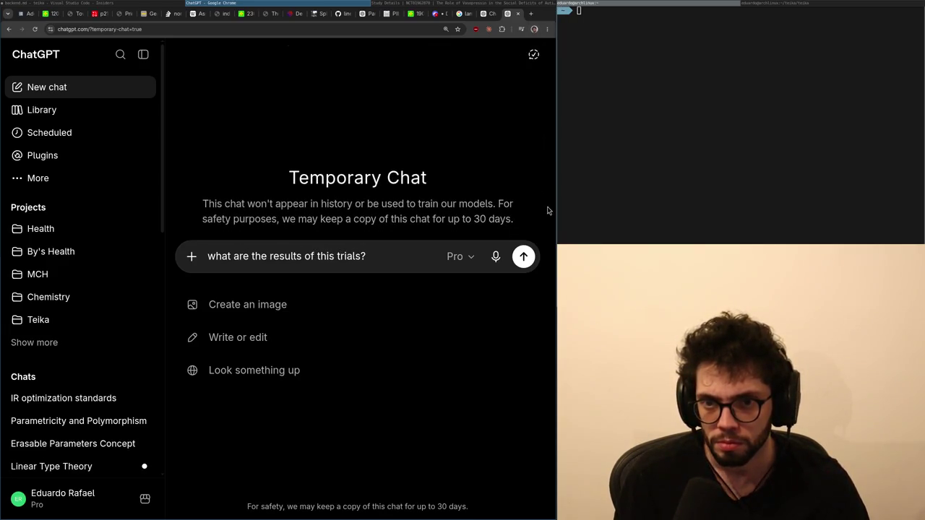
click(523, 256)
Look over the ClinicalTrials.gov record, Stanford trial page and PMC review between windows.
key(ctrl+Tab)
key(alt+Tab)
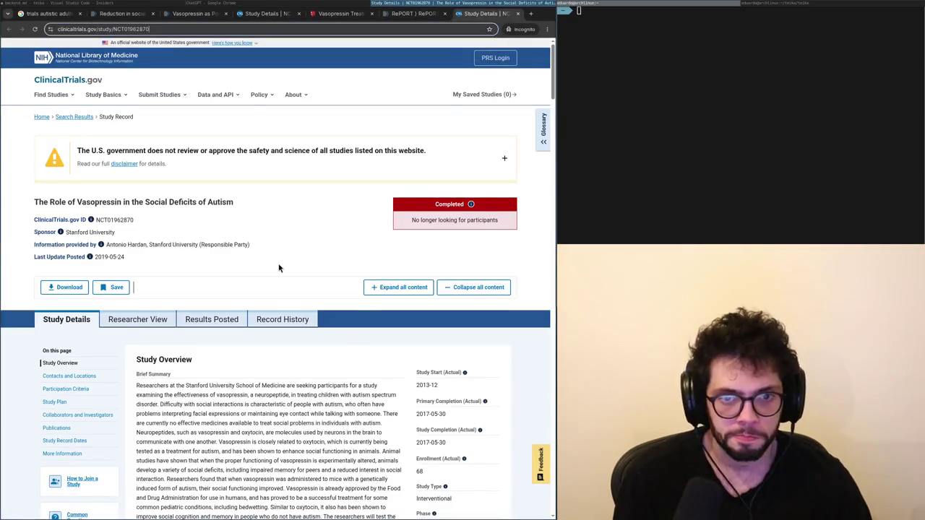
key(ctrl+shift+Tab)
key(ctrl+shift+Tab)
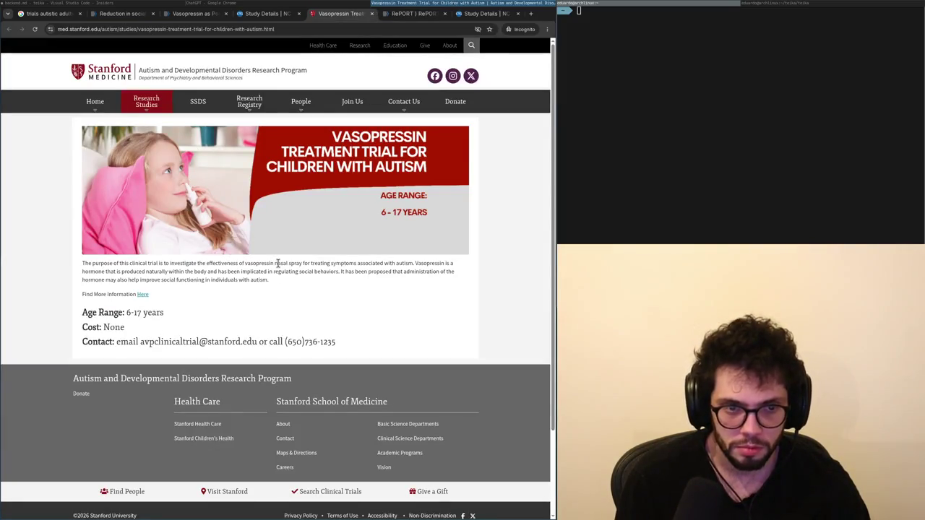
key(ctrl+shift+Tab)
key(ctrl+shift+Tab)
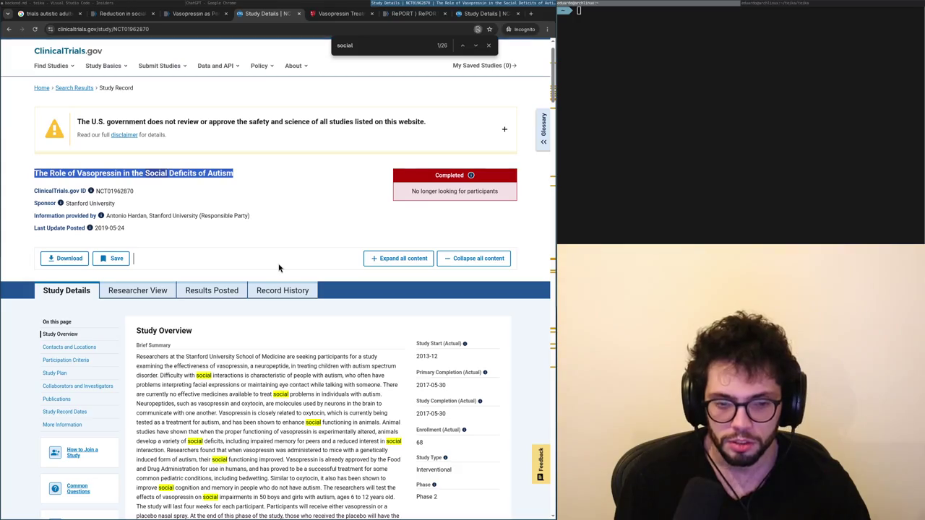
key(alt+Tab)
key(alt+Tab)
key(alt+Tab)
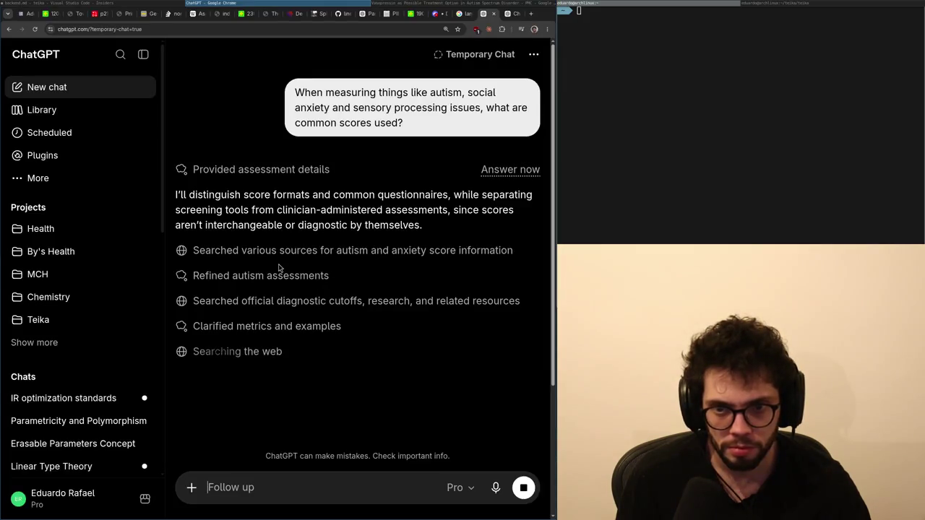
key(ctrl+Tab)
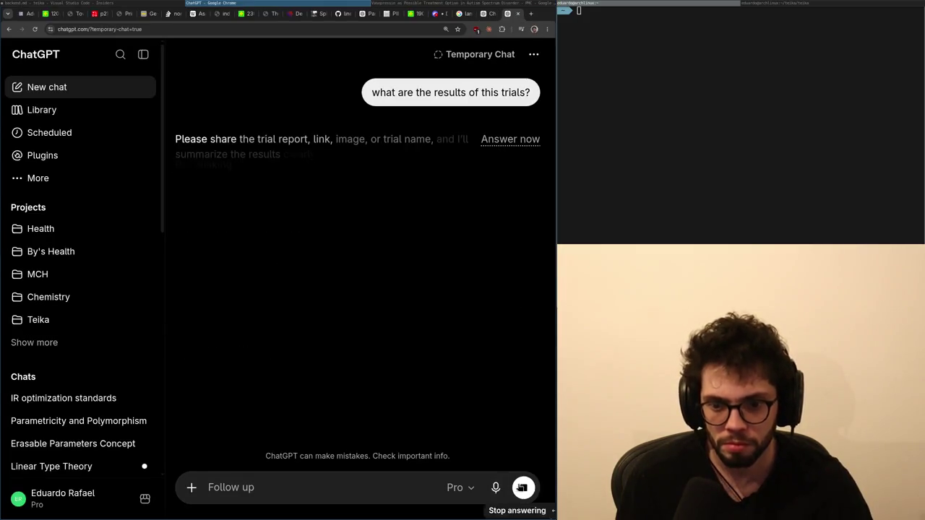
key(alt+Tab)
key(alt+Tab)
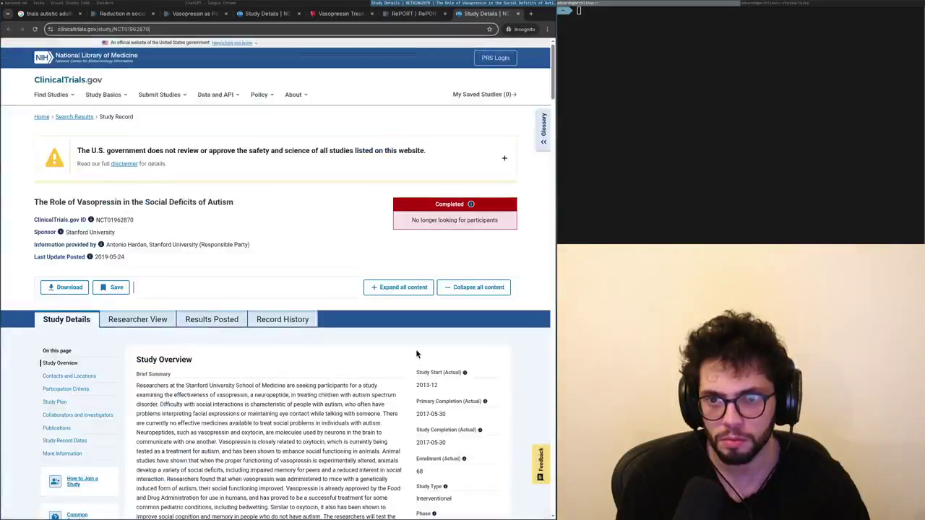
key(alt+Tab)
Send the follow-up 'this one' with the pasted ClinicalTrials.gov study link.
text(this one)
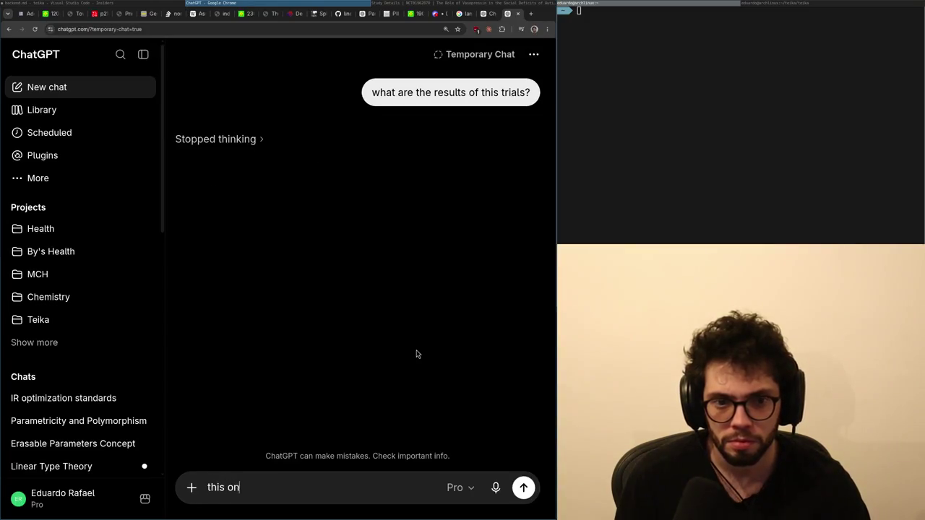
key(shift+Return)
key(ctrl+v)
key(Return)
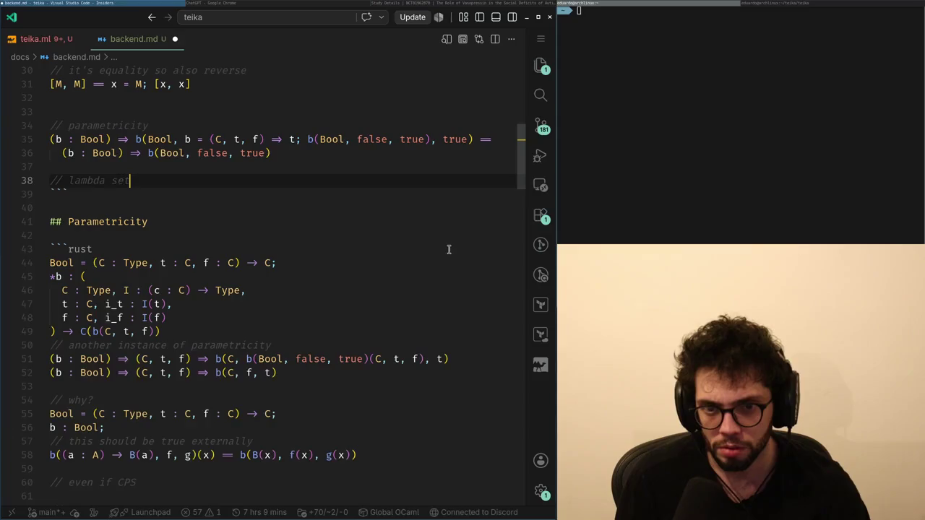
key(alt+Tab)
key(alt+Tab)
key(ctrl+shift+Tab)
key(ctrl+shift+Tab)
key(ctrl+shift+Tab)
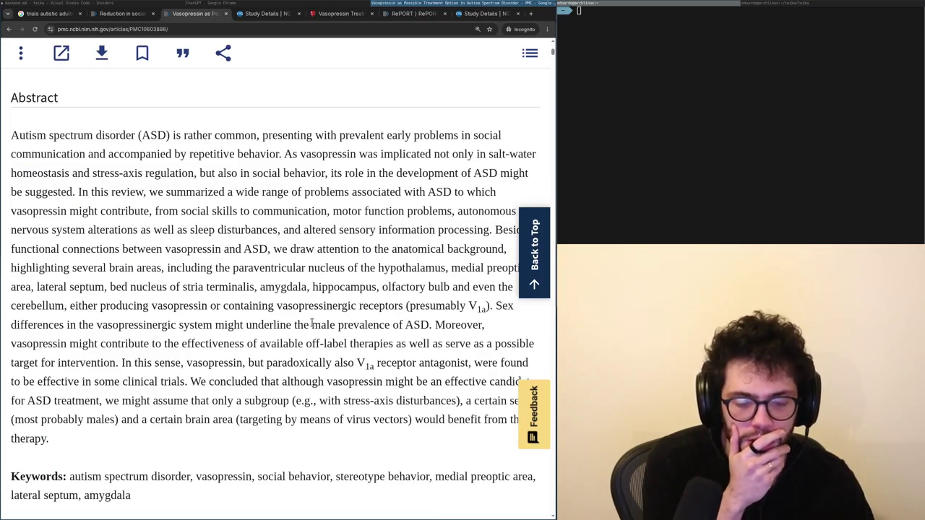
Read the review's abstract and introduction, marking the sentence on ASD's unknown cause.
scroll(284, 372, down, 3)
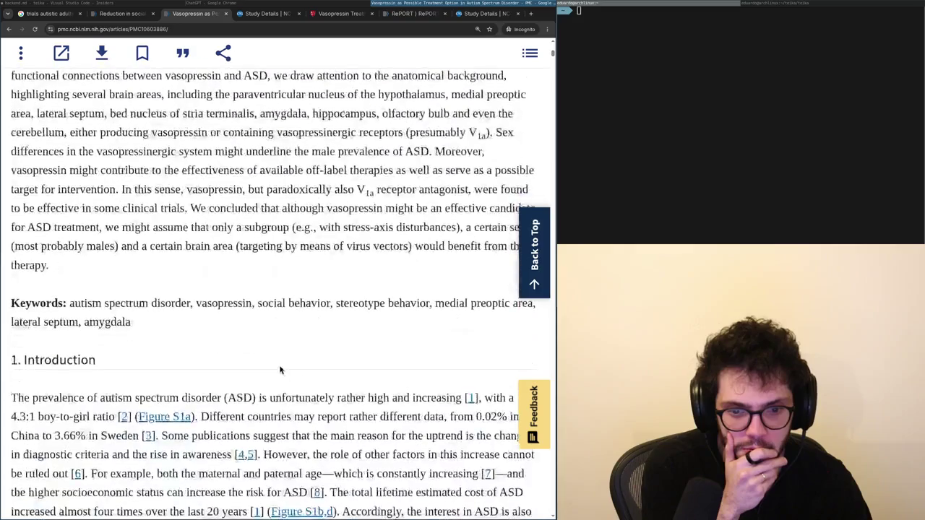
scroll(347, 242, down, 3)
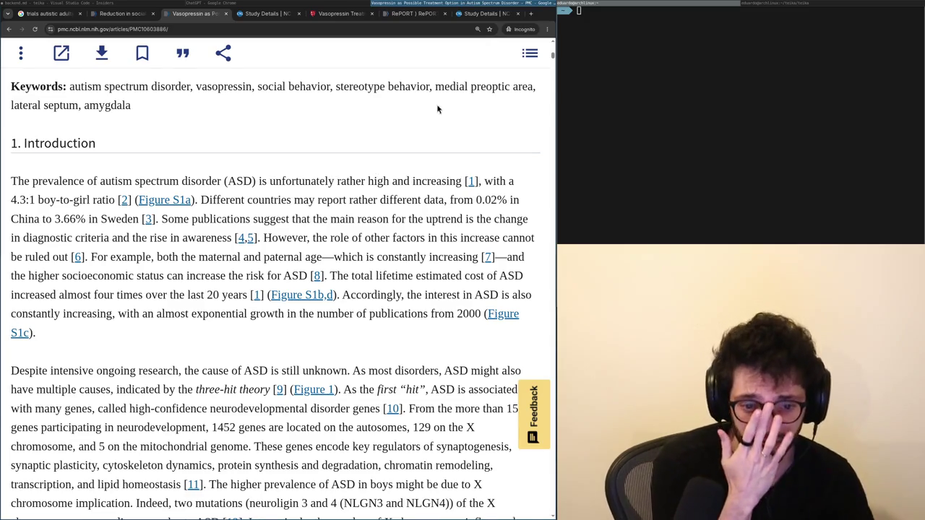
scroll(425, 117, down, 3)
mouse_move(139, 197)
mouse_down()
mouse_move(378, 200)
mouse_move(196, 233)
mouse_move(191, 223)
mouse_up()
click(221, 218)
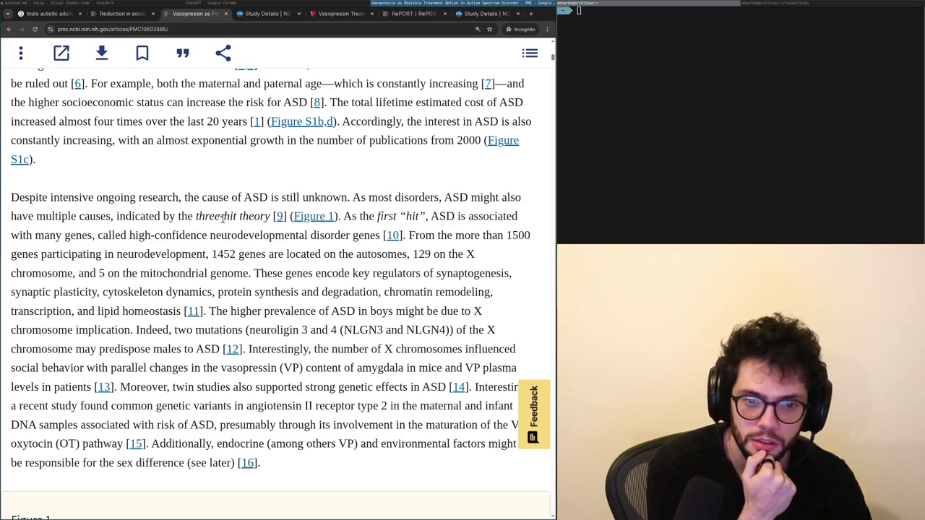
Open Figure 1, the three-hit theory diagram, in its own enlarged zoomable viewer.
middle_click(302, 220)
click(236, 14)
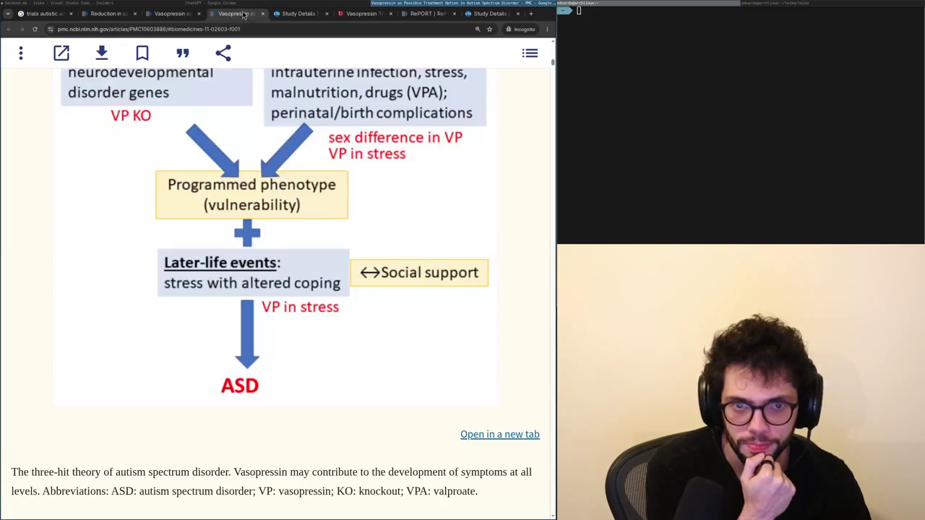
scroll(249, 150, up, 2)
scroll(253, 196, up, 1)
scroll(252, 202, down, 1)
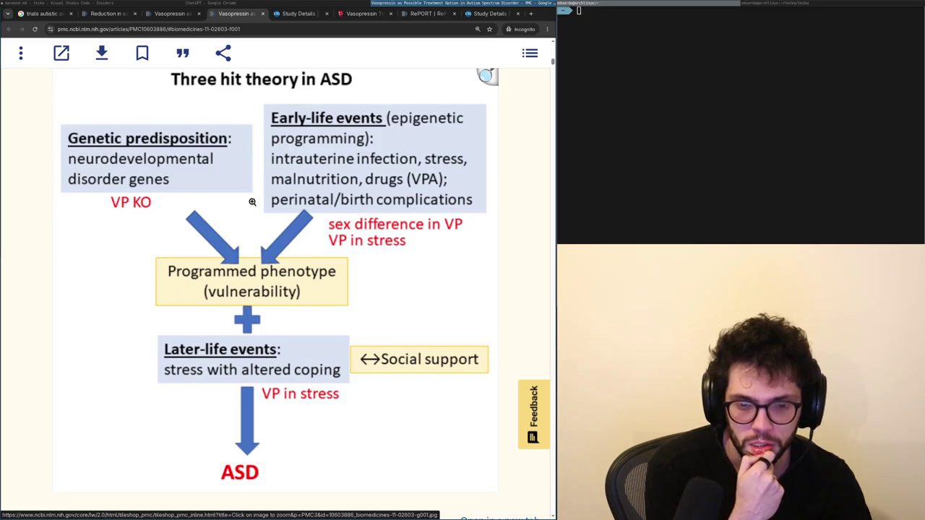
scroll(252, 202, up, 1)
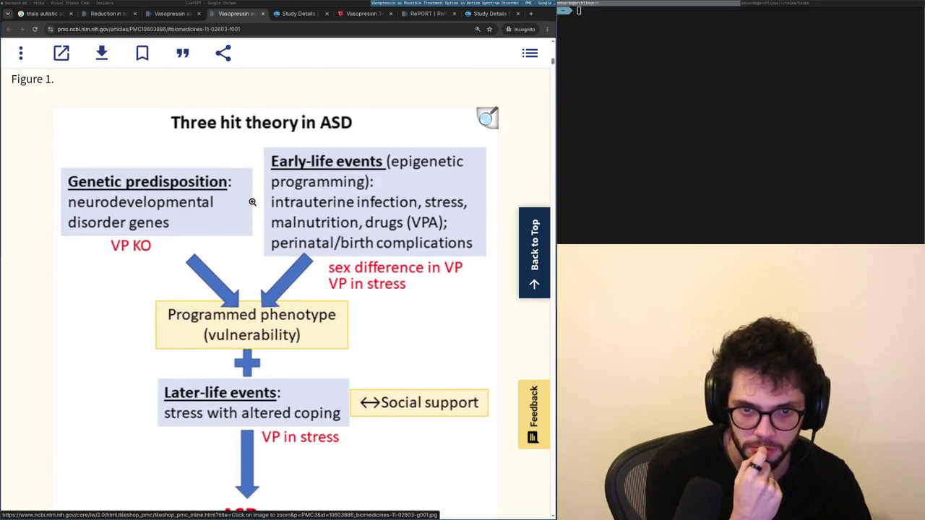
click(253, 202)
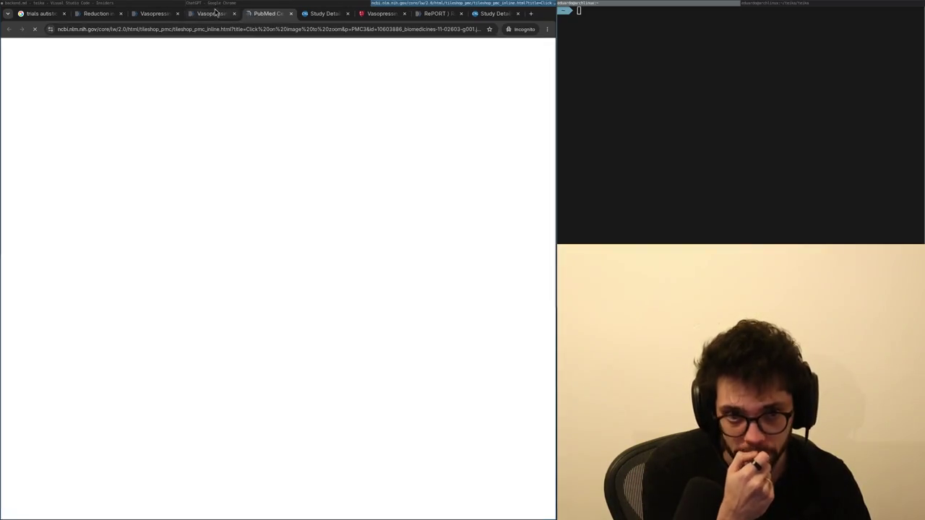
click(219, 14)
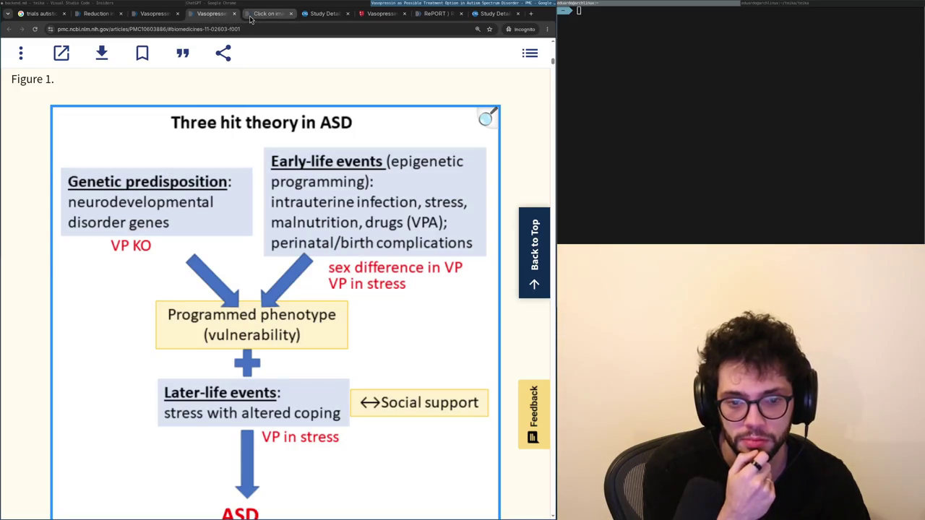
click(260, 14)
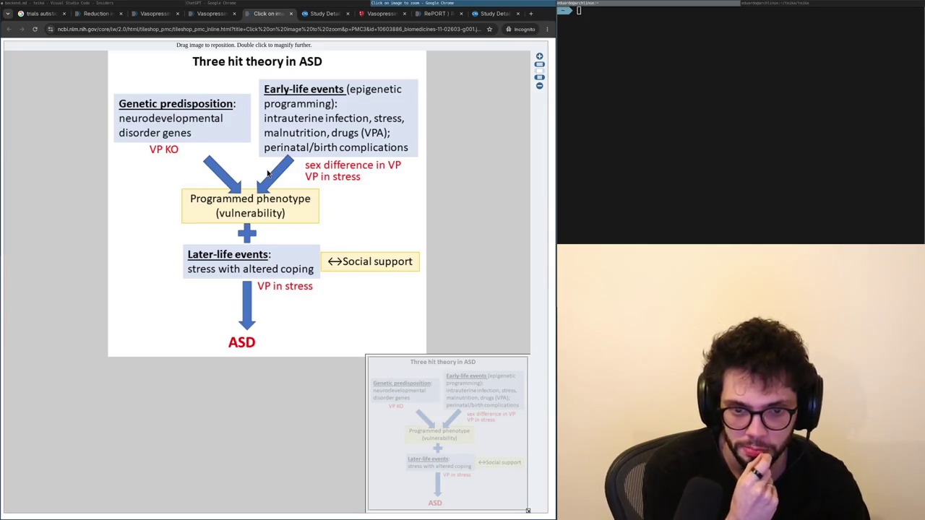
Go back from the enlarged figure to the review's Introduction paragraph citing Figure 1.
key(ctrl+shift+Tab)
key(ctrl+shift+Tab)
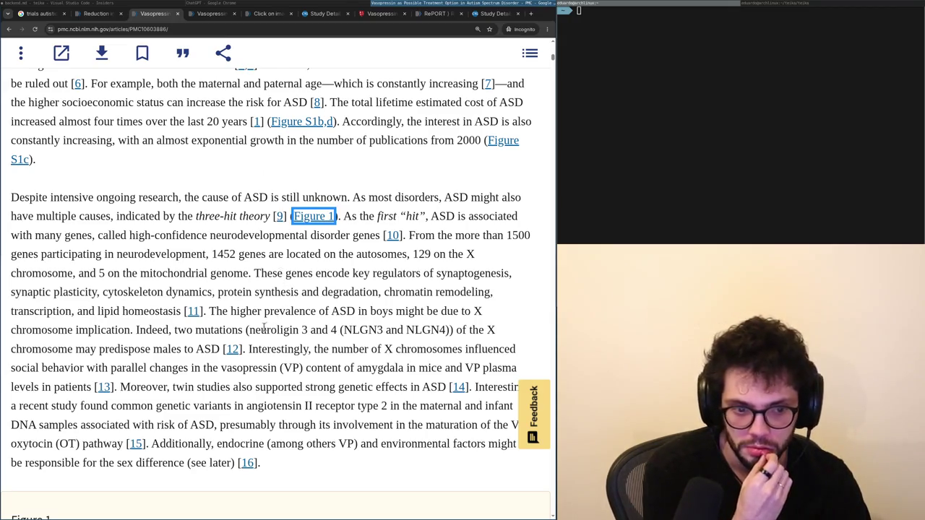
Highlight 'neuroligin 3' and 'males' in the passage, then start an incognito X-chromosome search.
mouse_move(246, 330)
mouse_down()
mouse_move(304, 332)
mouse_move(314, 347)
mouse_move(309, 331)
mouse_up()
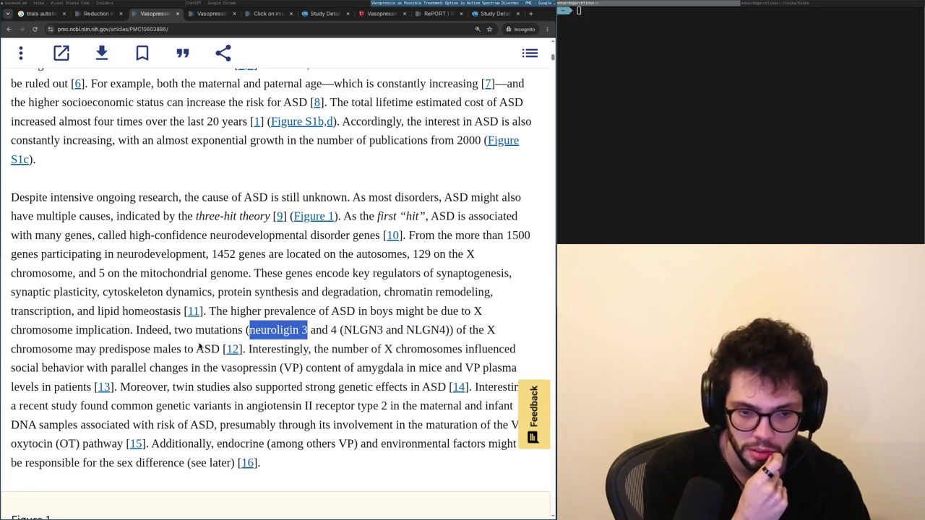
drag(145, 349, 187, 349)
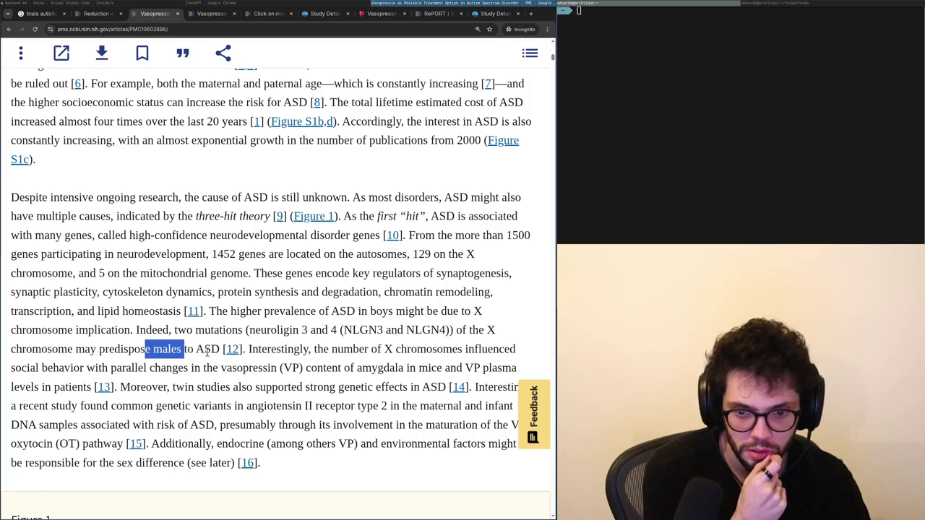
click(218, 351)
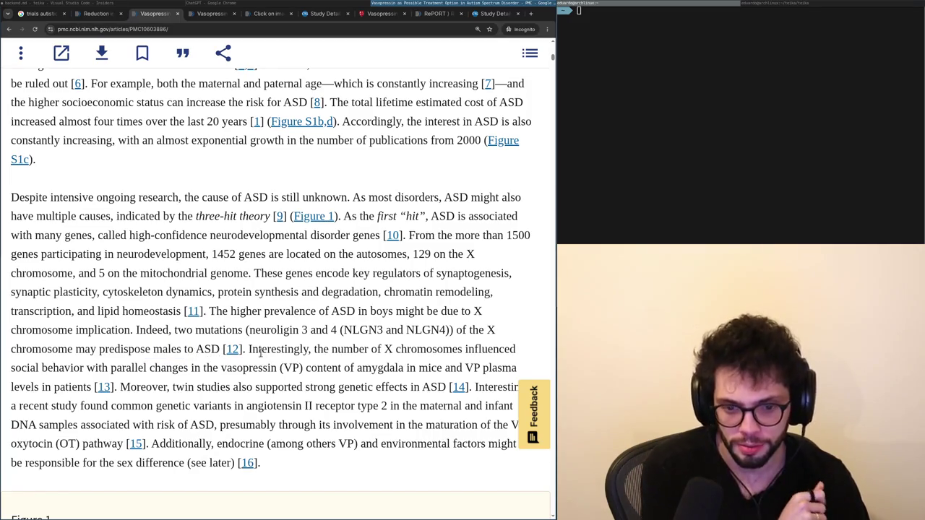
drag(275, 354, 250, 350)
key(ctrl+t)
text(is)
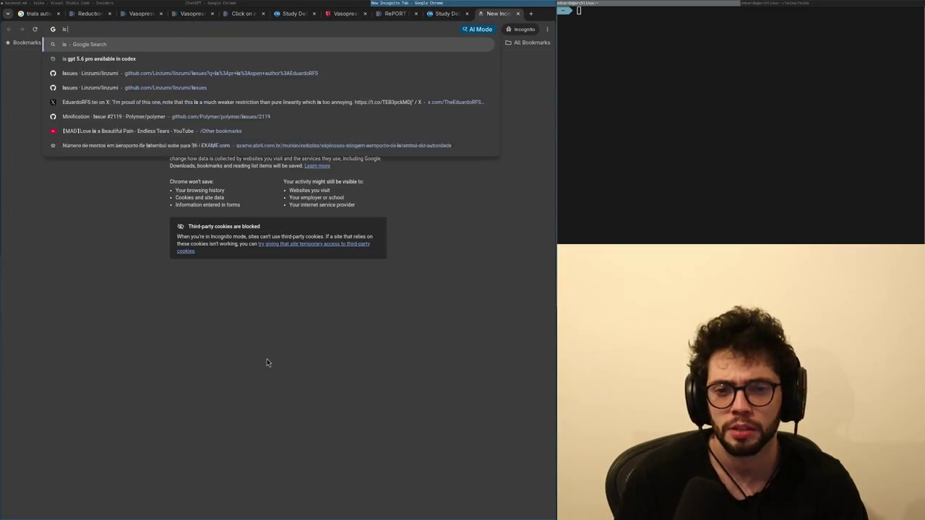
text( the X cromosso)
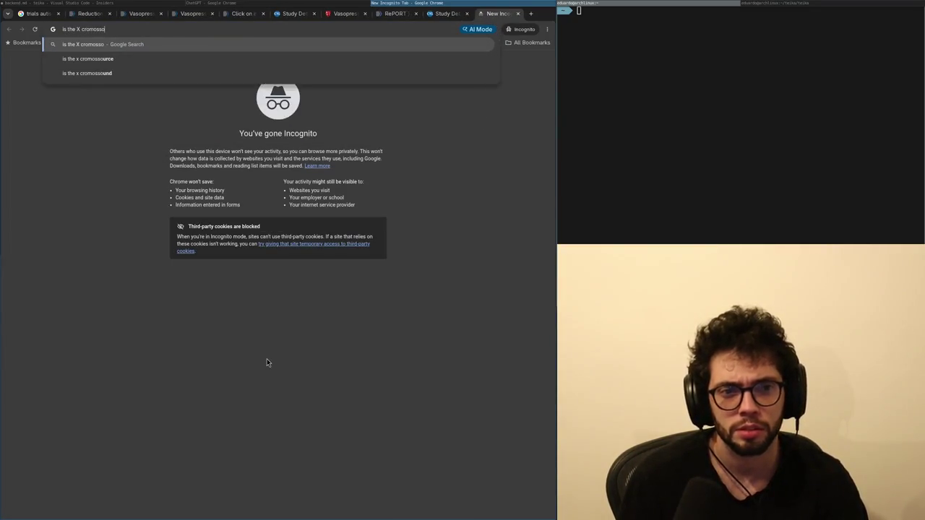
text(me in men always from)
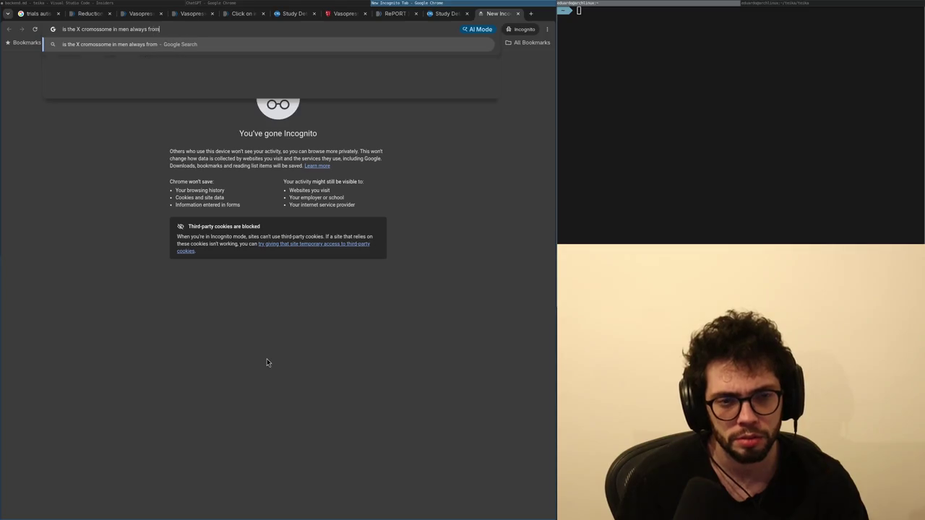
text( the mother)
Search 'is the X cromossome in men always from the mother', then close the results.
key(Return)
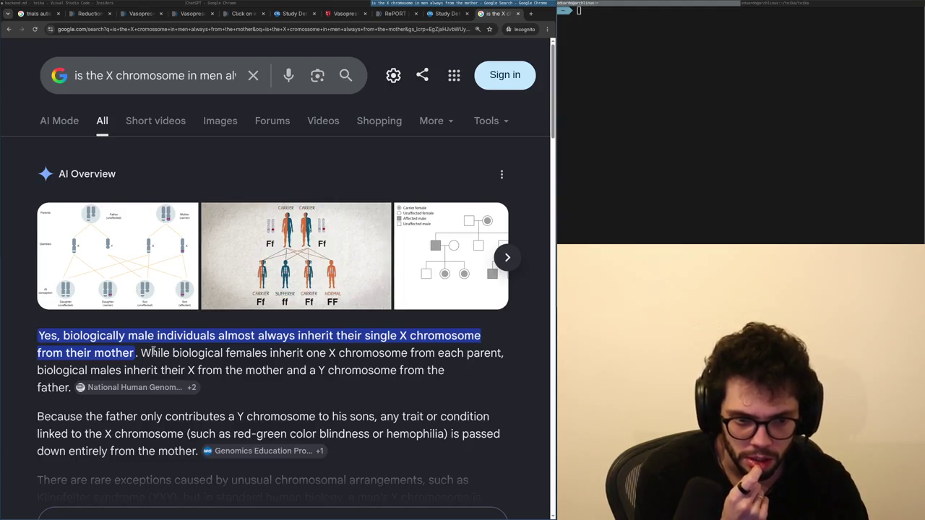
key(ctrl+w)
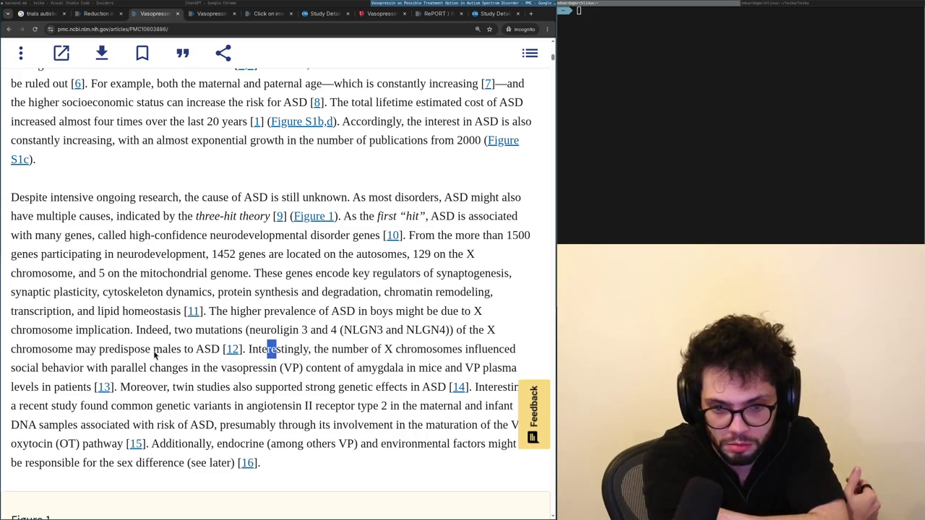
Read on past Figure 1's caption, marking twin-study and genetic-variant sentences, to the second-hit paragraphs.
scroll(153, 355, down, 1)
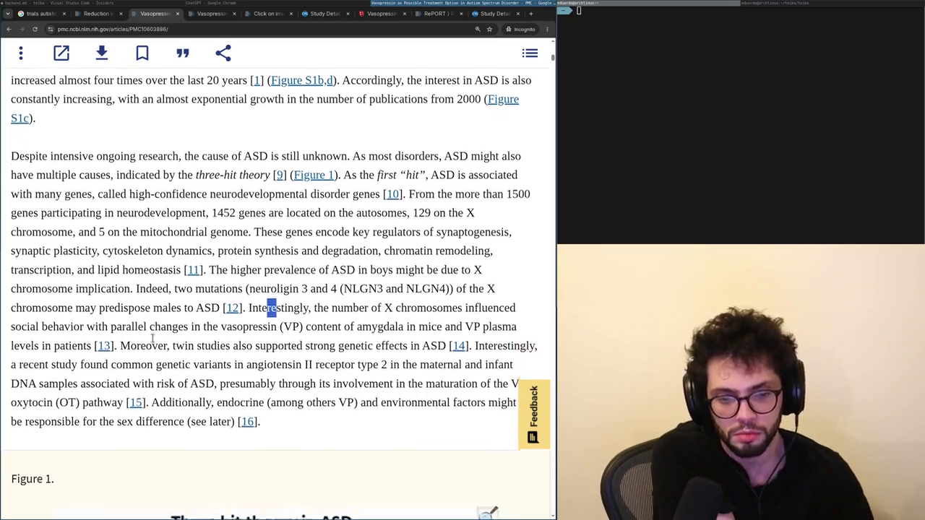
mouse_move(260, 344)
mouse_down()
mouse_move(346, 361)
mouse_move(384, 341)
mouse_up()
scroll(387, 321, down, 1)
mouse_move(120, 300)
mouse_down()
mouse_move(132, 319)
mouse_move(388, 320)
mouse_up()
scroll(388, 320, down, 1)
mouse_move(190, 298)
mouse_down()
mouse_move(320, 314)
mouse_move(357, 295)
mouse_up()
scroll(354, 300, down, 5)
scroll(348, 308, down, 15)
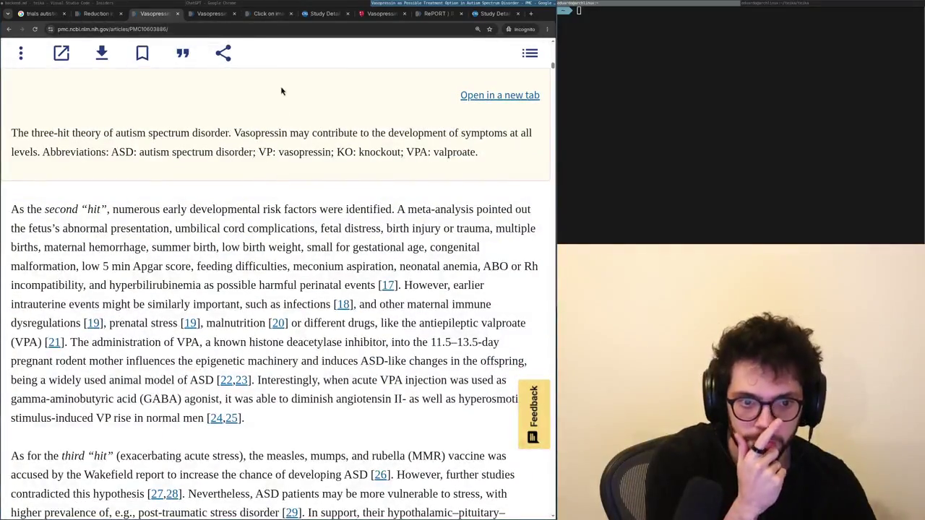
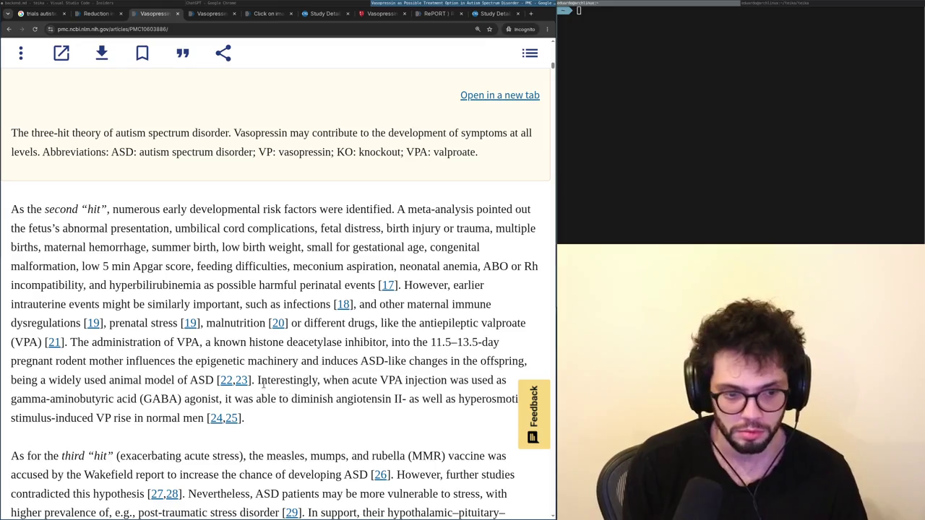
Highlight the sentence on ASD stress vulnerability in the three-hit theory part.
scroll(267, 385, down, 2)
drag(200, 369, 377, 385)
click(311, 368)
scroll(390, 370, down, 1)
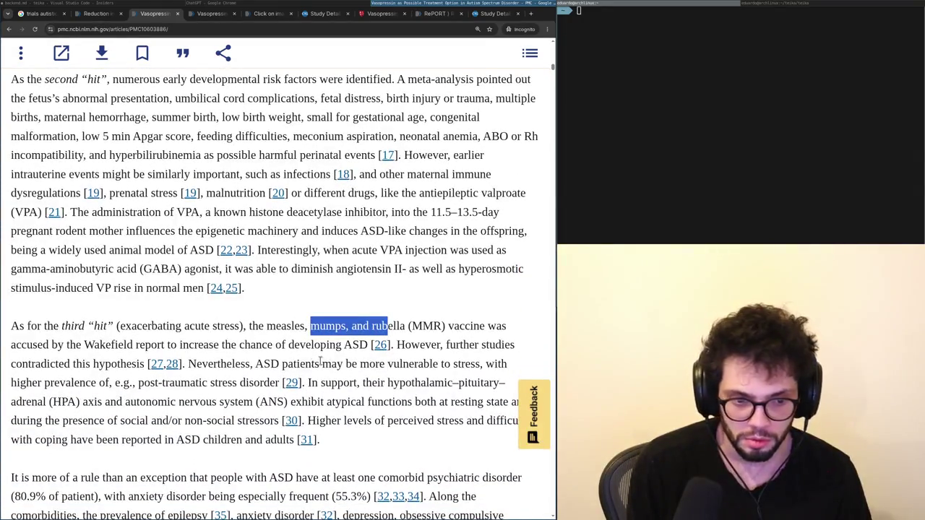
click(251, 345)
mouse_move(400, 356)
mouse_down()
mouse_move(253, 383)
mouse_move(243, 365)
mouse_up()
drag(299, 365, 370, 363)
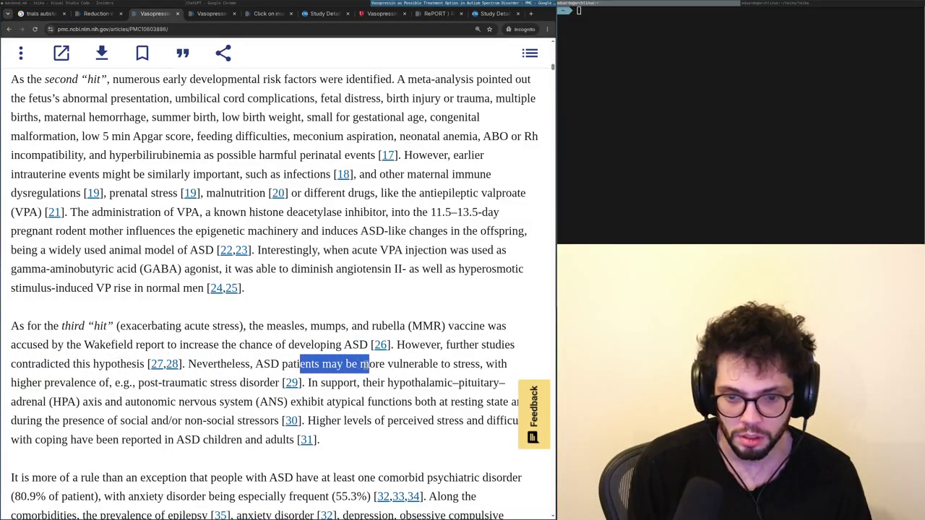
Highlight the HPA axis sentence and the atypical functions during stressors phrase.
scroll(238, 333, down, 1)
drag(181, 339, 189, 339)
mouse_move(308, 339)
mouse_down()
mouse_move(335, 338)
mouse_move(280, 368)
mouse_move(216, 370)
mouse_up()
triple_click(213, 365)
double_click(244, 359)
mouse_move(335, 358)
mouse_down()
mouse_move(394, 359)
mouse_move(270, 377)
mouse_up()
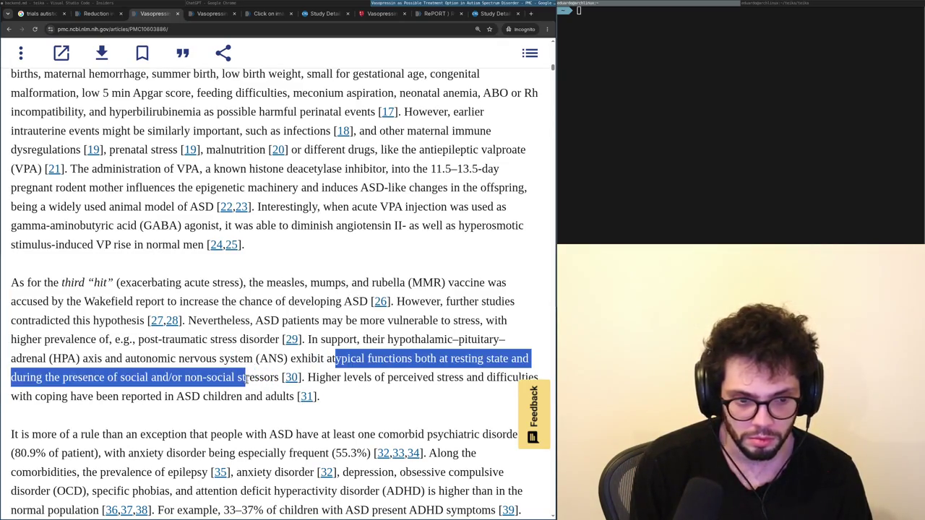
double_click(325, 378)
Read the major symptoms part, picking out 'people' and 'comorbid', down to '3. Vasopressin'.
scroll(216, 347, down, 2)
scroll(215, 328, down, 1)
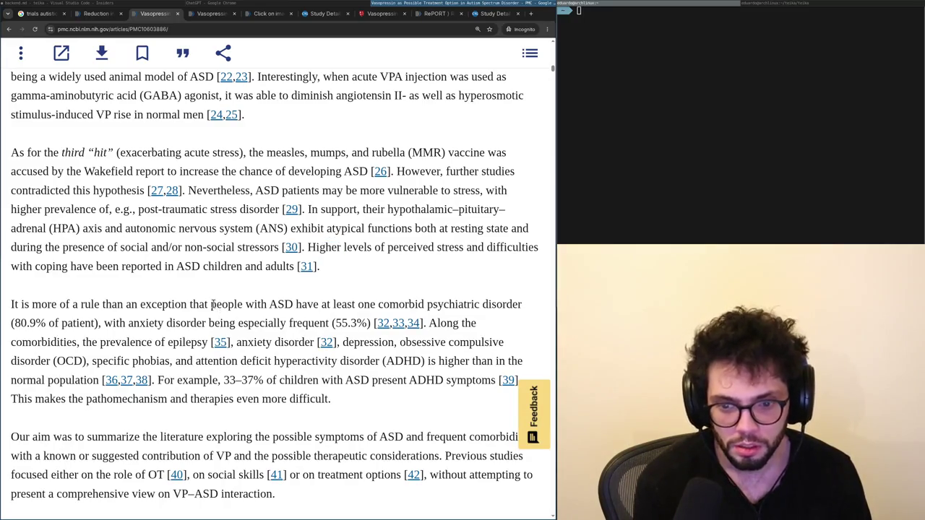
double_click(217, 307)
double_click(377, 304)
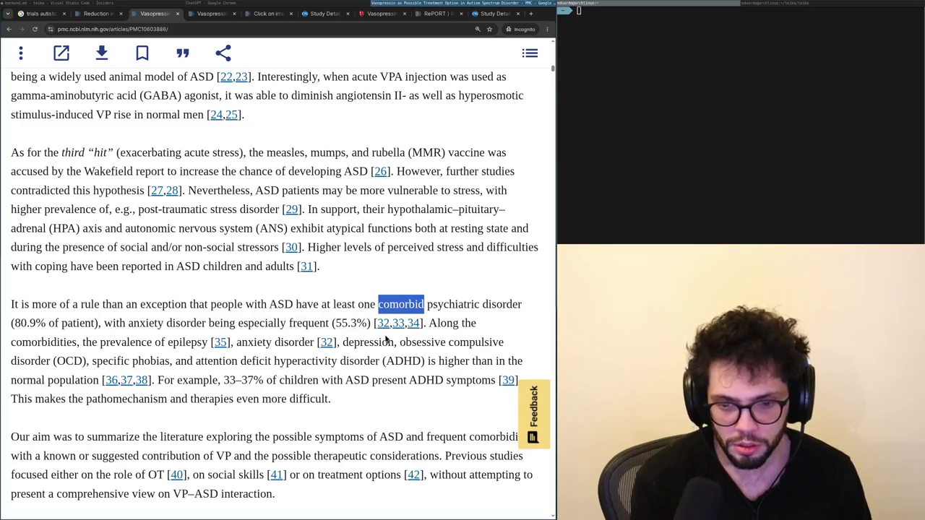
scroll(307, 323, down, 1)
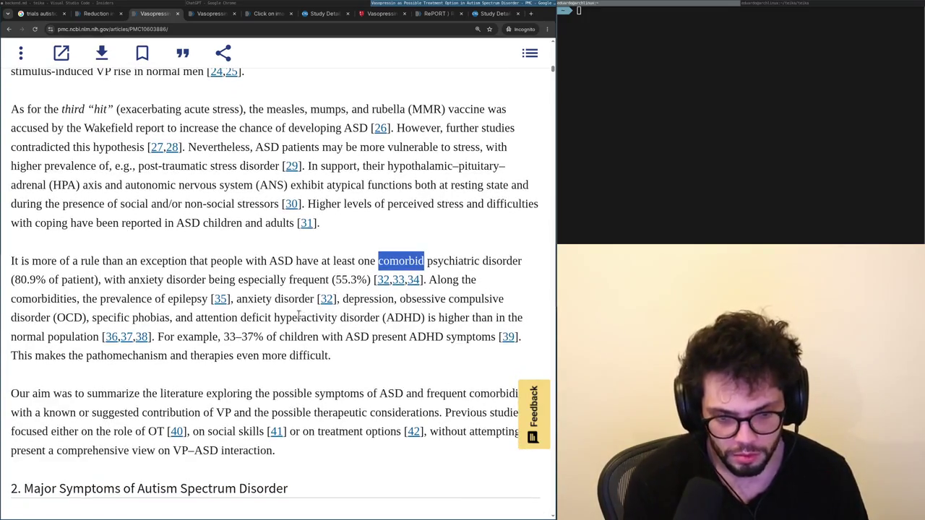
scroll(298, 316, down, 4)
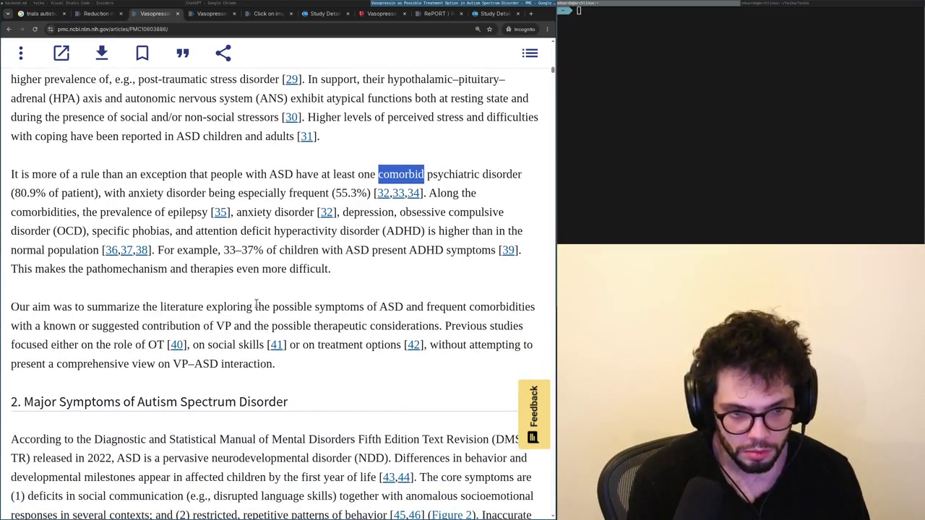
scroll(253, 293, down, 8)
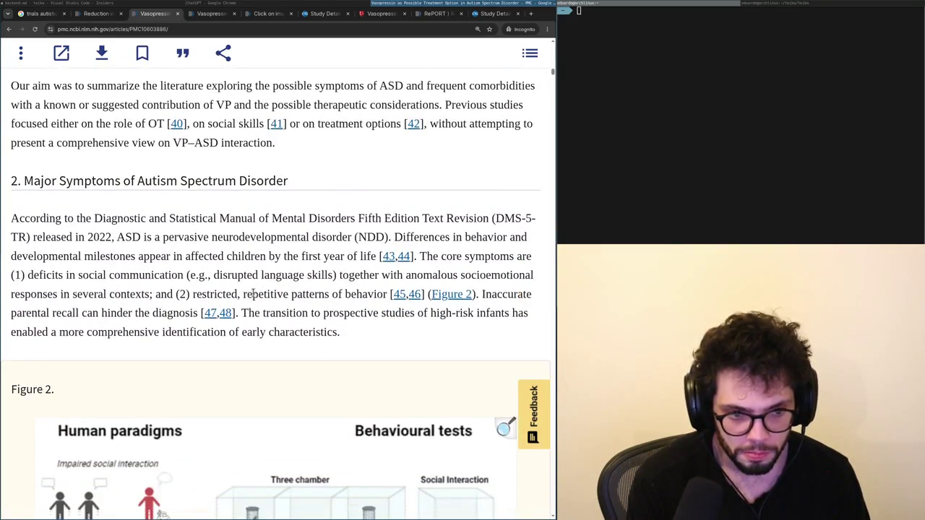
scroll(254, 294, up, 4)
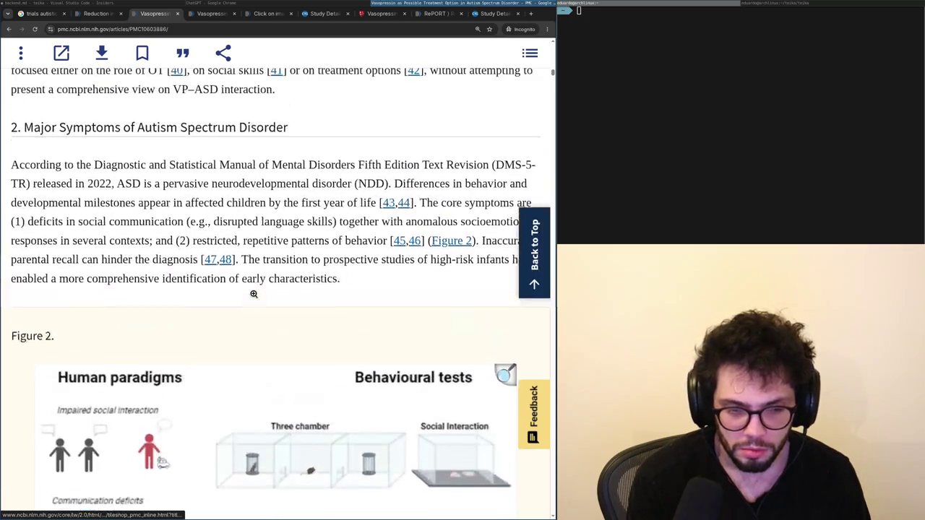
scroll(264, 292, up, 1)
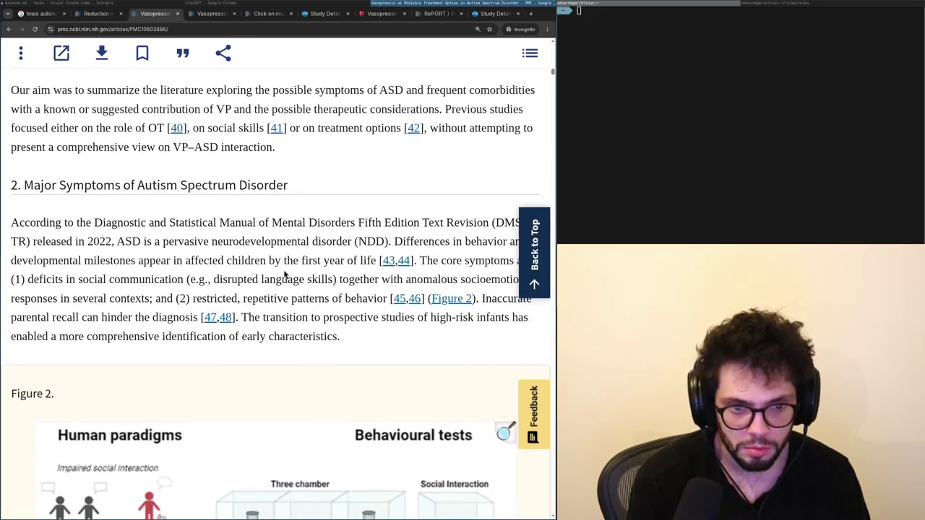
scroll(283, 273, down, 18)
scroll(282, 272, down, 20)
scroll(280, 273, down, 20)
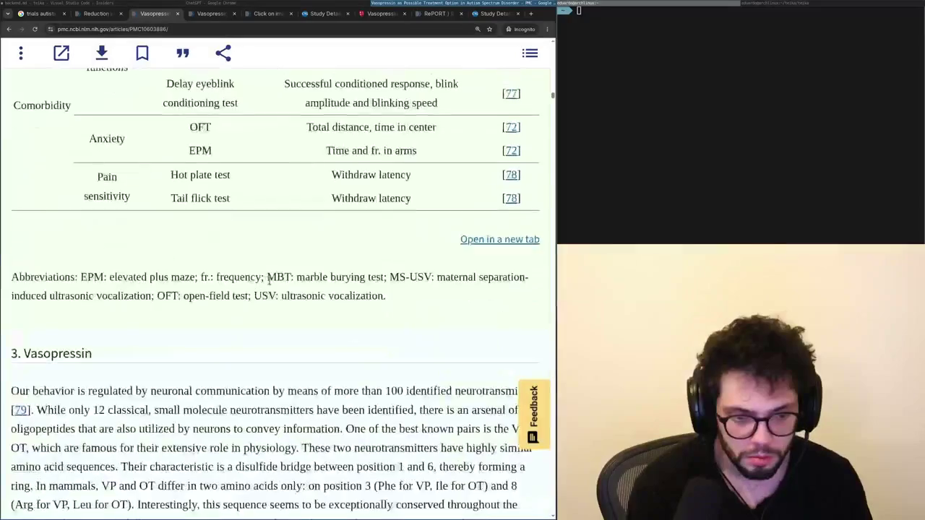
Highlight the small molecule neurotransmitters phrase, the neurons line and the VP-OT pair sentence.
scroll(268, 280, down, 6)
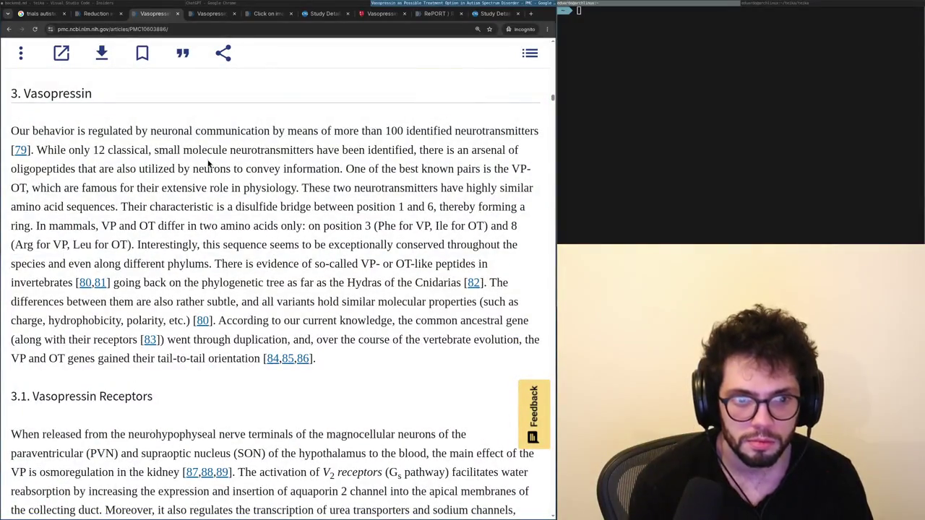
drag(192, 152, 367, 152)
mouse_move(191, 171)
mouse_down()
mouse_move(322, 185)
mouse_move(202, 182)
mouse_up()
click(367, 172)
Read on through section 3.1 and Figure 4, picking out the word 'movements'.
scroll(203, 182, down, 1)
scroll(202, 182, down, 10)
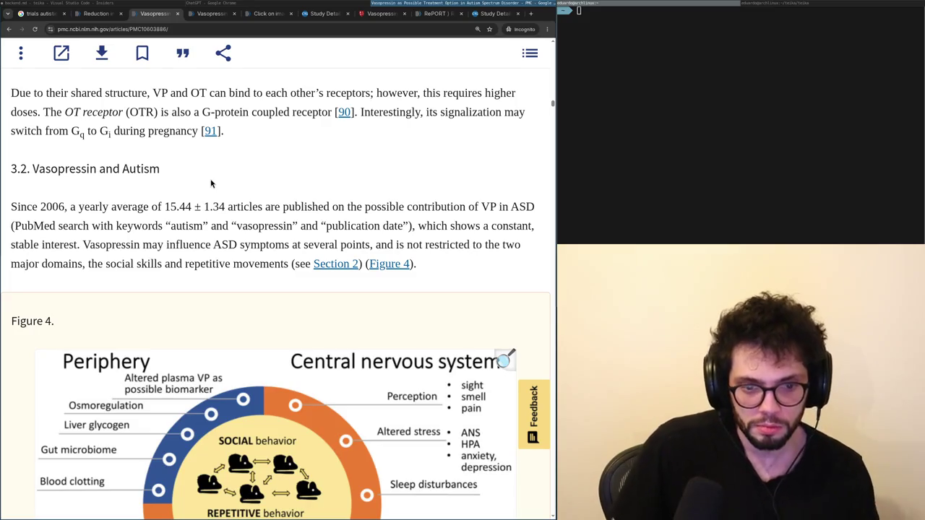
scroll(213, 181, down, 3)
scroll(220, 169, down, 1)
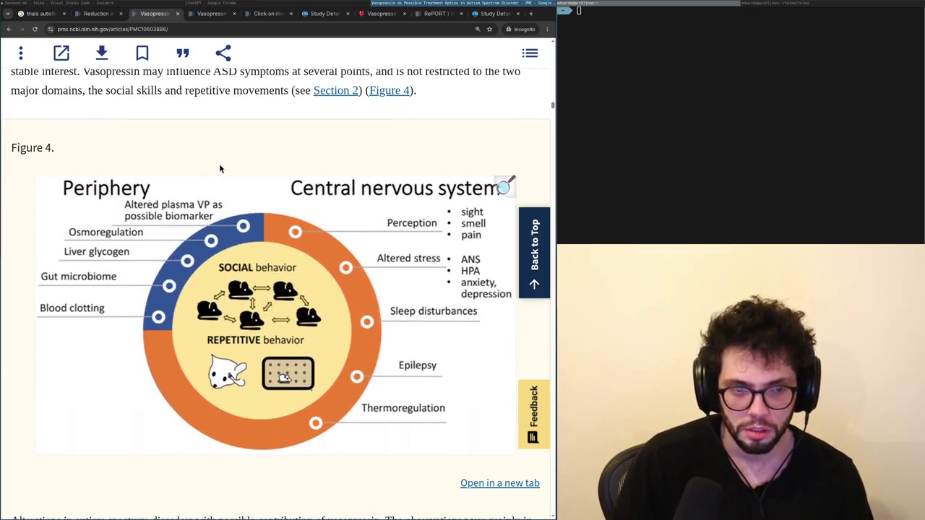
scroll(221, 167, down, 7)
scroll(221, 166, up, 9)
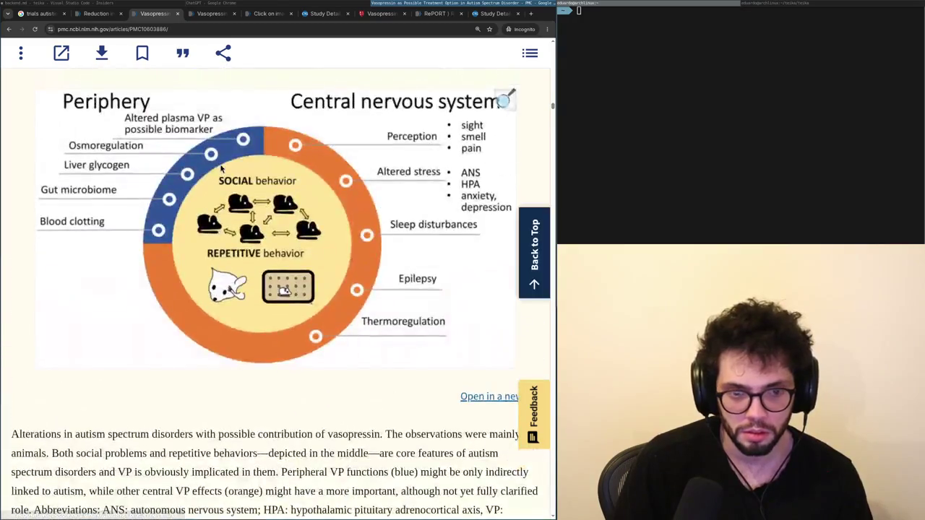
double_click(264, 180)
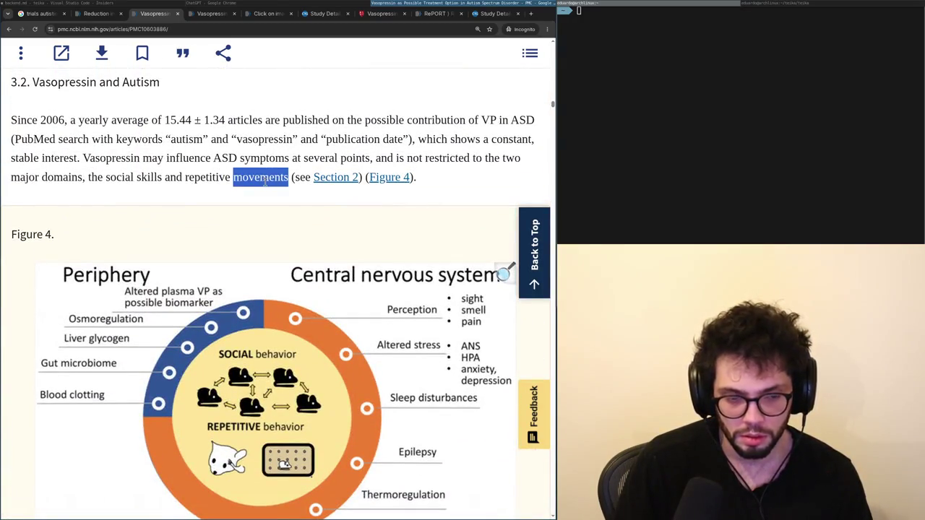
scroll(266, 184, down, 1)
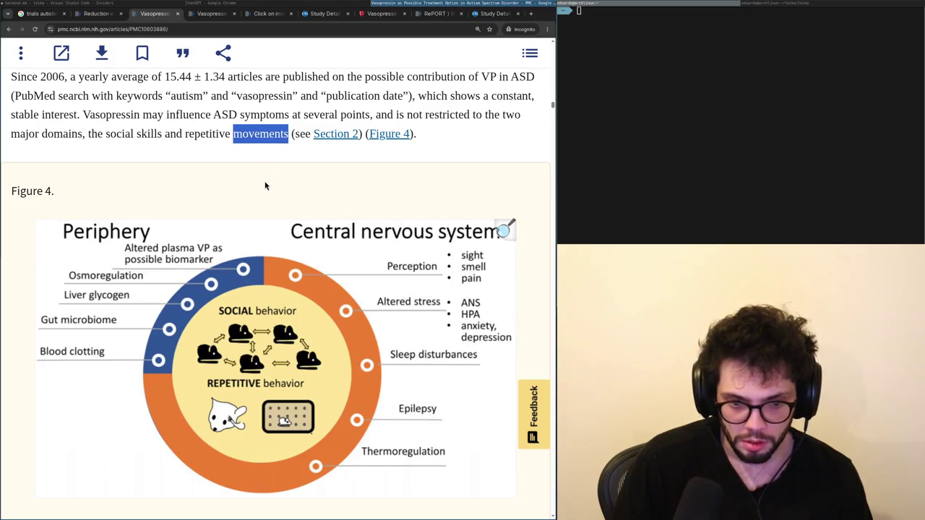
scroll(261, 186, down, 6)
scroll(266, 187, down, 6)
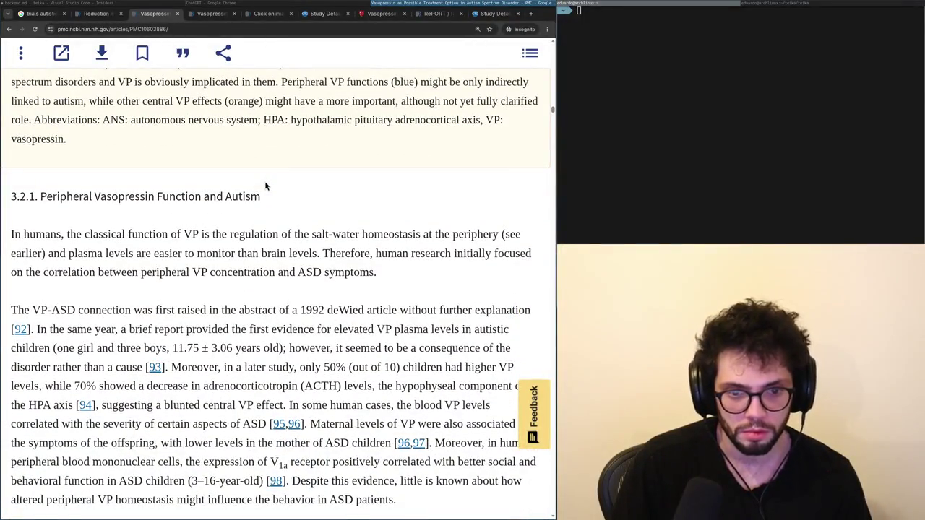
In section 3.2.1, highlight the elevated VP levels, 50% (out of 10) and ACTH decrease findings.
drag(319, 246, 281, 253)
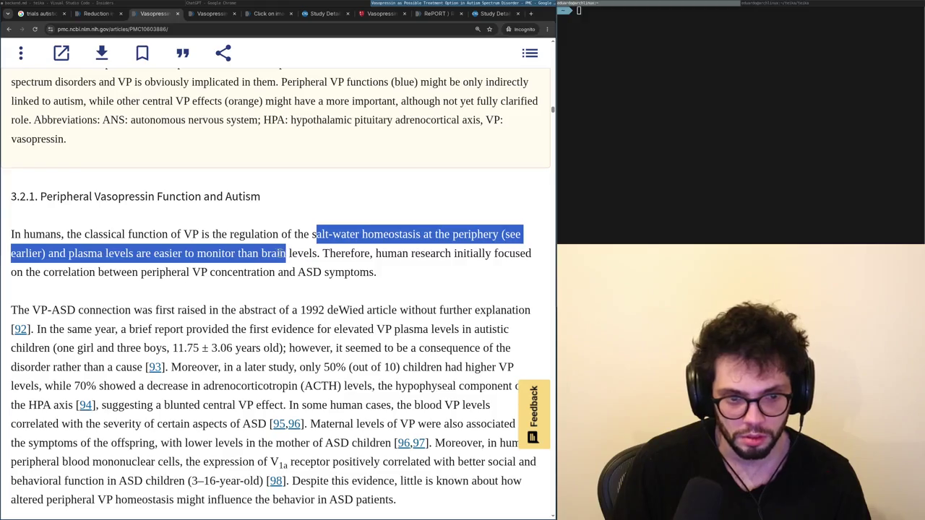
click(149, 278)
drag(11, 310, 286, 310)
scroll(294, 304, down, 3)
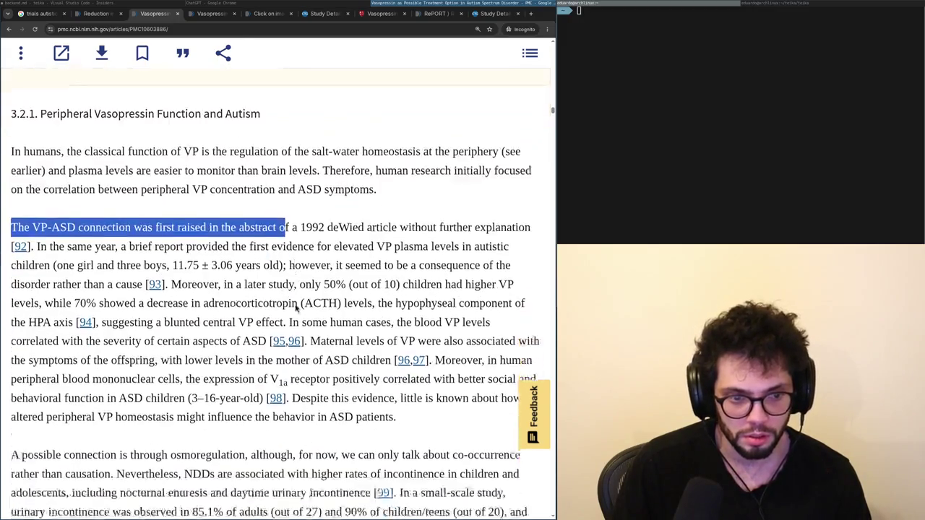
mouse_move(252, 200)
mouse_down()
mouse_move(355, 213)
mouse_move(376, 203)
mouse_move(346, 218)
mouse_move(408, 218)
mouse_move(311, 238)
mouse_move(98, 239)
mouse_up()
drag(191, 238, 281, 239)
drag(294, 238, 499, 240)
drag(159, 259, 279, 261)
double_click(306, 262)
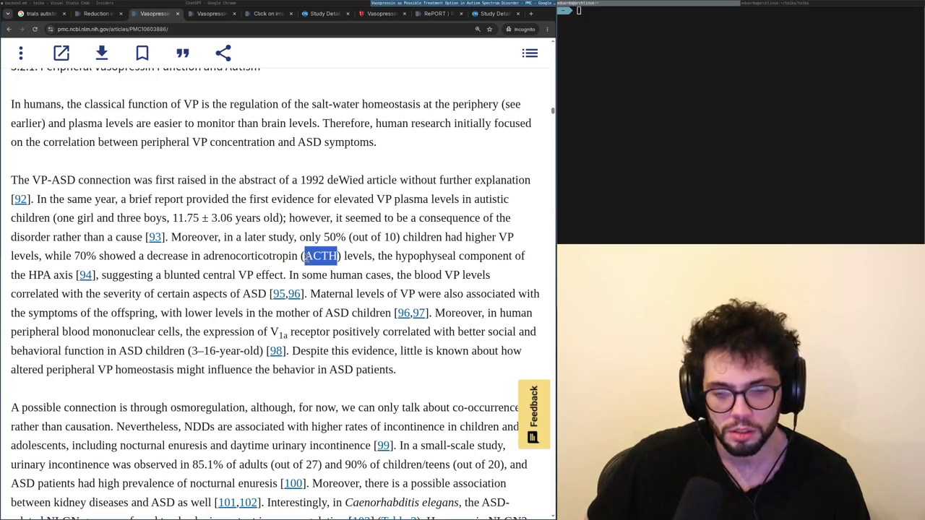
Select another passage and continue to the osmoregulation paragraph.
scroll(303, 253, down, 1)
mouse_move(304, 231)
mouse_down()
mouse_move(363, 232)
mouse_move(190, 250)
mouse_up()
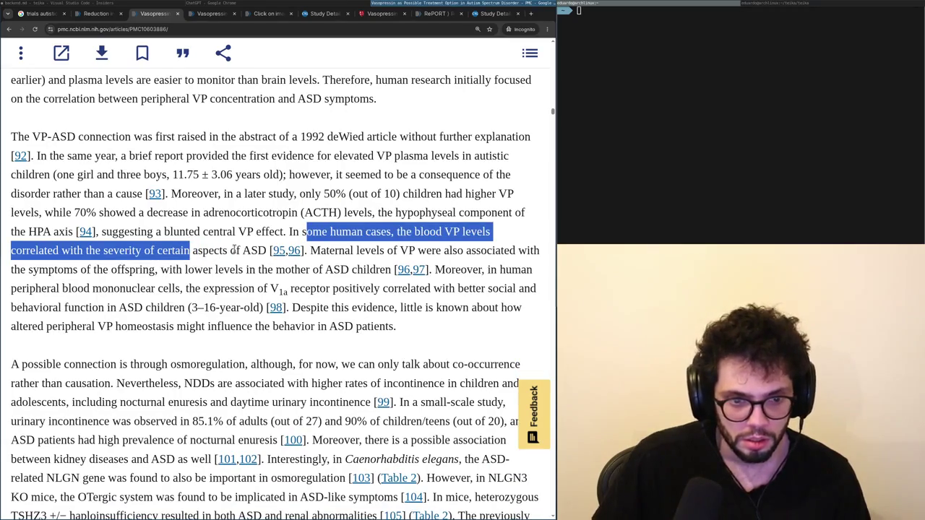
scroll(233, 247, down, 2)
scroll(234, 217, down, 1)
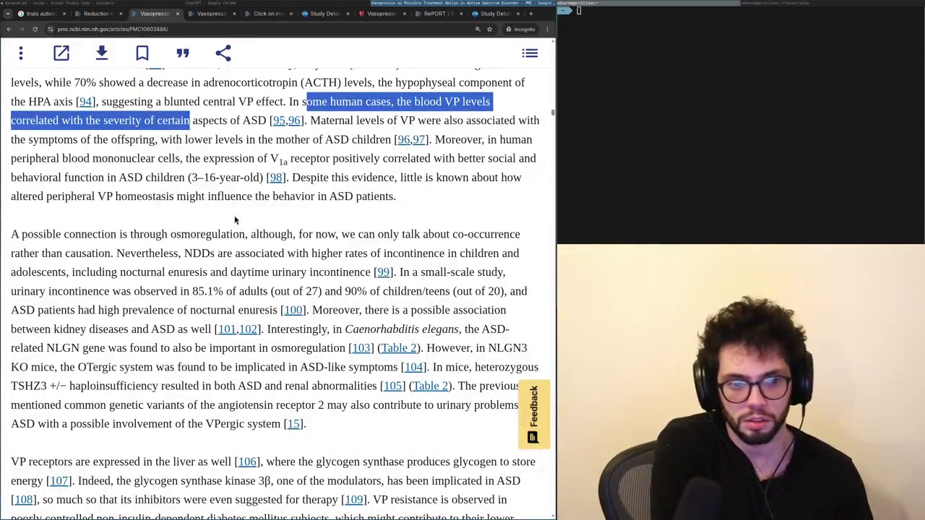
Read further, highlighting the V1a receptor belief line and the Rhesus macaques observation.
scroll(234, 220, down, 3)
scroll(234, 220, up, 2)
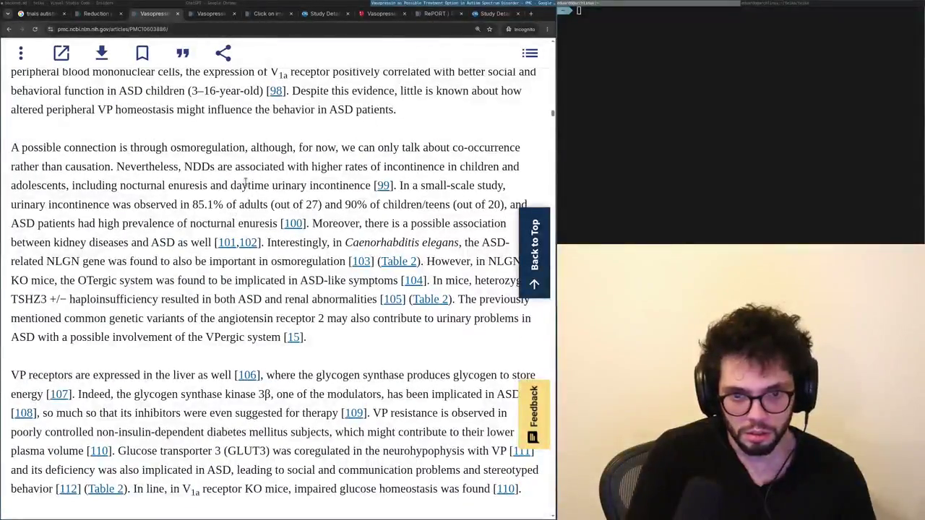
drag(149, 165, 284, 168)
scroll(275, 177, down, 5)
scroll(260, 192, down, 5)
scroll(248, 195, down, 10)
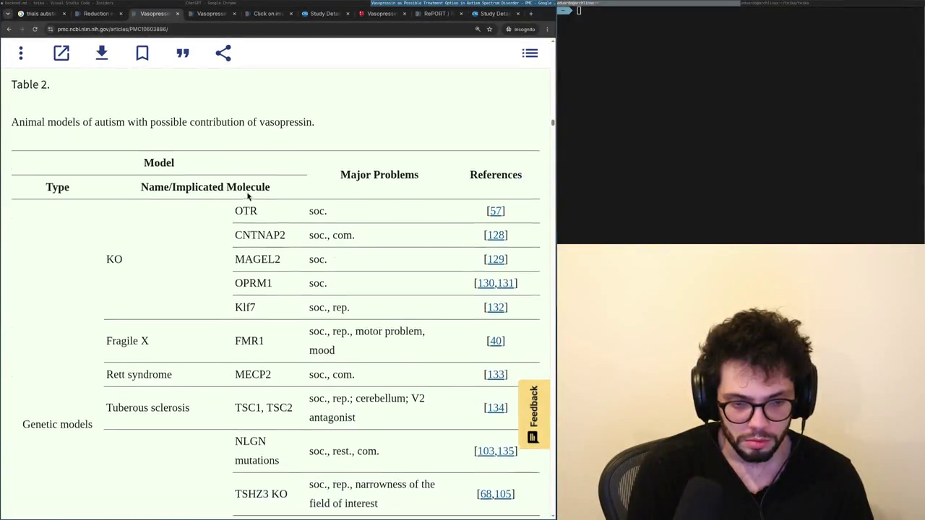
scroll(246, 195, down, 15)
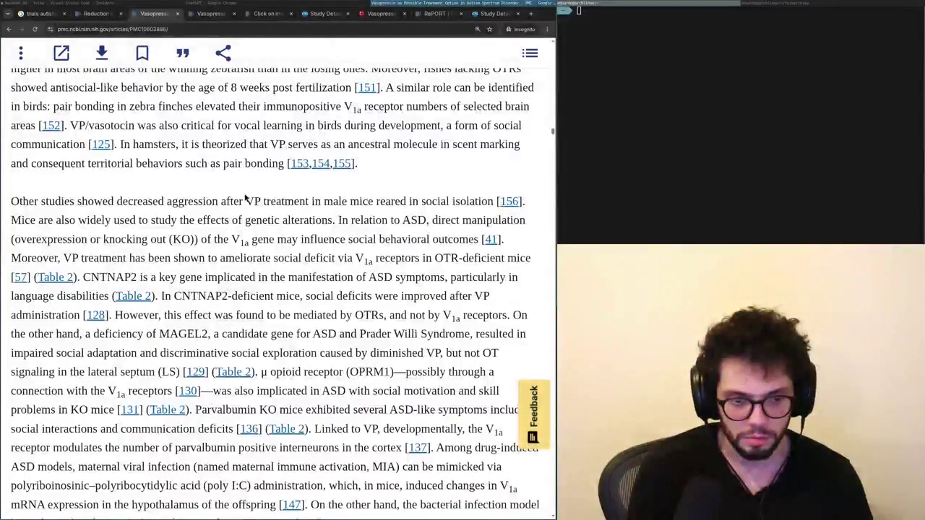
scroll(244, 196, down, 4)
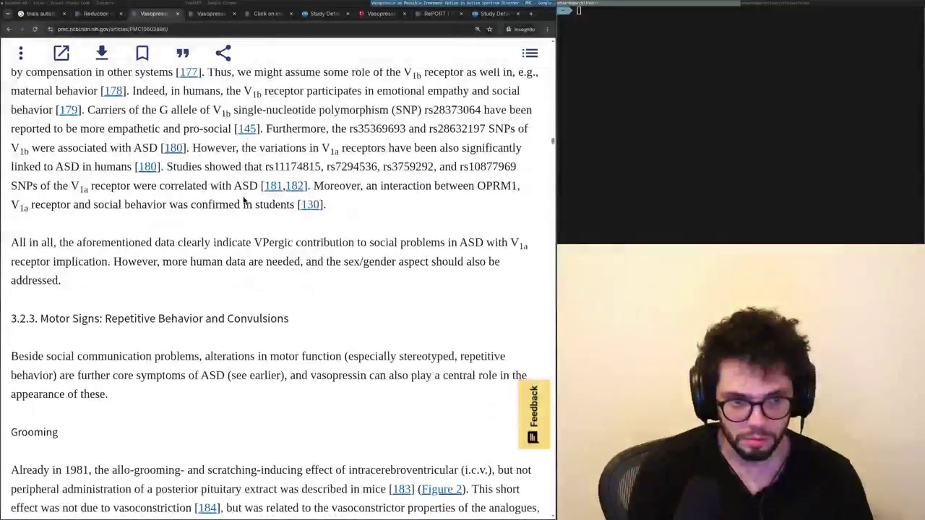
scroll(244, 200, up, 2)
mouse_move(72, 172)
mouse_down()
mouse_move(173, 176)
mouse_move(145, 190)
mouse_move(261, 189)
mouse_up()
mouse_move(275, 189)
mouse_down()
mouse_move(317, 189)
mouse_move(346, 209)
mouse_move(338, 186)
mouse_up()
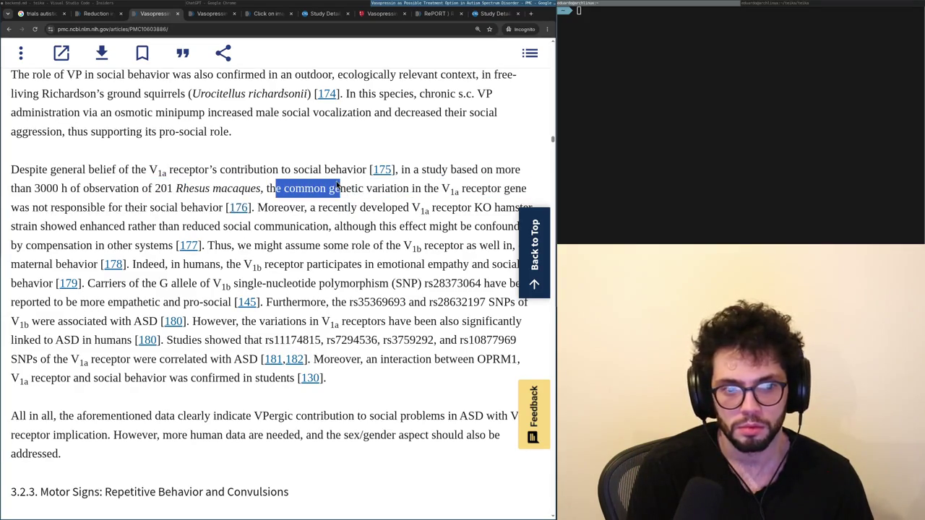
drag(286, 207, 409, 209)
Select the reduced social communication lines and read on to the Grooming section.
scroll(406, 210, down, 2)
drag(157, 141, 397, 141)
click(415, 137)
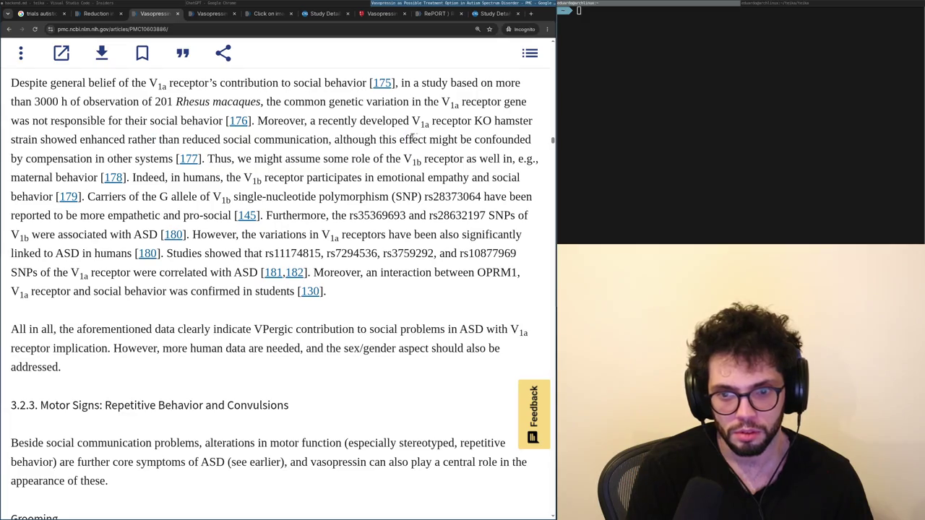
drag(273, 158, 424, 158)
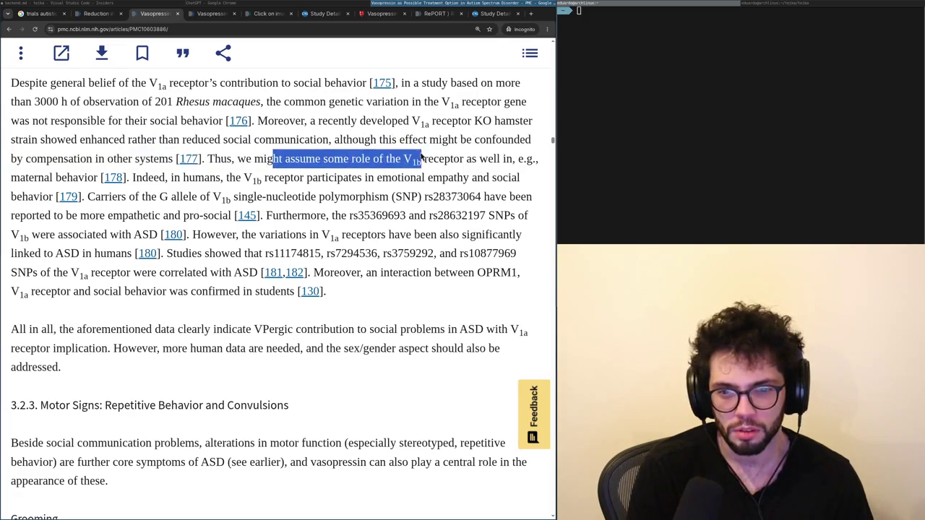
scroll(204, 246, down, 2)
scroll(197, 246, down, 10)
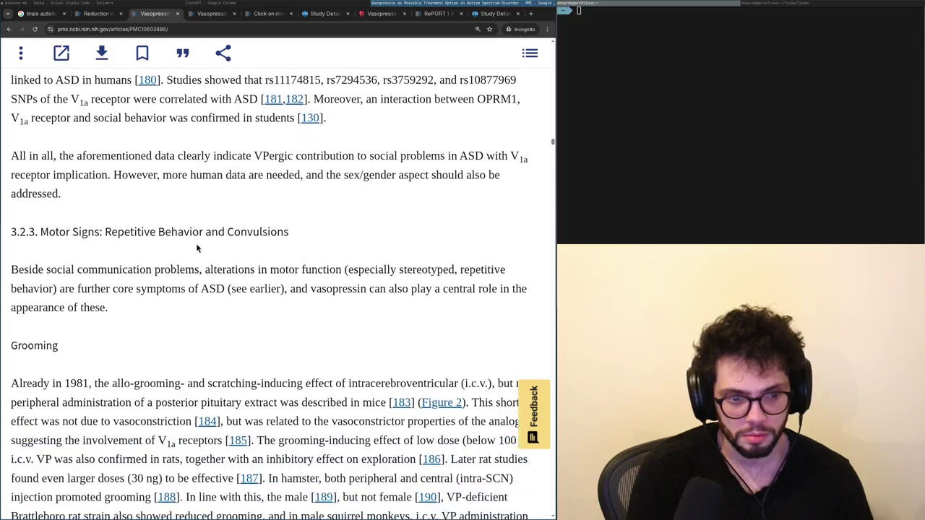
scroll(197, 247, up, 3)
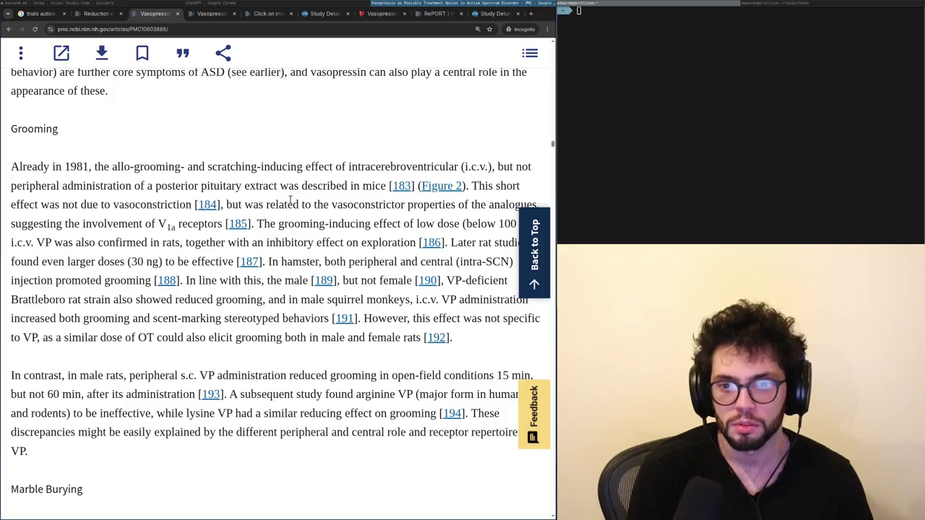
Move via the ClinicalTrials.gov record to the ChatGPT answer and mark its NCT01962870 results paragraph.
key(ctrl+Tab)
key(ctrl+Tab)
key(ctrl+Tab)
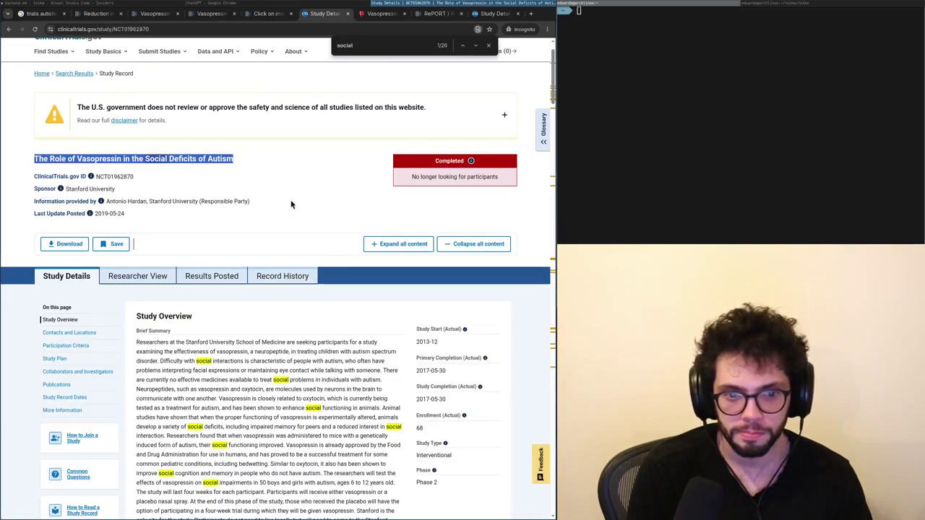
key(alt+Tab)
mouse_move(175, 300)
mouse_down()
mouse_move(257, 331)
mouse_move(342, 318)
mouse_move(365, 333)
mouse_move(317, 349)
mouse_up()
click(256, 329)
click(306, 318)
click(291, 355)
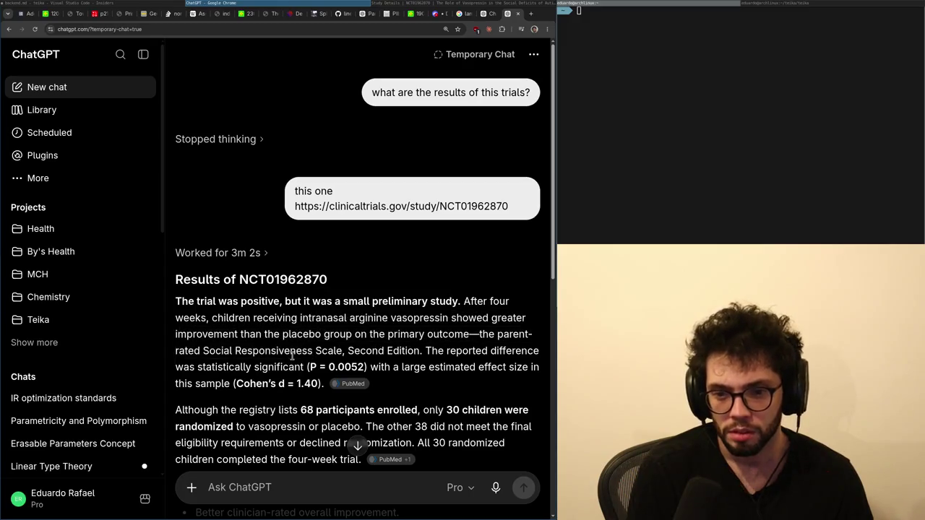
double_click(338, 350)
double_click(394, 349)
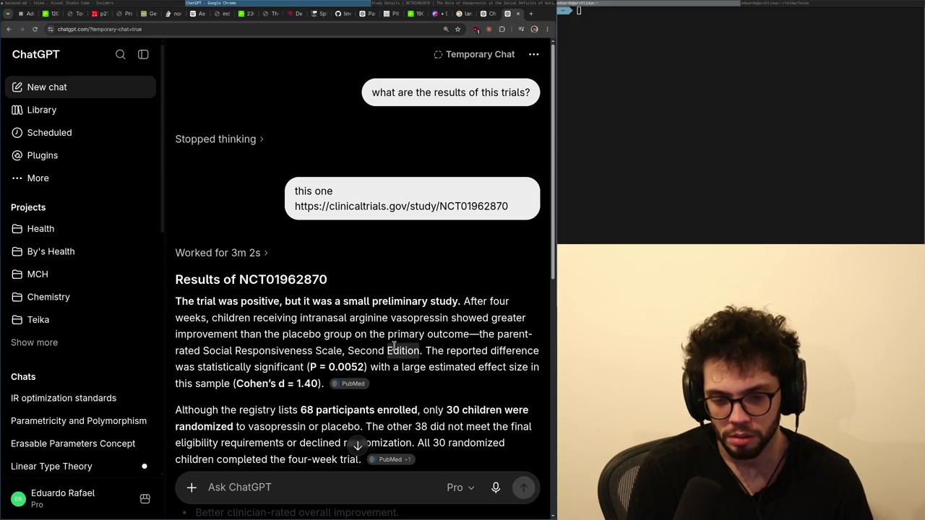
click(313, 367)
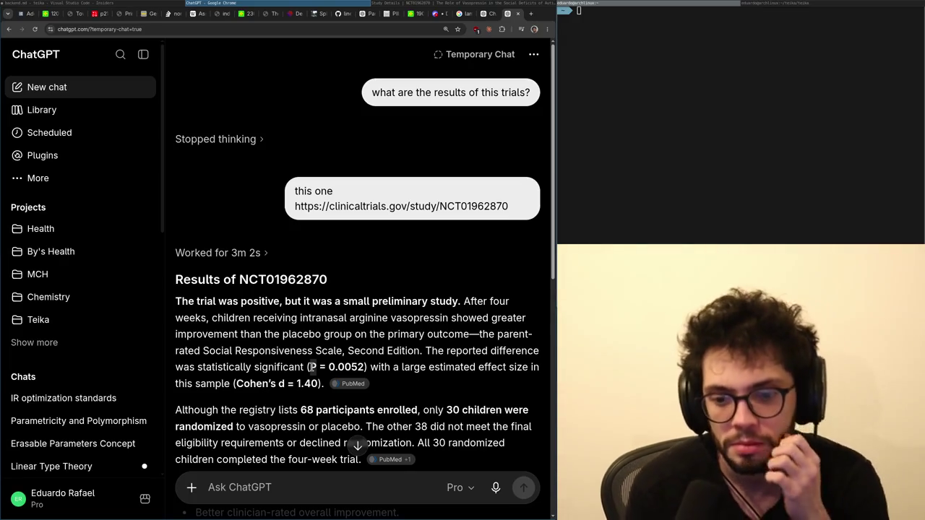
scroll(312, 367, down, 1)
mouse_move(402, 383)
mouse_down()
mouse_move(412, 400)
mouse_move(357, 399)
mouse_up()
scroll(357, 399, down, 1)
scroll(363, 422, down, 2)
mouse_move(375, 299)
scroll(292, 318, down, 2)
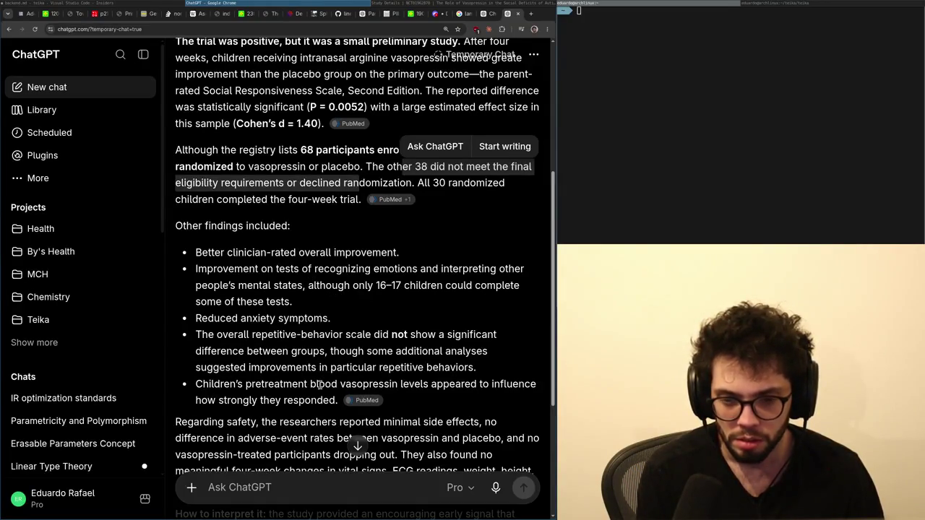
click(357, 446)
Ask ChatGPT what the study's requirements were and whether all the kids were verbal.
click(259, 489)
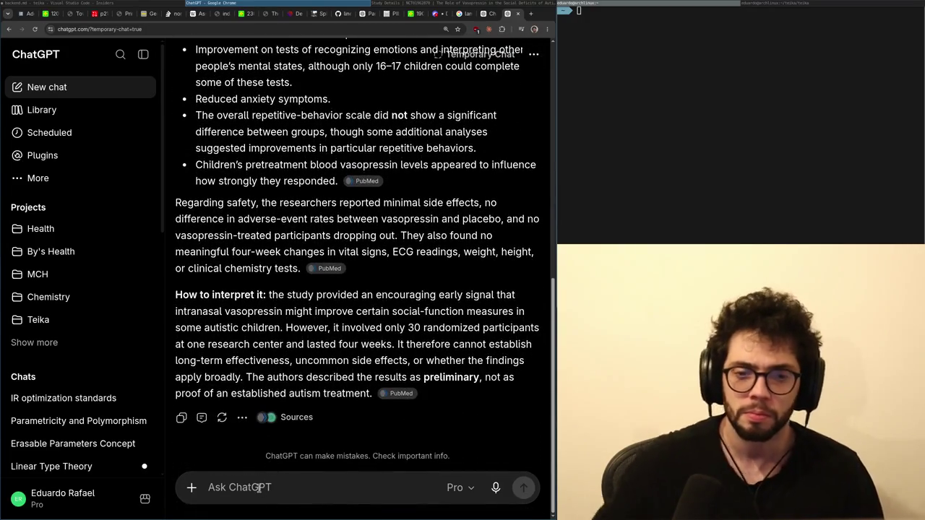
text(what were the r)
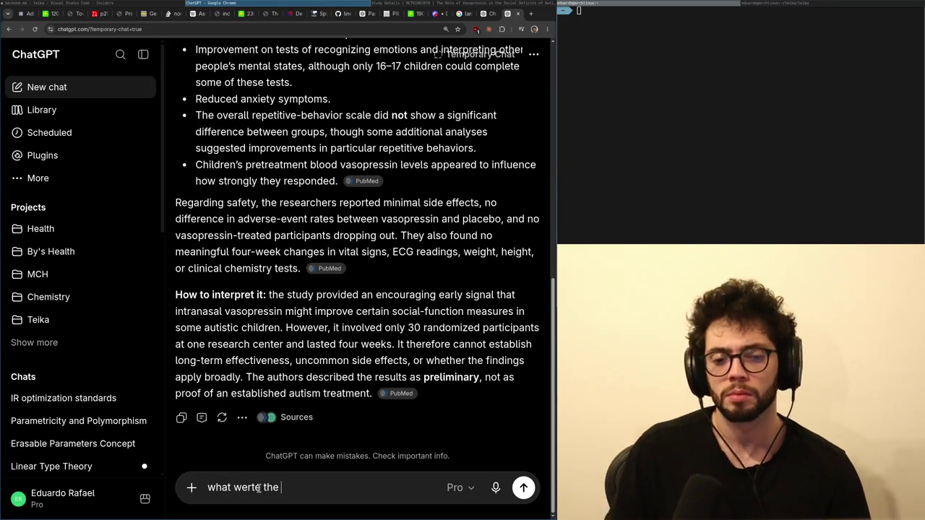
text(equeriments, were a)
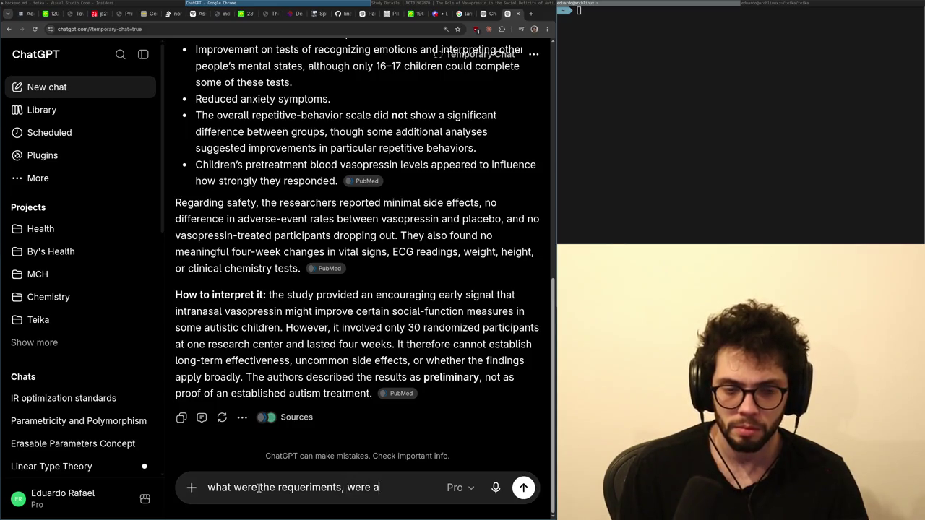
text(ds in the study verbal?)
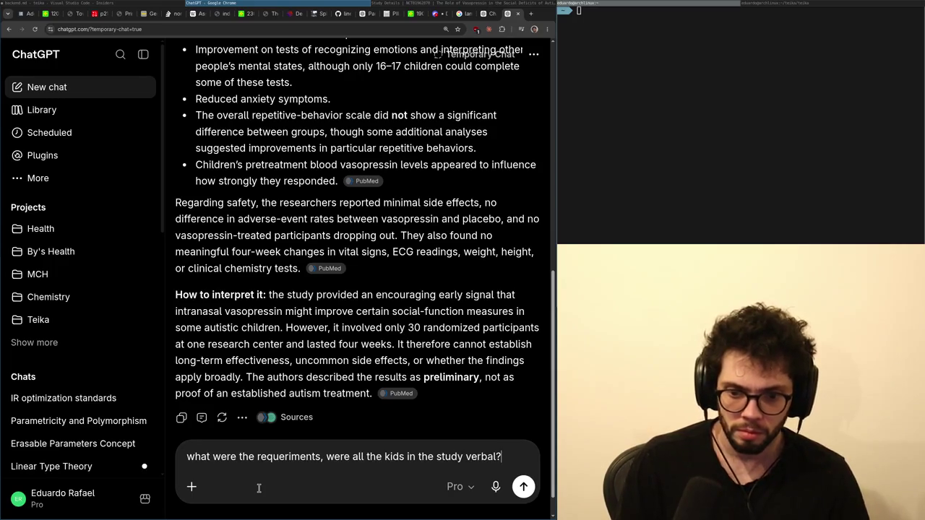
key(Return)
scroll(318, 340, up, 5)
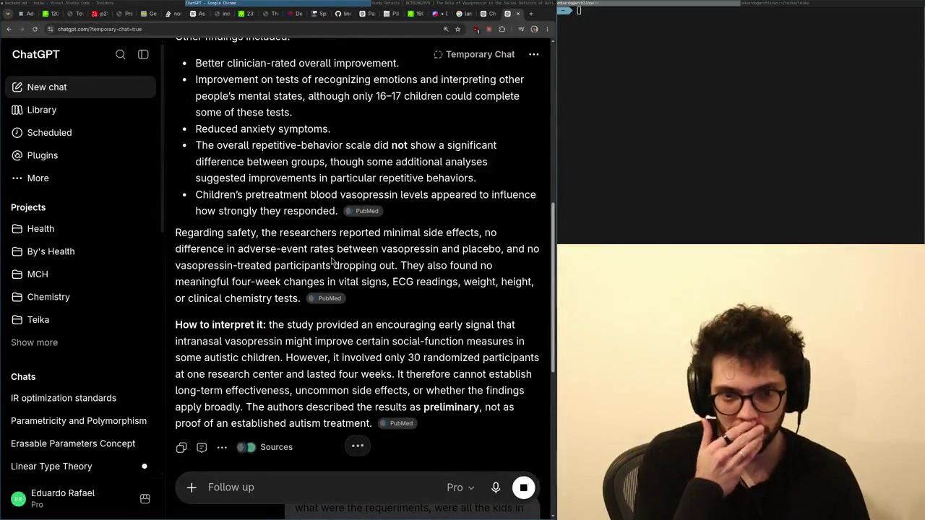
mouse_move(364, 213)
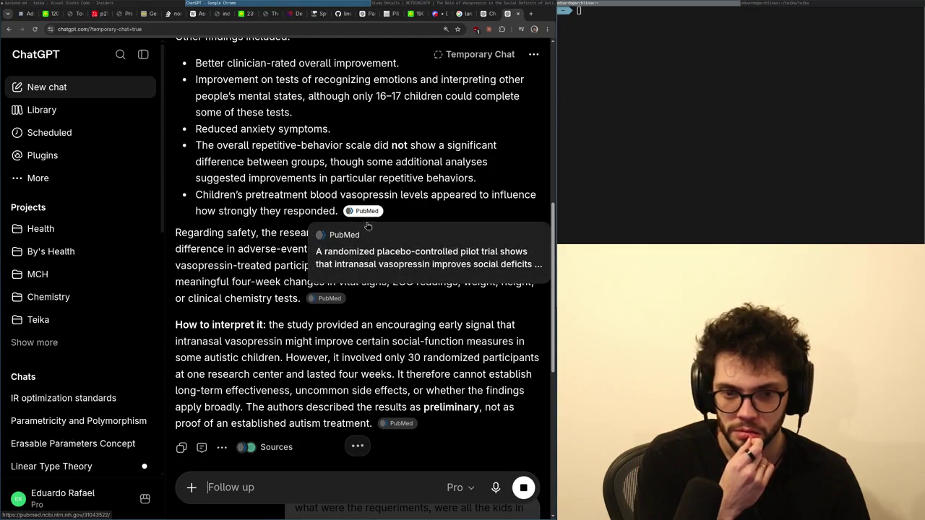
Open the cited PubMed vasopressin trial, skim the abstract's weight and clinical chemistry text, then close it.
click(353, 268)
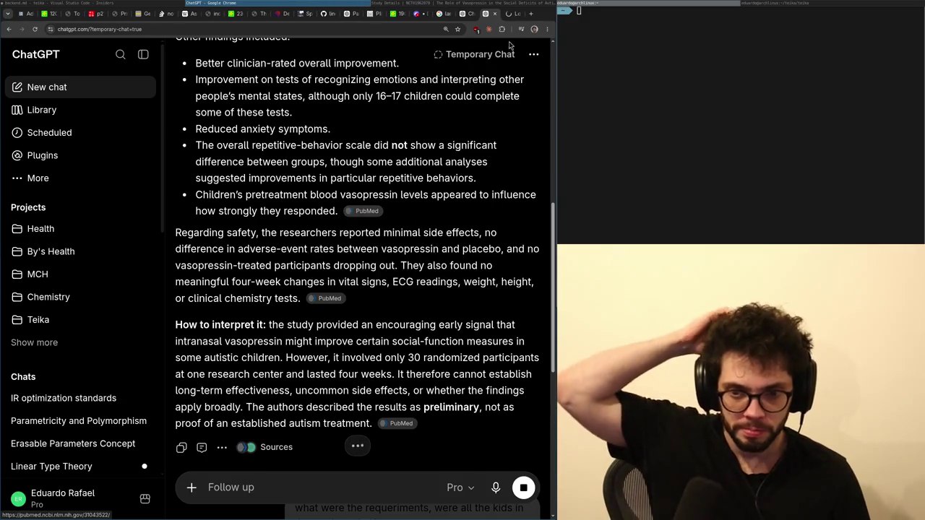
scroll(332, 298, down, 5)
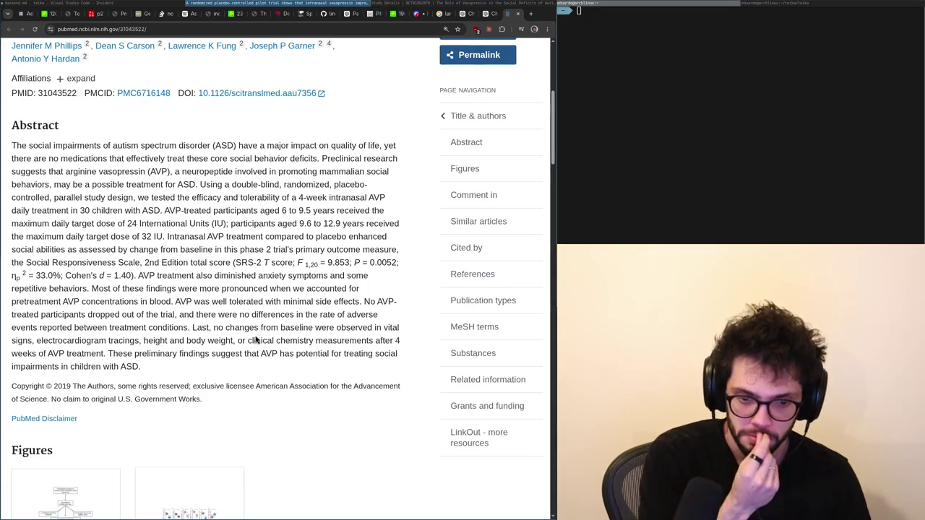
drag(257, 340, 206, 340)
double_click(173, 340)
scroll(177, 333, up, 3)
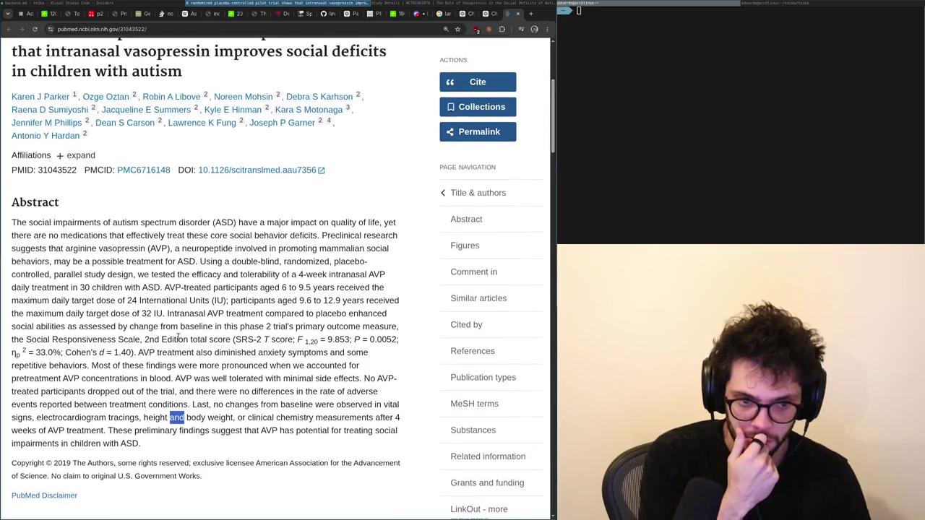
key(ctrl+w)
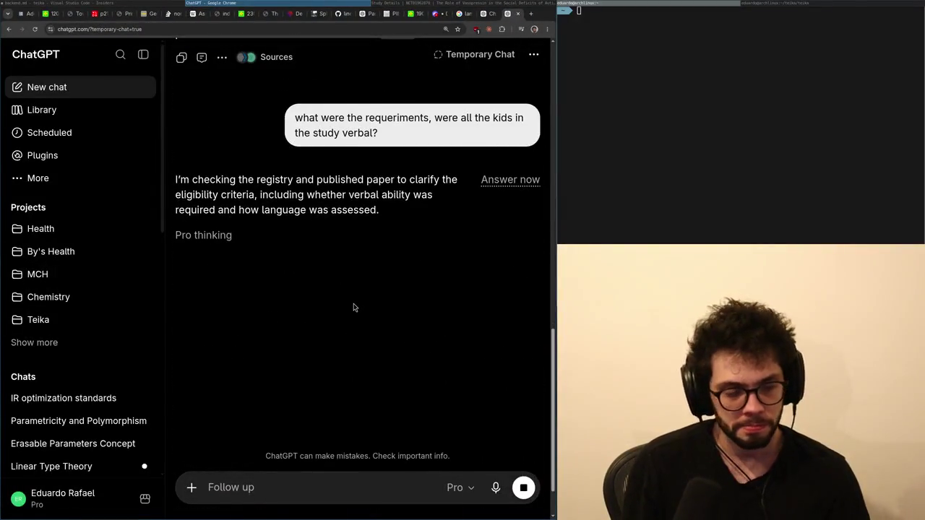
Close the vasopressin study tab, glance at the Google MDMA trial results, and open an incognito tab.
key(alt+Tab)
key(alt+Tab)
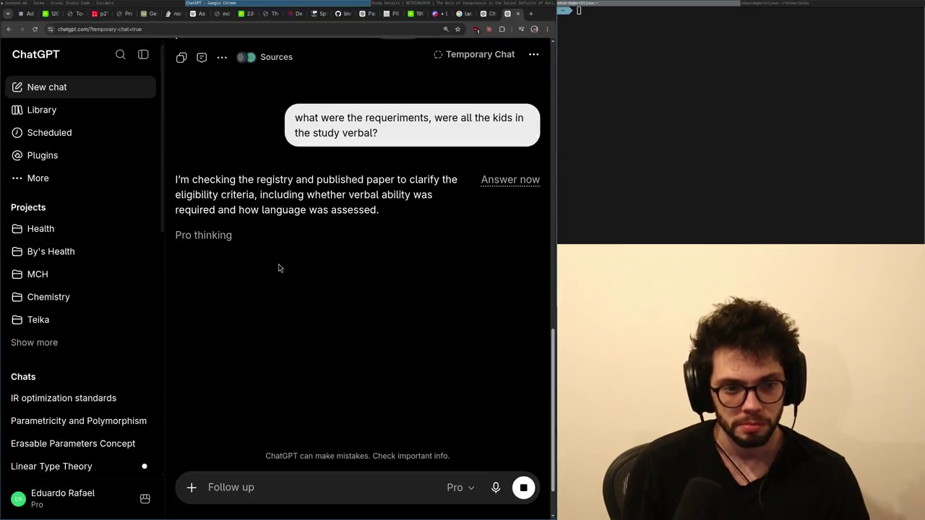
key(alt+Tab)
key(ctrl+w)
key(ctrl+Tab)
key(ctrl+Tab)
key(ctrl+Tab)
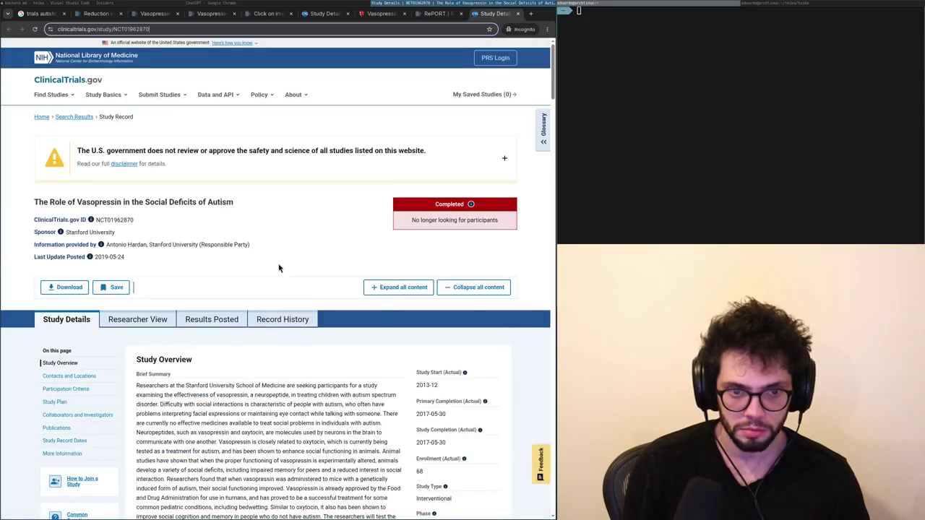
scroll(279, 267, down, 5)
scroll(279, 268, up, 5)
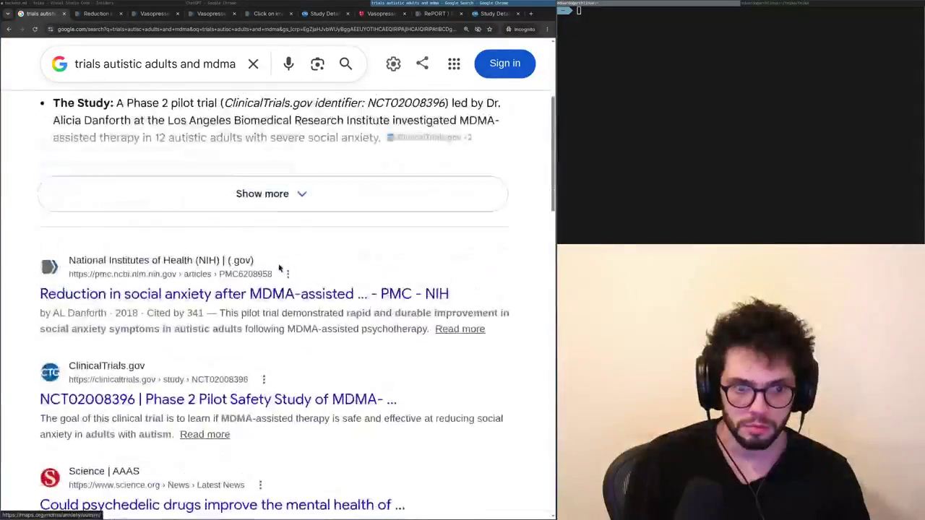
key(ctrl+t)
Bring the ChatGPT answer on autism, social anxiety and sensory scores to full screen.
key(alt+Tab)
key(alt+Tab)
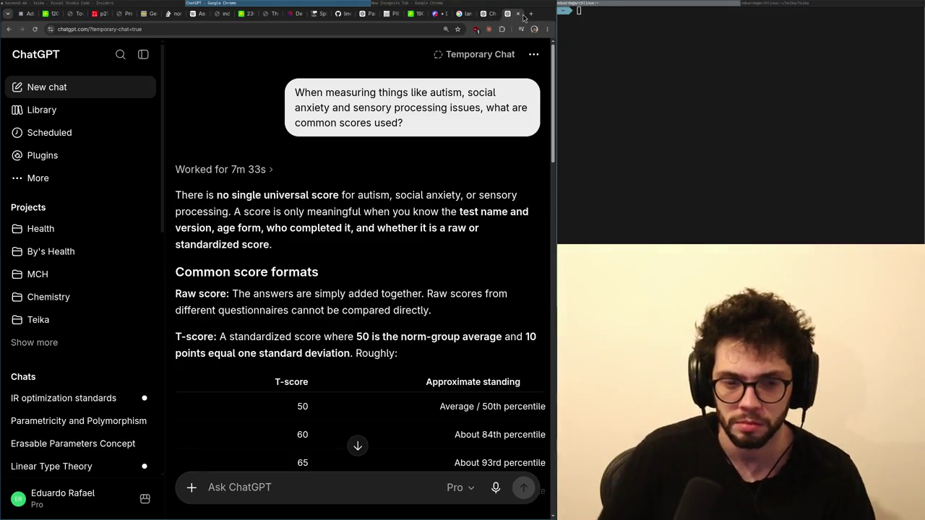
key(alt+Tab)
key(alt+Tab)
key(alt+Tab)
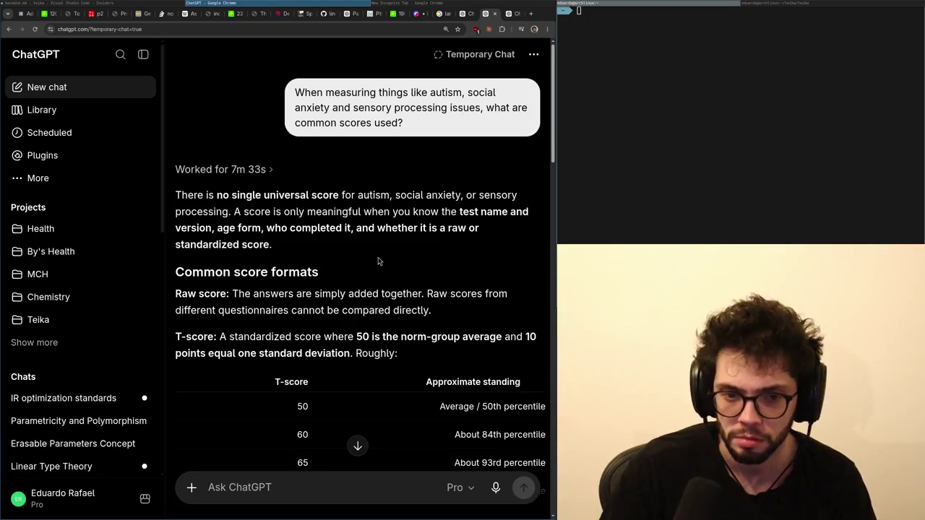
key(super+f)
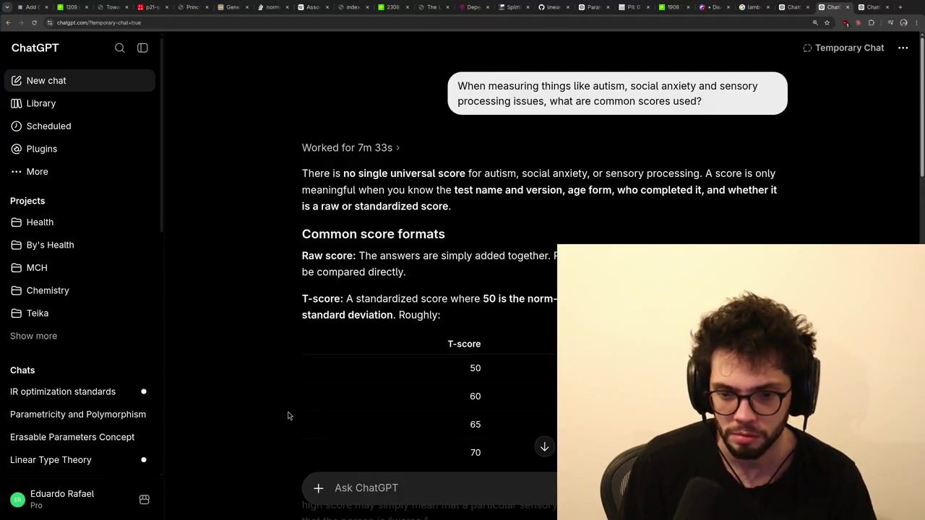
Discard the draft 'I mean different tests' and mark the AQ-10 scoring description.
text(I mean)
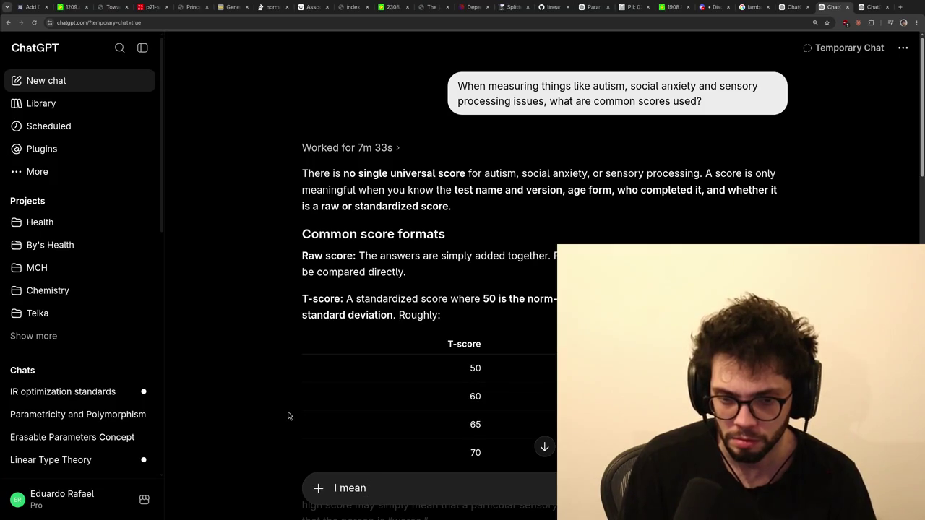
text( different tests)
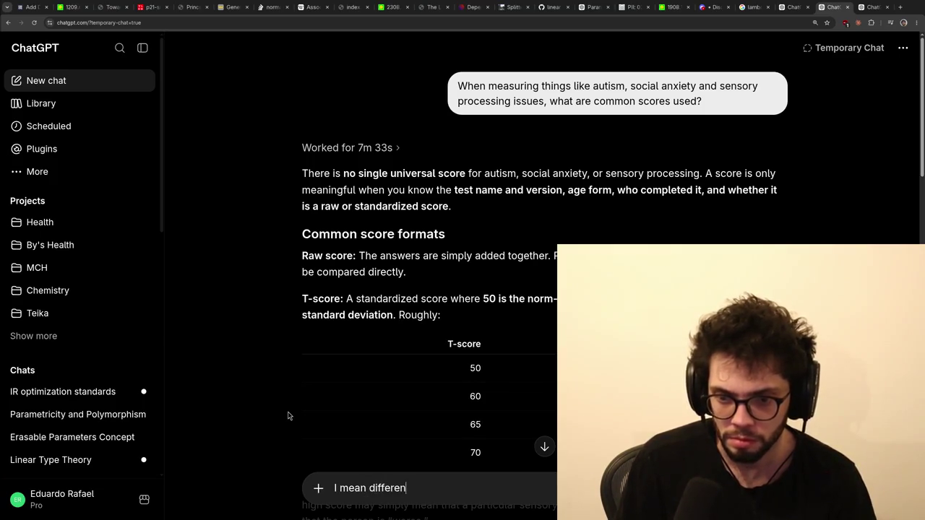
scroll(340, 328, down, 5)
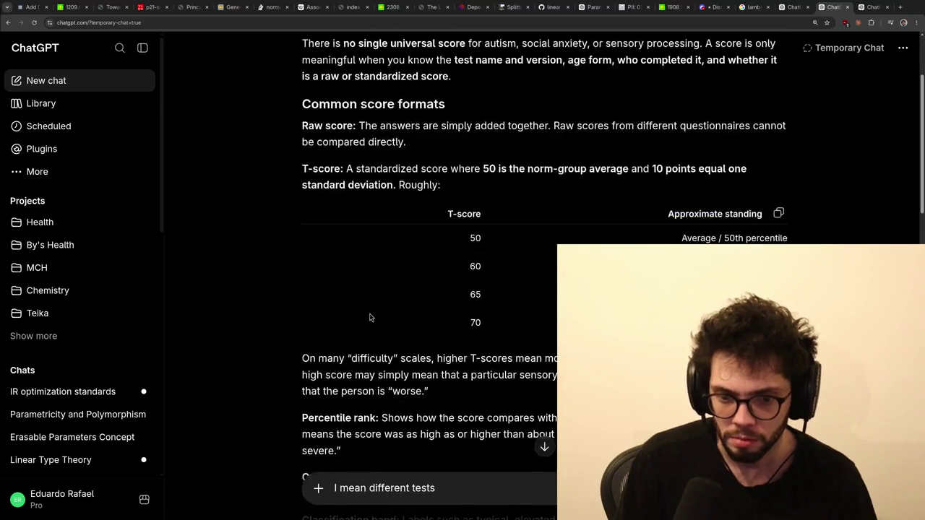
scroll(369, 317, down, 4)
scroll(369, 317, up, 3)
key(ctrl+a)
key(BackSpace)
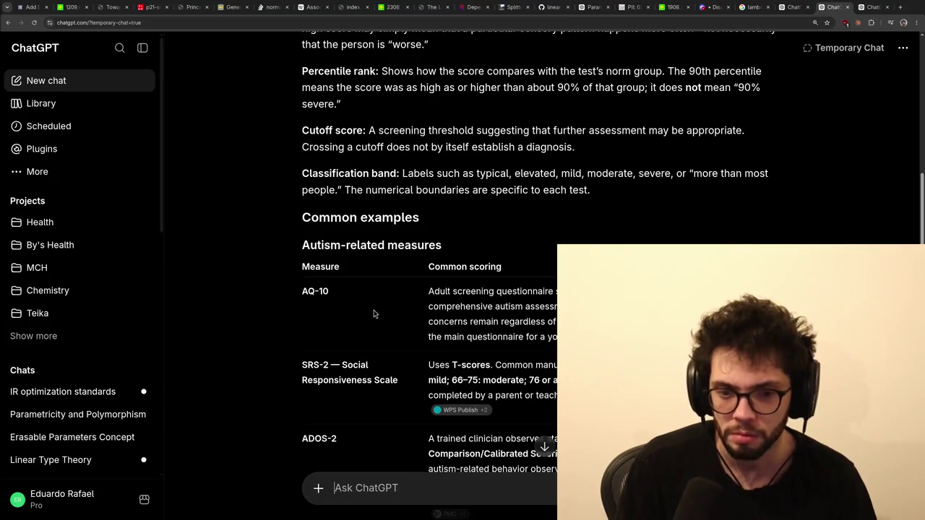
drag(496, 291, 549, 322)
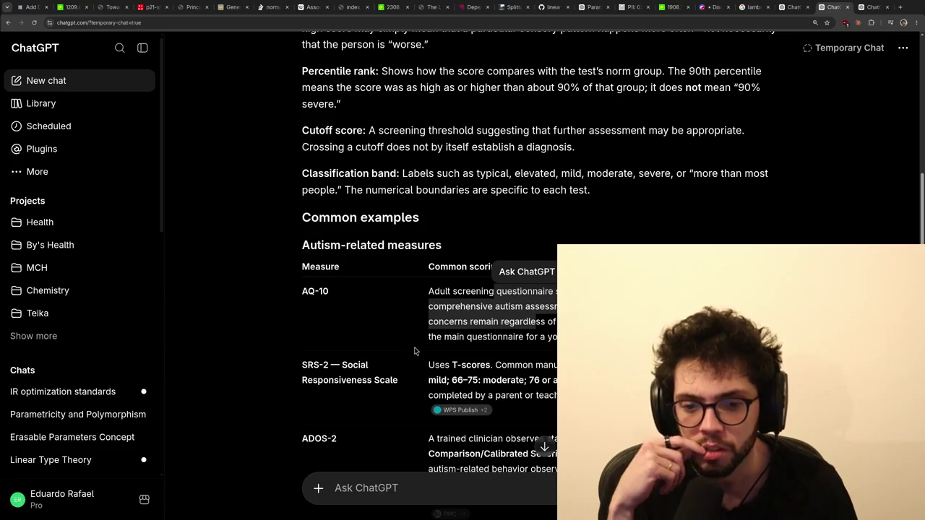
scroll(415, 351, down, 5)
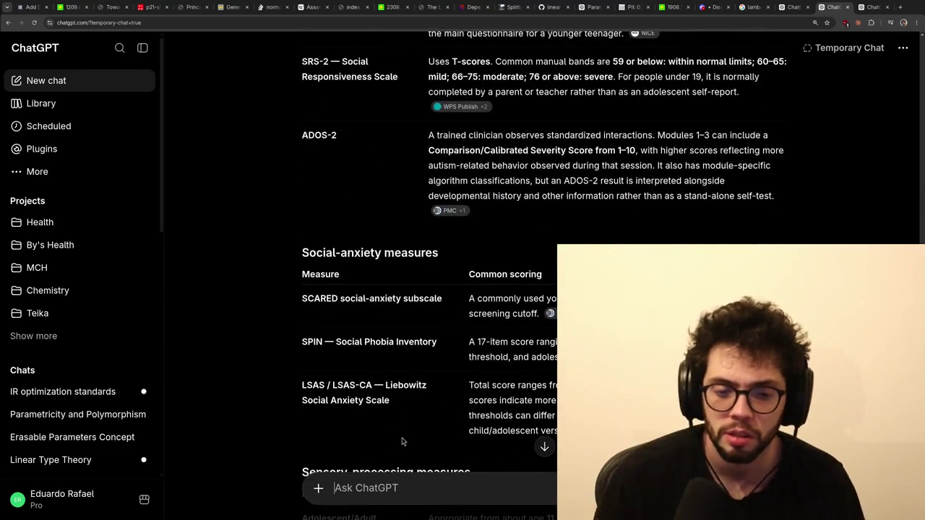
Ask whether those scores work for non-verbal kids, then move to the drafted-question chat.
text(yeah)
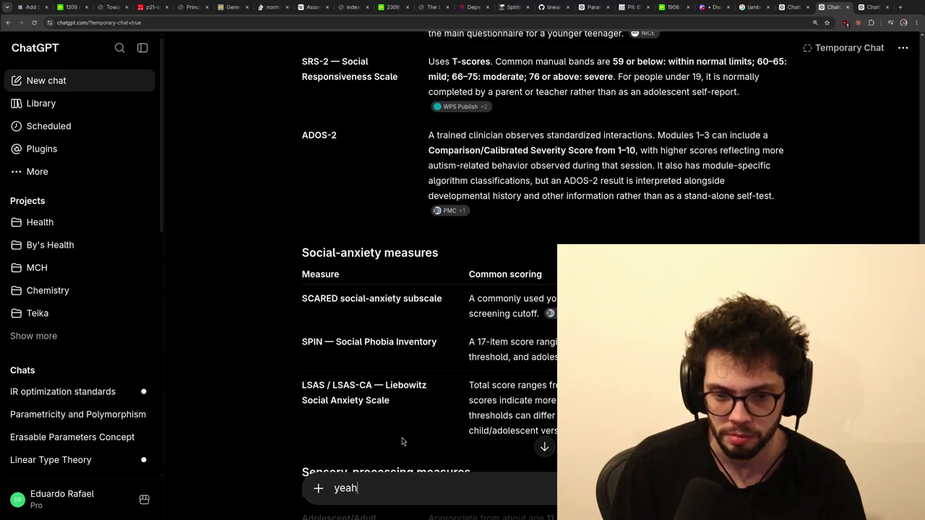
text(so those measures make scores, that's w)
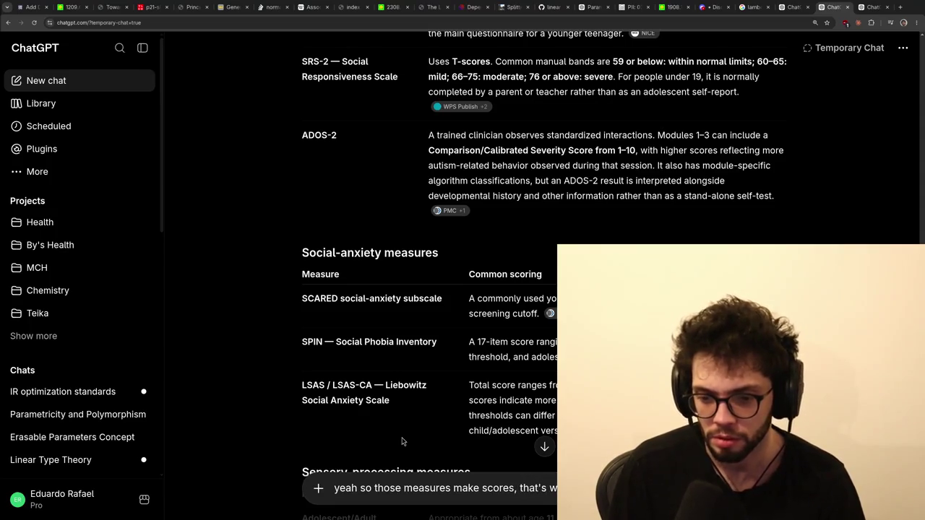
text(ant)
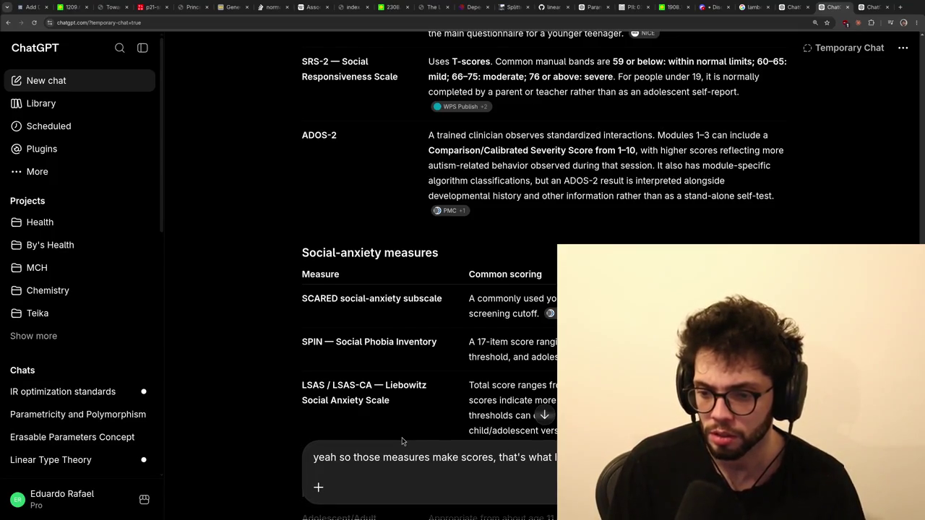
text(for non verba)
text(kids?)
key(Return)
key(ctrl+Tab)
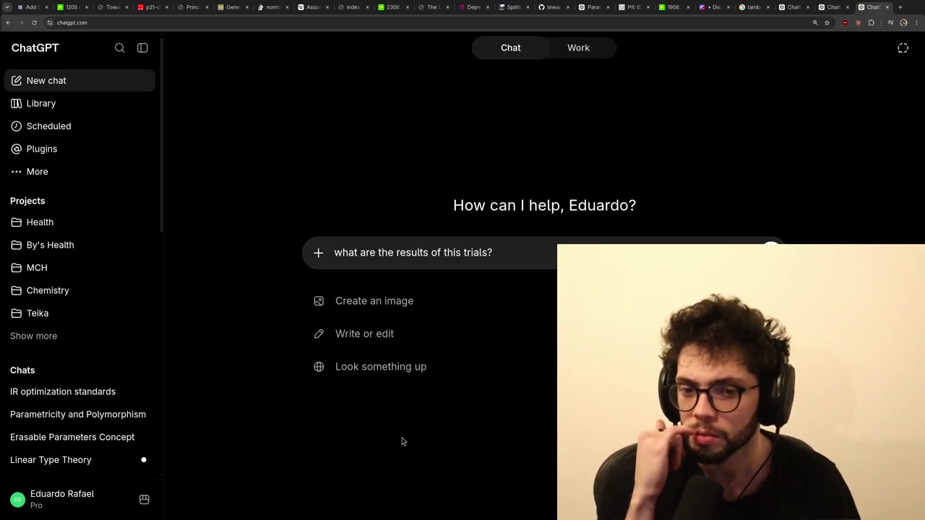
Close the empty incognito tab and glance over the NIH RePORTER and ClinicalTrials study pages.
key(ctrl+shift+Tab)
key(ctrl+shift+Tab)
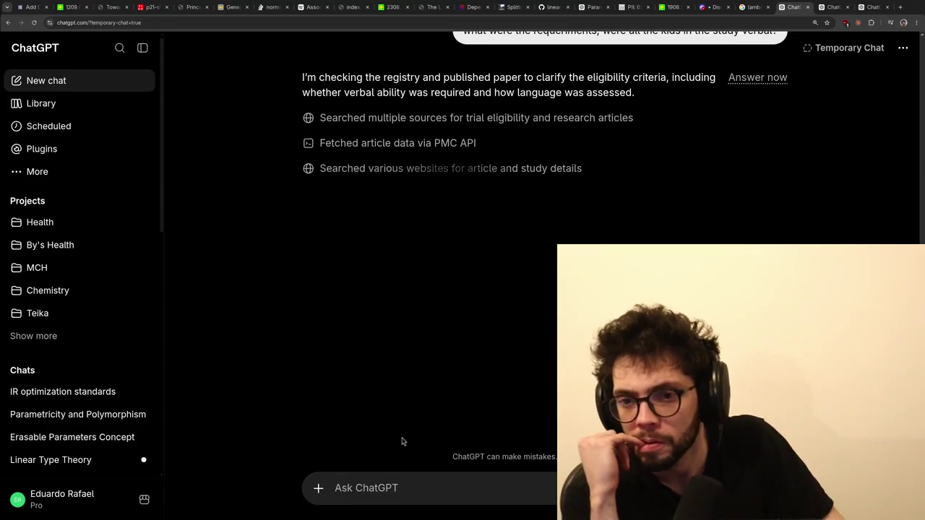
key(ctrl+Tab)
key(super+2)
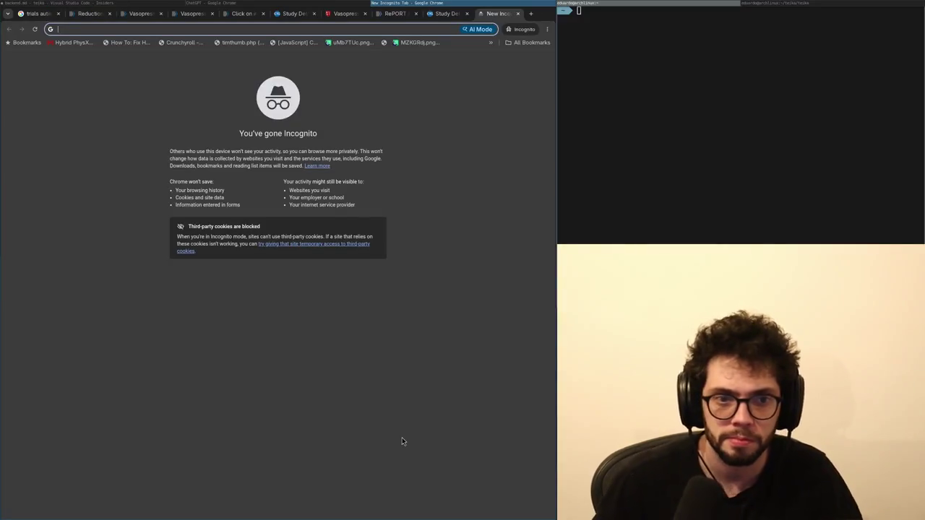
key(ctrl+w)
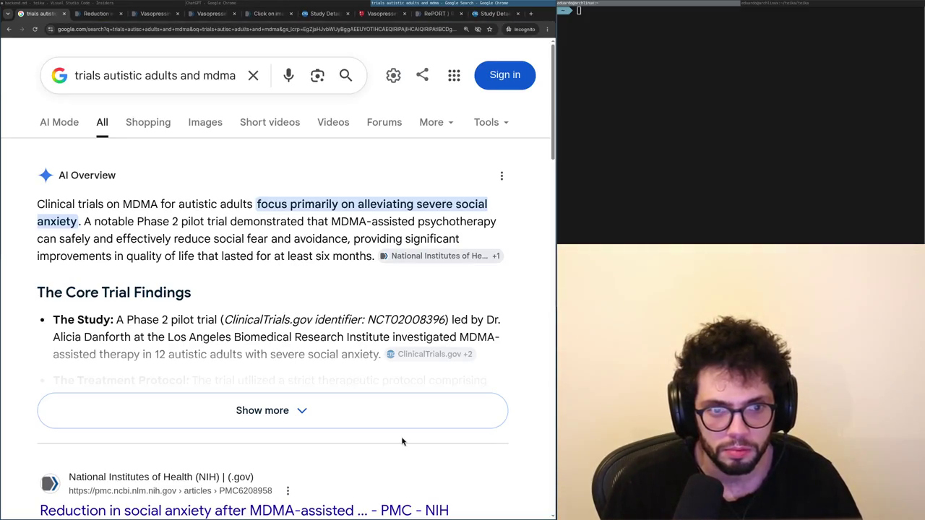
key(ctrl+shift+Tab)
key(ctrl+shift+Tab)
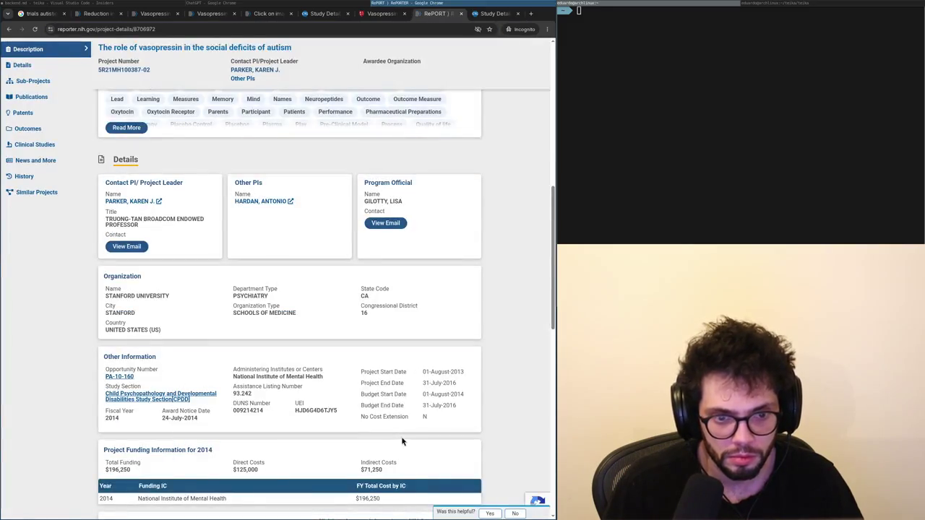
key(ctrl+shift+Tab)
key(ctrl+shift+Tab)
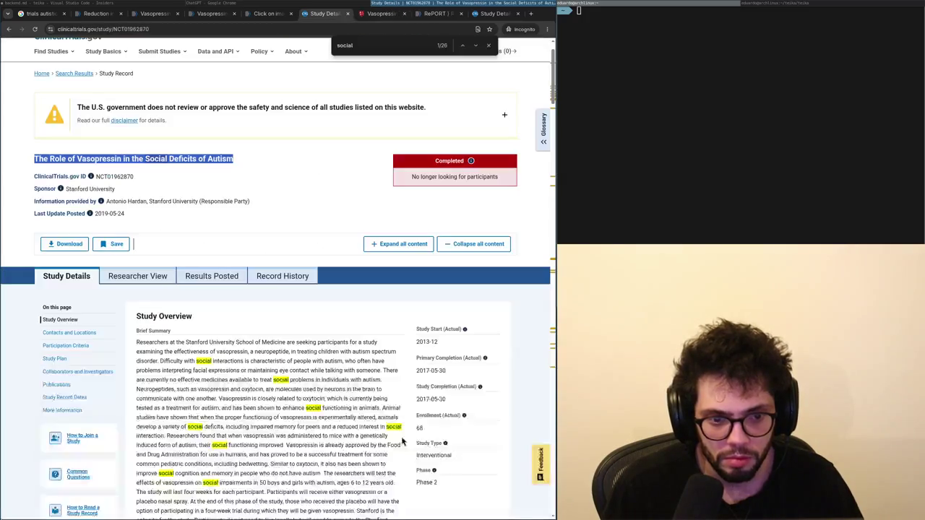
key(super+2)
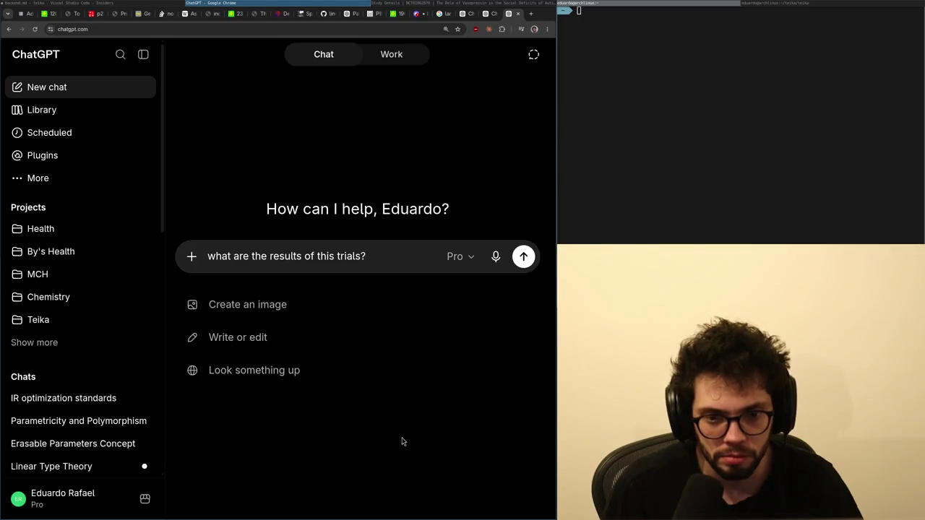
key(super+1)
scroll(403, 442, down, 5)
scroll(402, 443, up, 5)
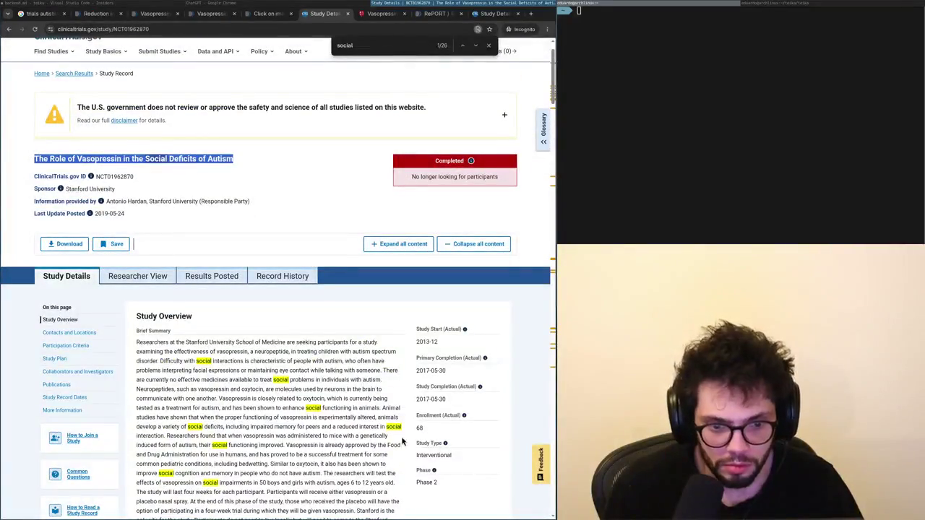
Replace the drafted question with 'what is the status quo in the pro-social behavior'.
click(241, 389)
key(super+2)
key(ctrl+a)
text(w)
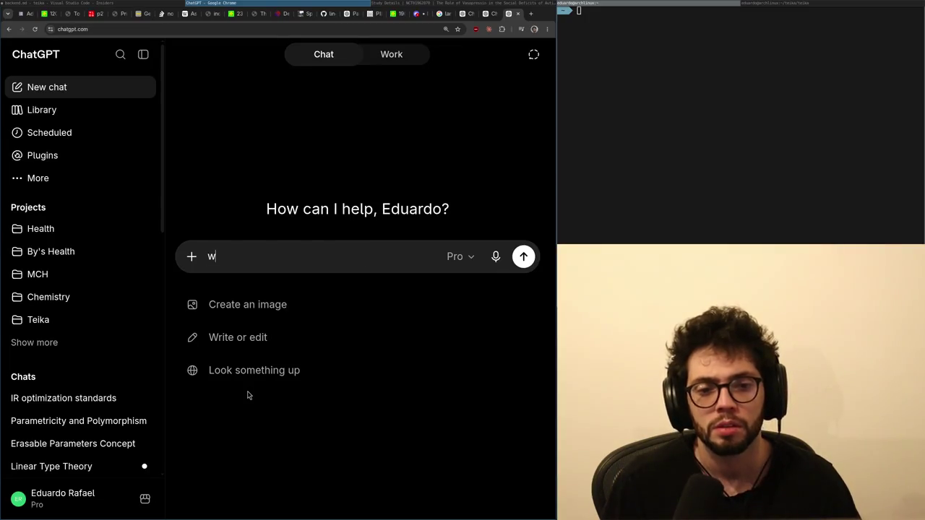
text(hat is the status quo in the pro-)
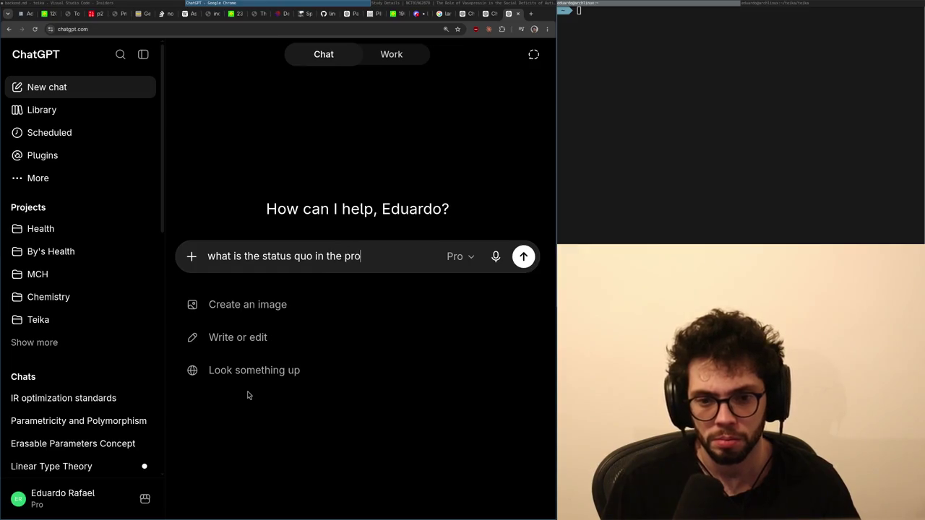
text(social behavior)
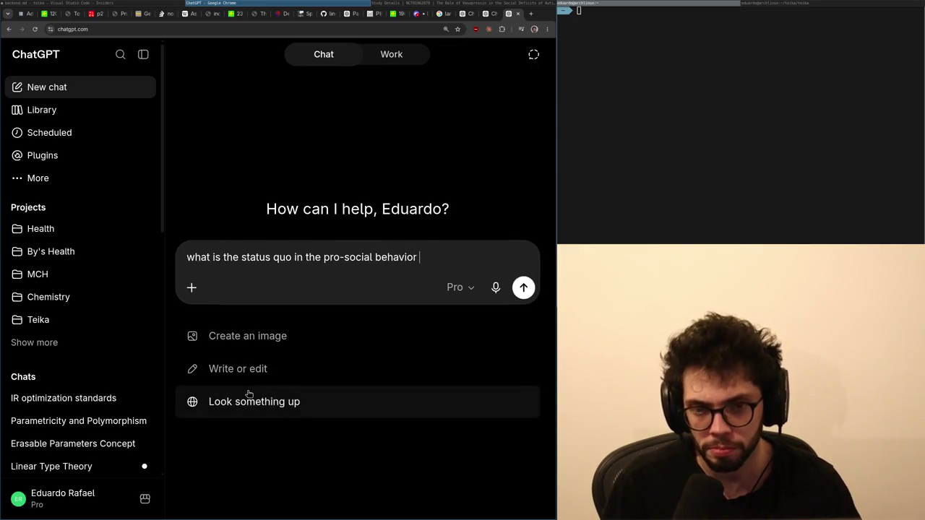
Turn on Temporary Chat and tidy the opening words of the pro-social treatments question.
click(533, 55)
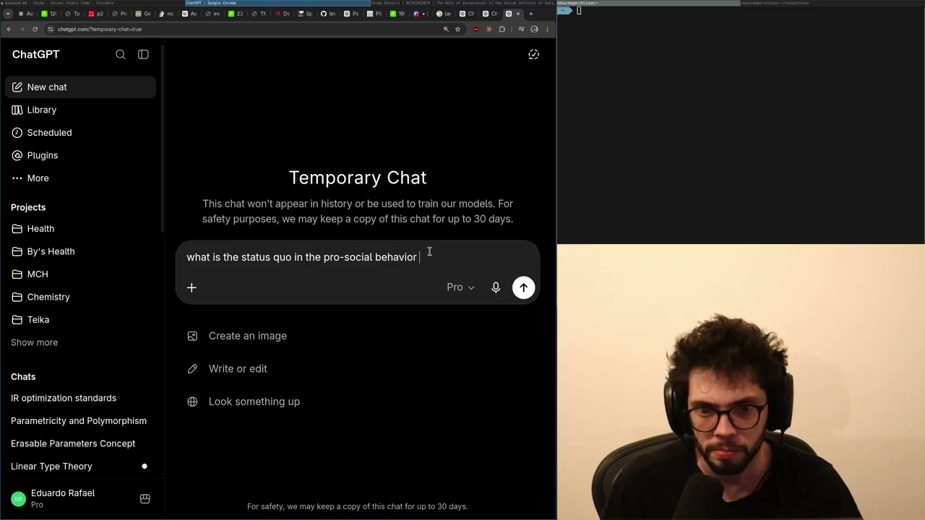
text(aspec)
key(ctrl+BackSpace)
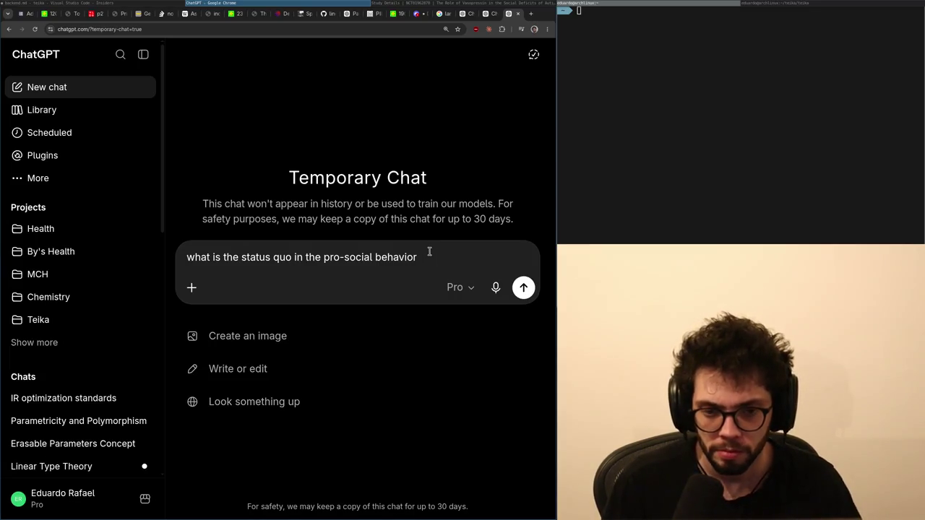
key(ctrl+shift+Left)
key(ctrl+shift+Left)
key(Left)
key(ctrl+Left)
key(ctrl+BackSpace)
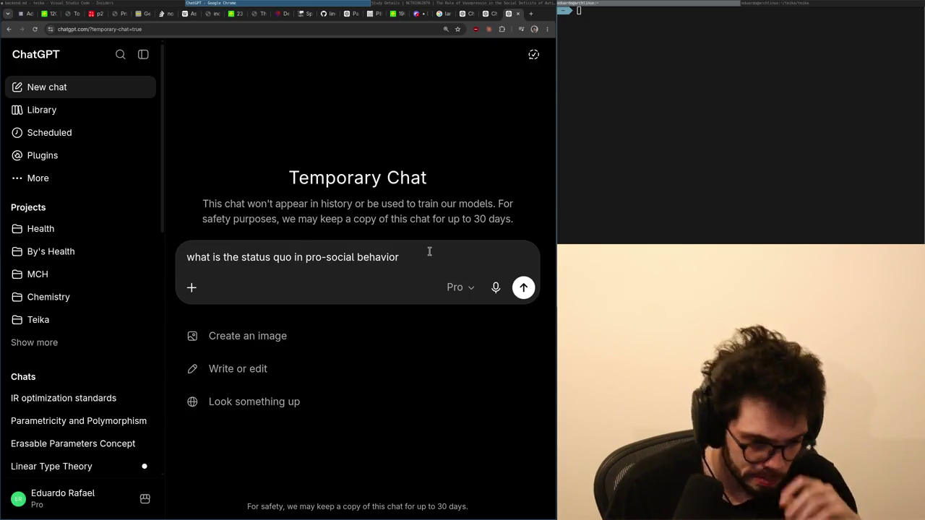
Continue the question: treatments for autistic adults and kids, specifically drugs known to have some positive impact on….
text( trea)
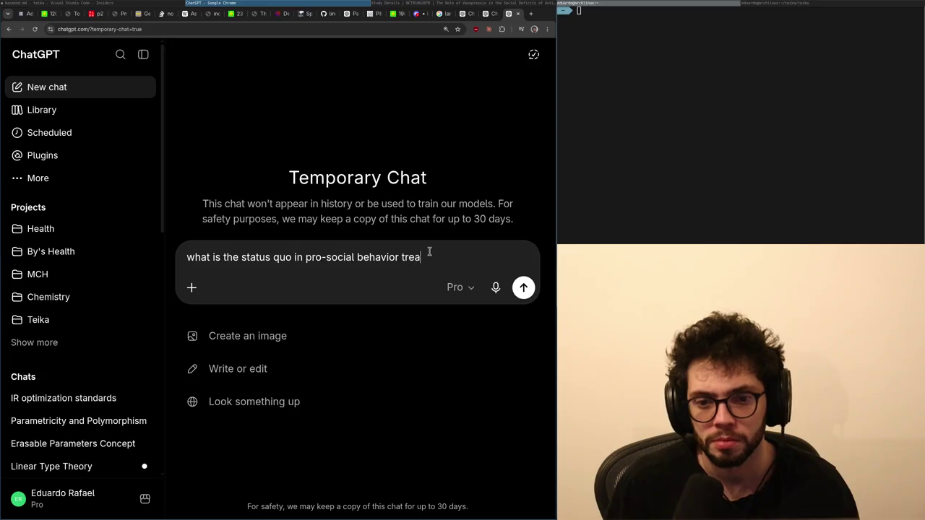
text(tments for both auti)
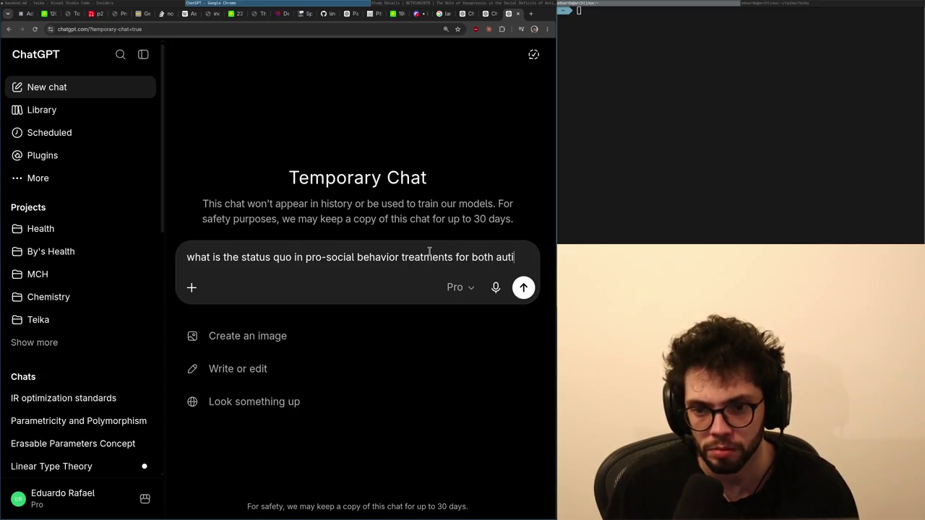
text(stic adults and kids, )
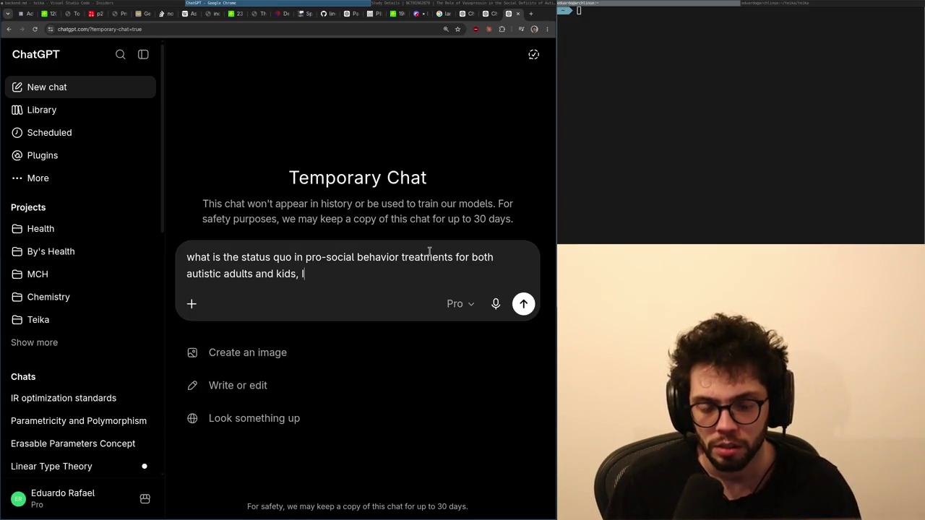
text(I'm looking fo)
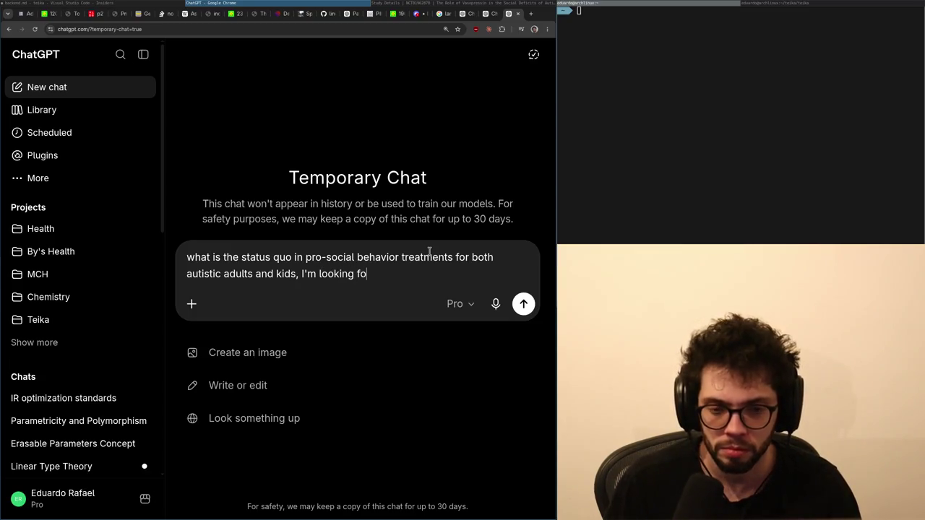
key(BackSpace)
key(BackSpace)
key(BackSpace)
text(especifically w)
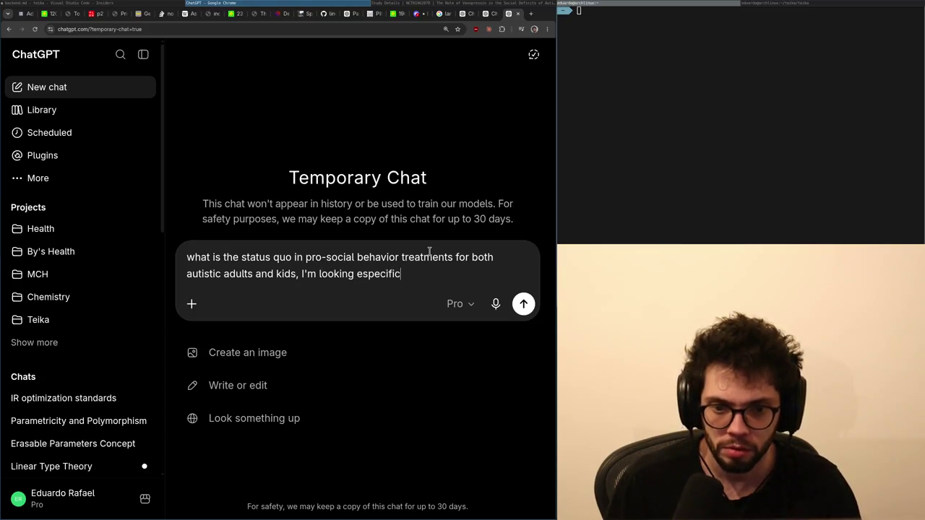
key(BackSpace)
key(BackSpace)
key(BackSpace)
text(for drug)
key(BackSpace)
key(BackSpace)
key(BackSpace)
text(drugs that are known f)
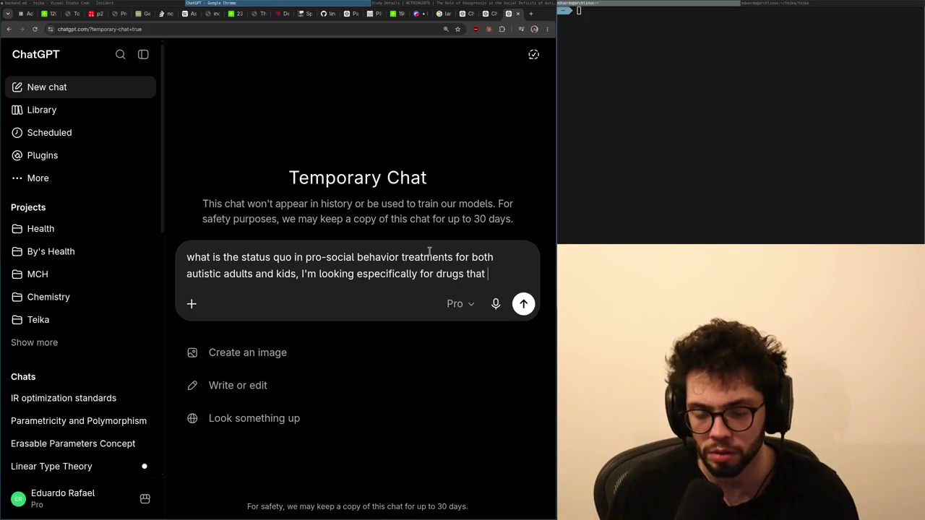
key(BackSpace)
key(BackSpace)
key(BackSpace)
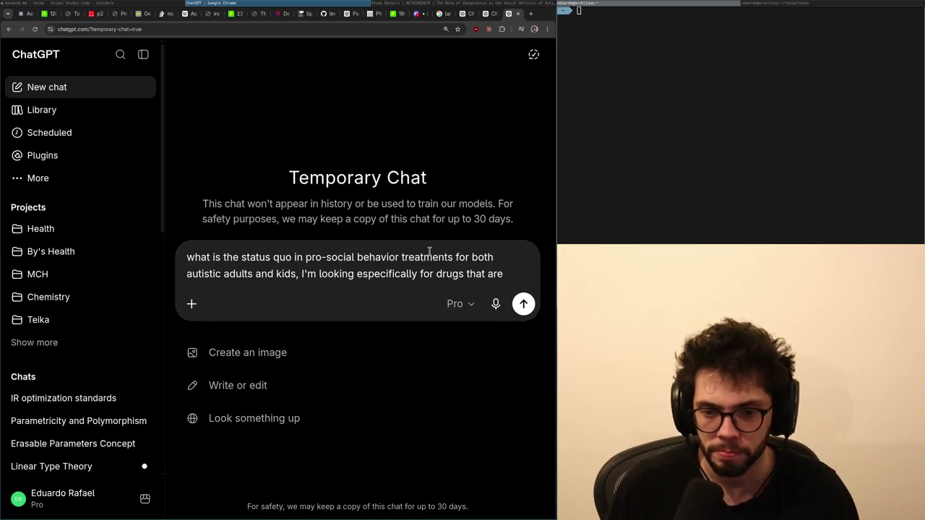
text(known to have )
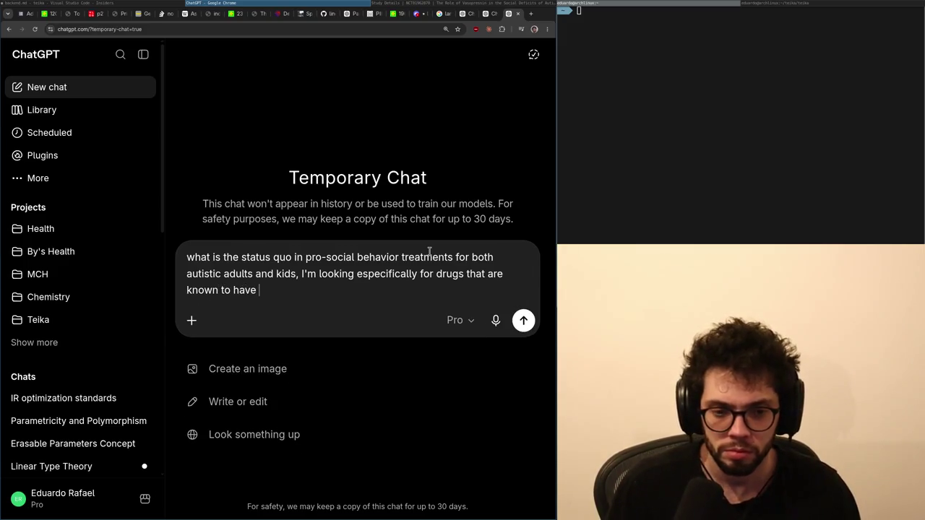
text(some positive impact on the)
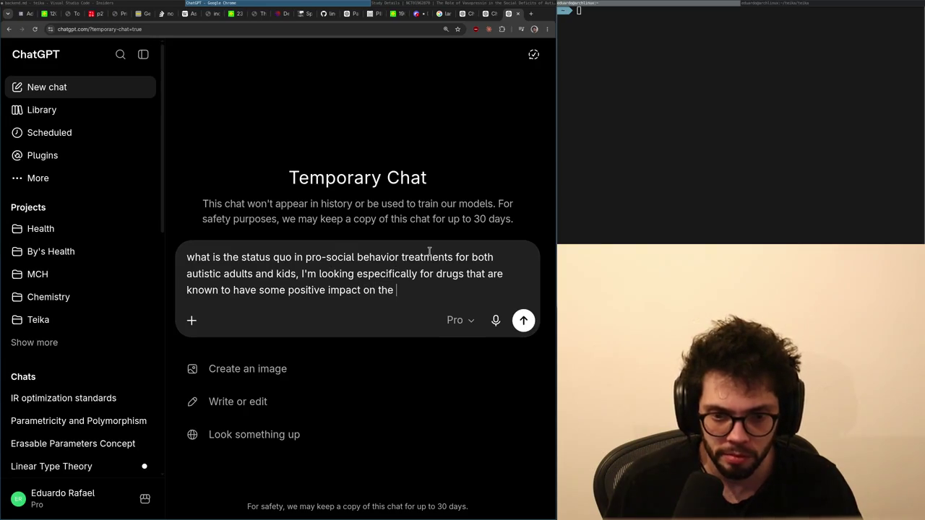
Finish with 'social aspects instead of simply controlling symptoms' and send the question.
text(social aspects isnte)
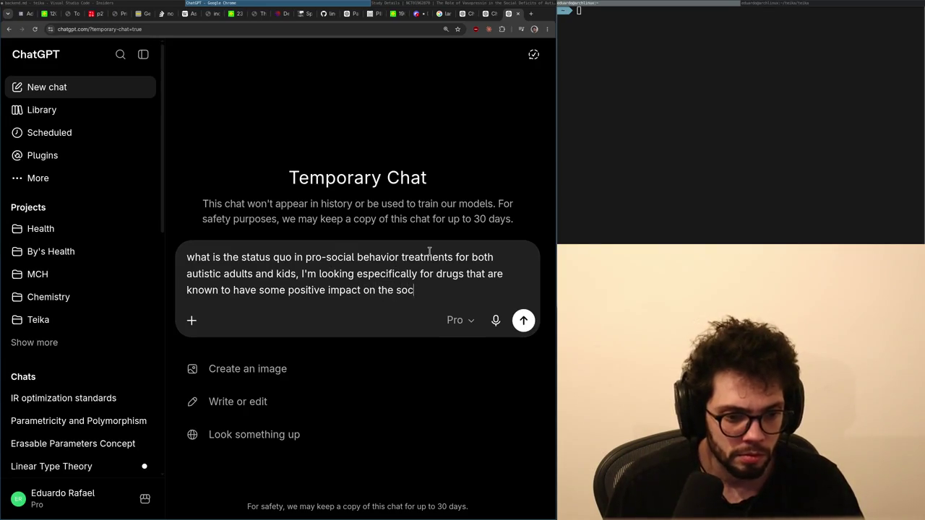
key(BackSpace)
key(BackSpace)
key(BackSpace)
text(instead of simply controlling sympt)
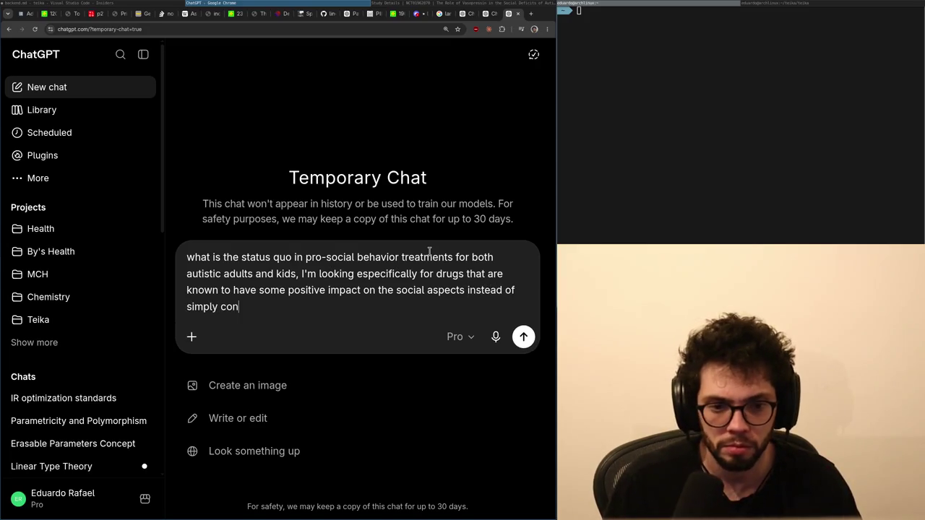
text(ons.)
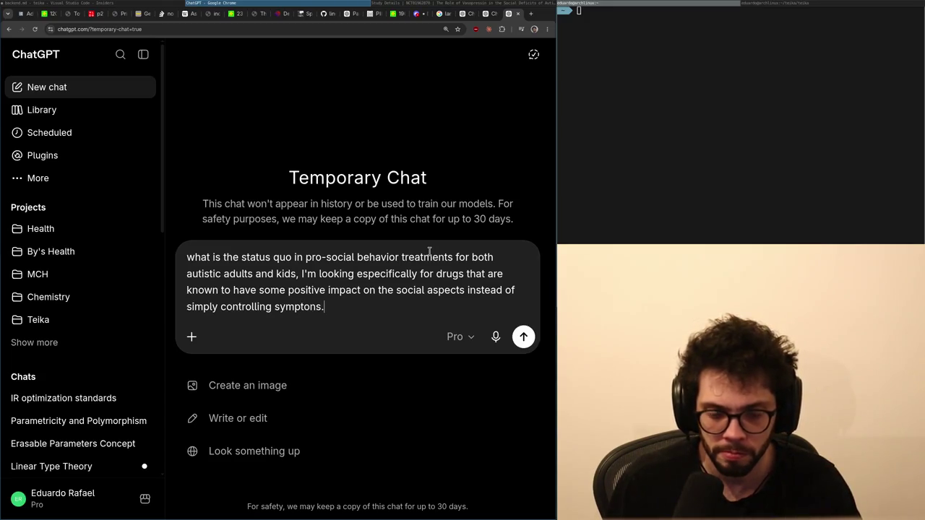
key(Return)
key(ctrl+shift+Tab)
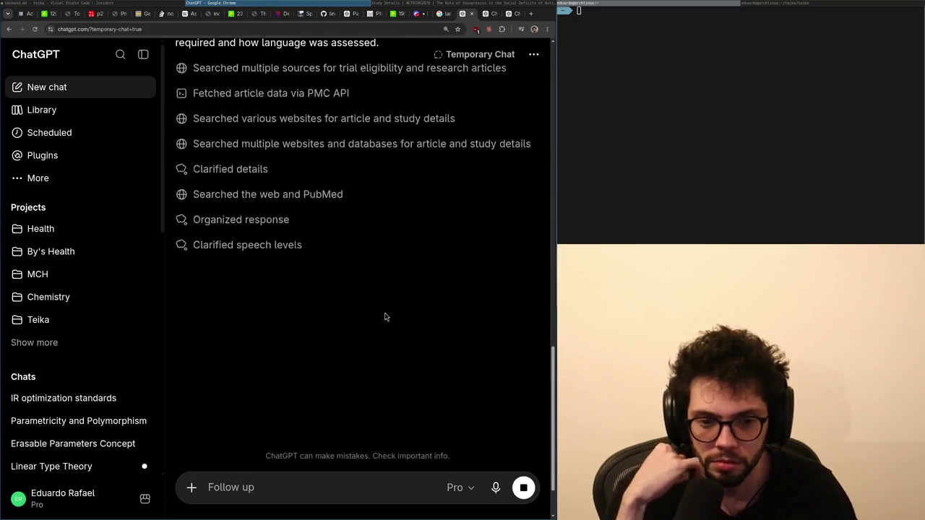
key(ctrl+Tab)
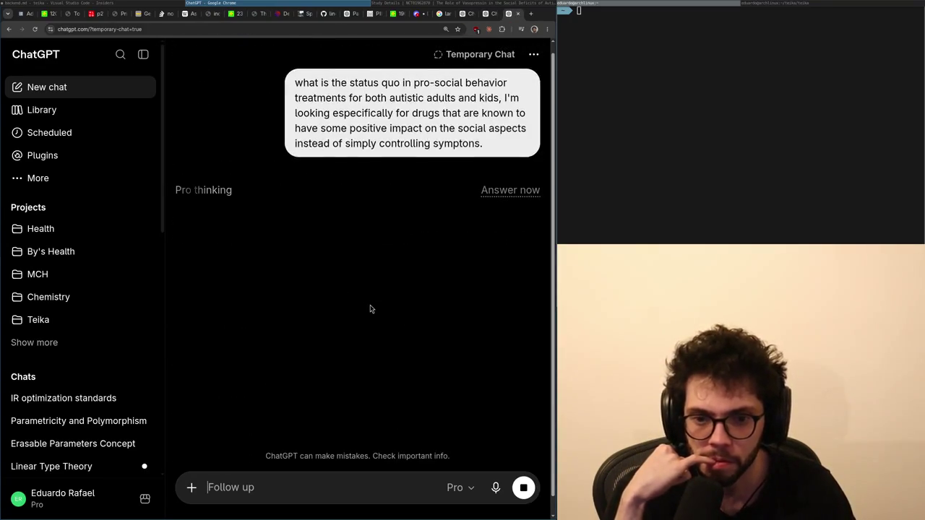
Close the leftover RePORTER and ClinicalTrials pages and return to the vasopressin review.
key(super+l)
scroll(370, 308, down, 5)
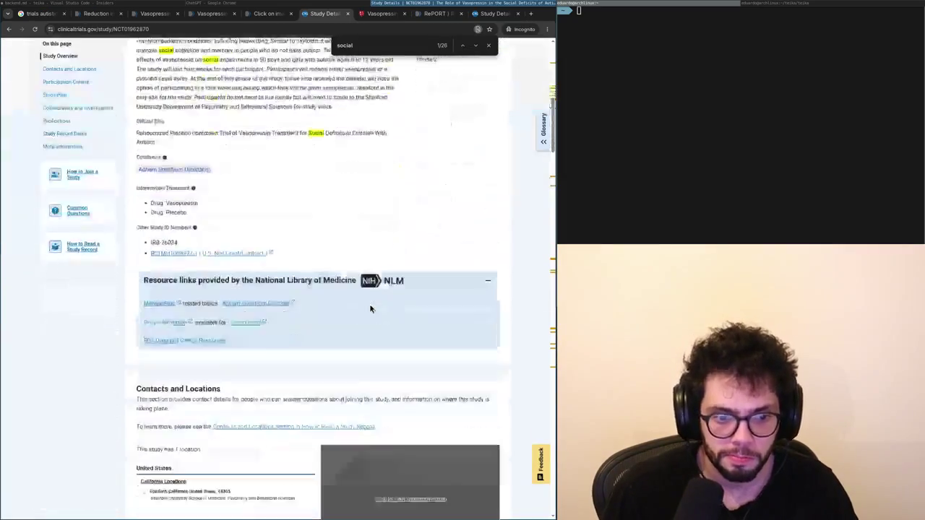
key(ctrl+shift+Tab)
key(ctrl+Tab)
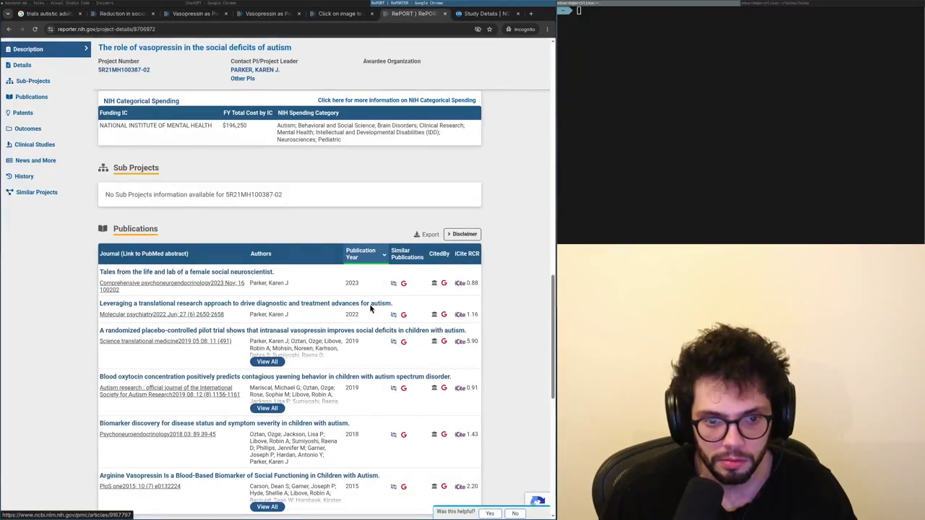
key(ctrl+w)
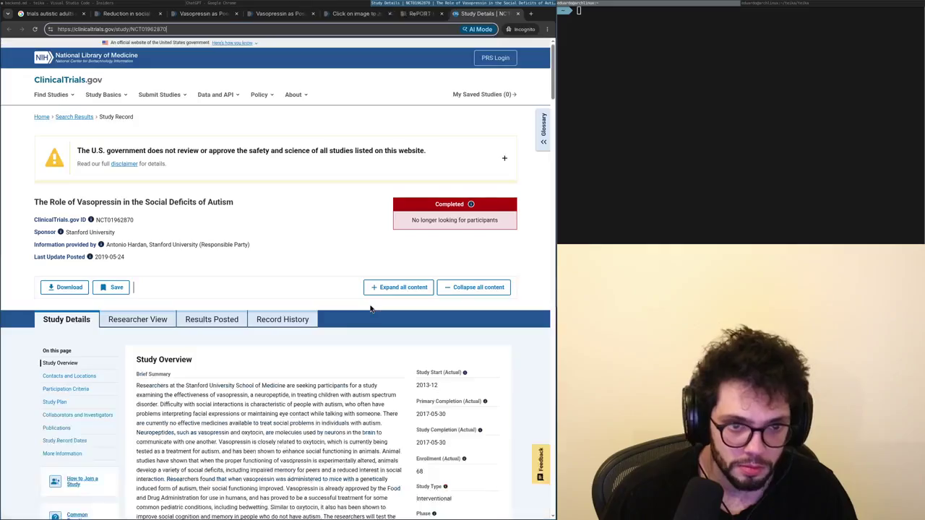
key(ctrl+w)
key(ctrl+shift+Tab)
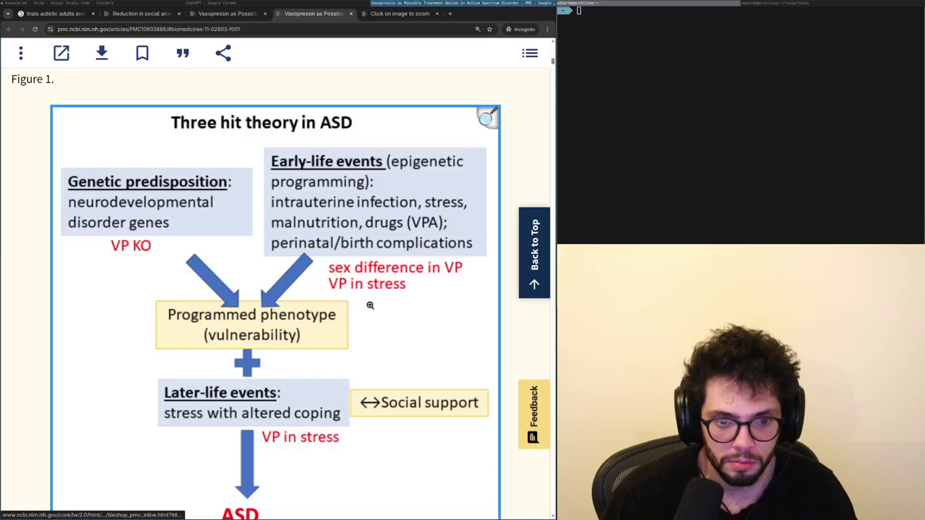
key(ctrl+shift+Tab)
Read the vasopressin review's epilepsy, stress and thermoregulation sections, selecting the dose range.
scroll(369, 304, down, 6)
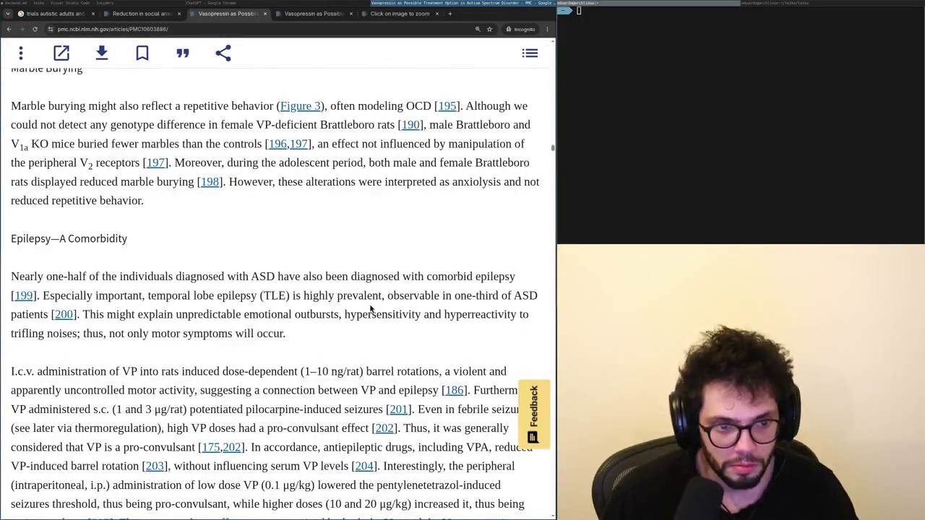
scroll(369, 304, down, 1)
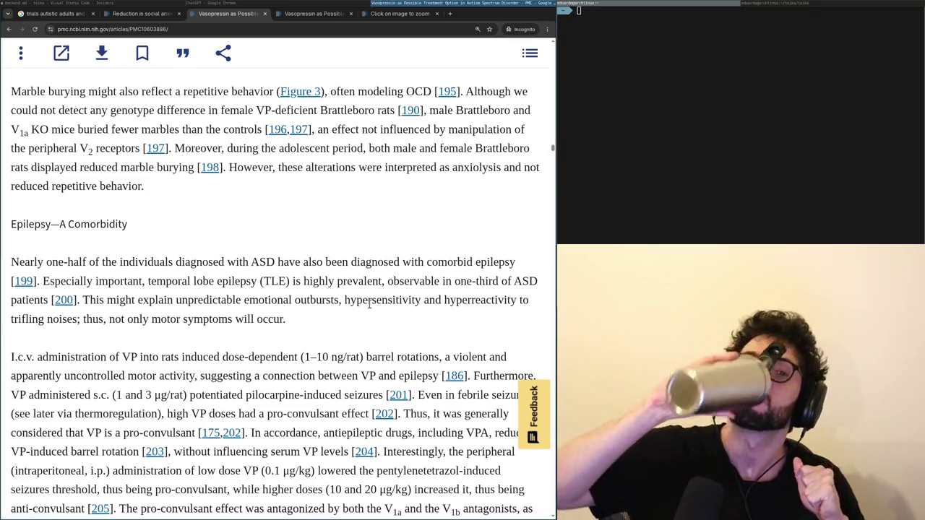
scroll(369, 304, down, 2)
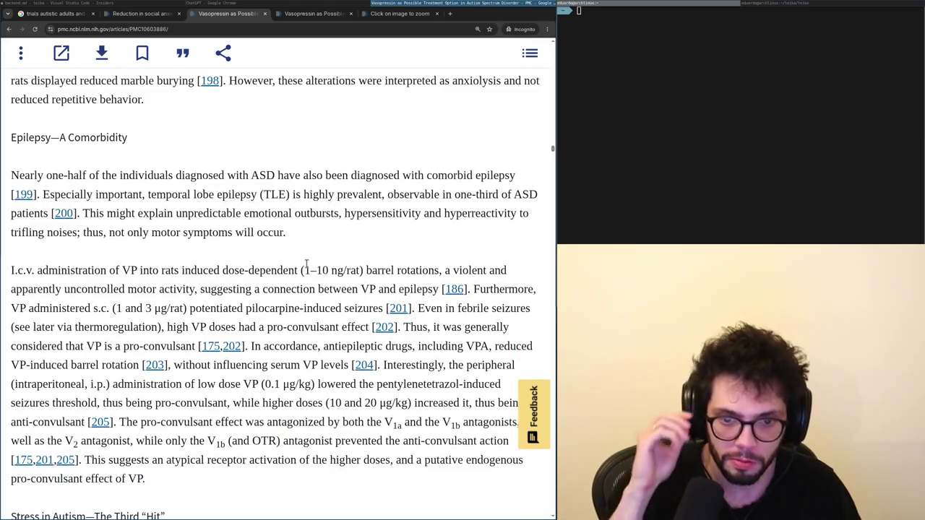
drag(310, 266, 363, 272)
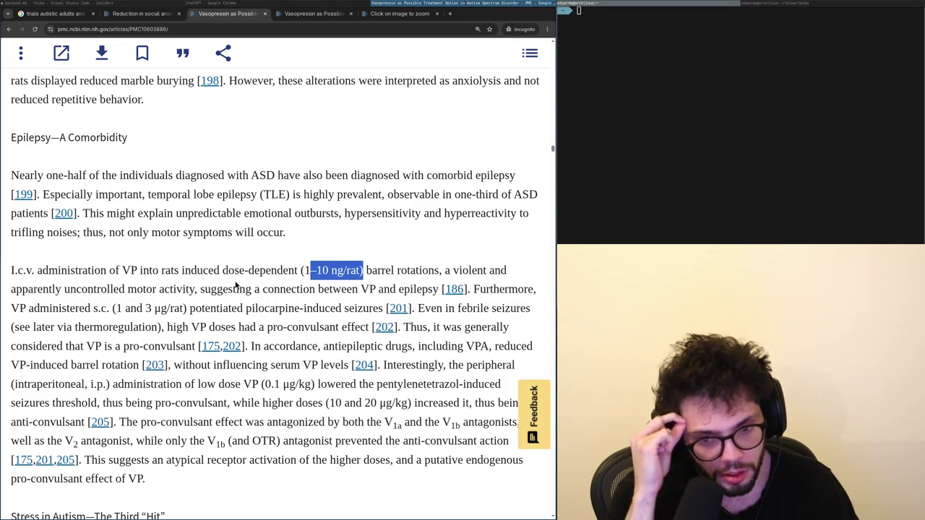
scroll(235, 286, down, 4)
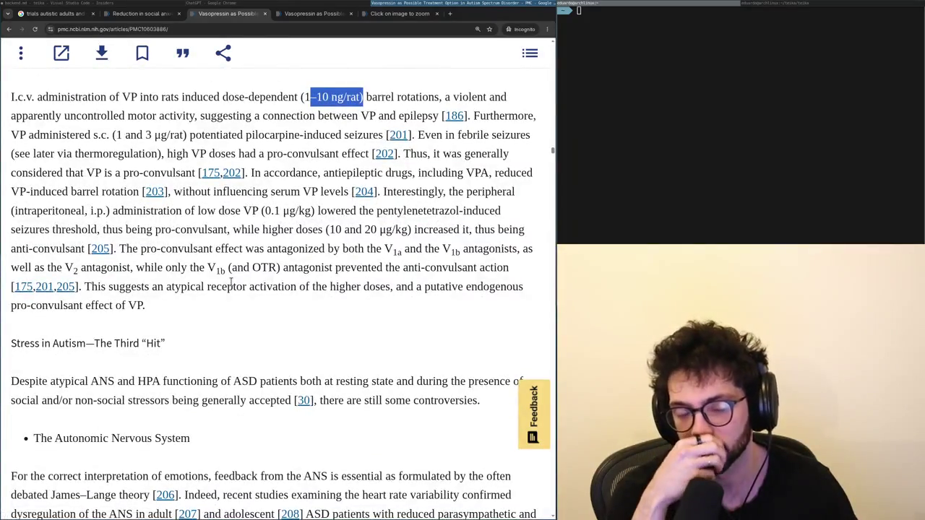
scroll(231, 282, down, 1)
scroll(232, 287, down, 4)
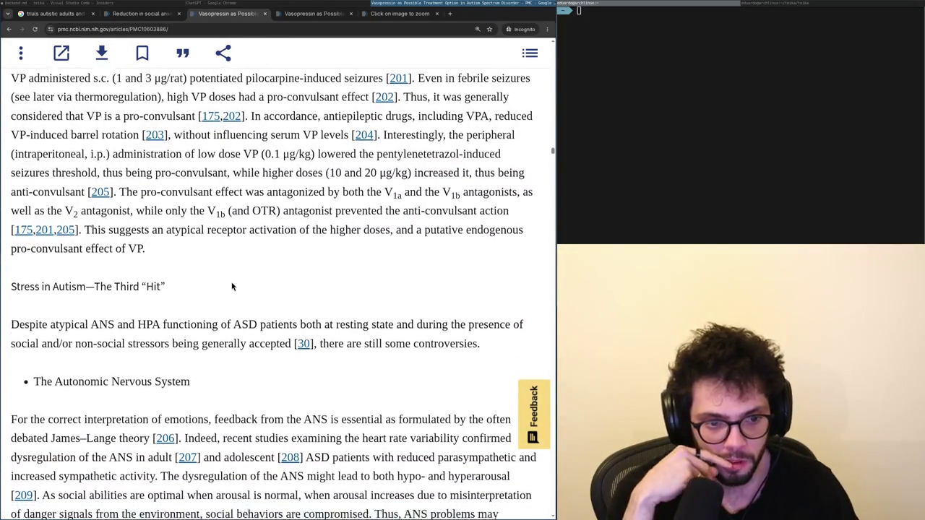
scroll(232, 287, up, 2)
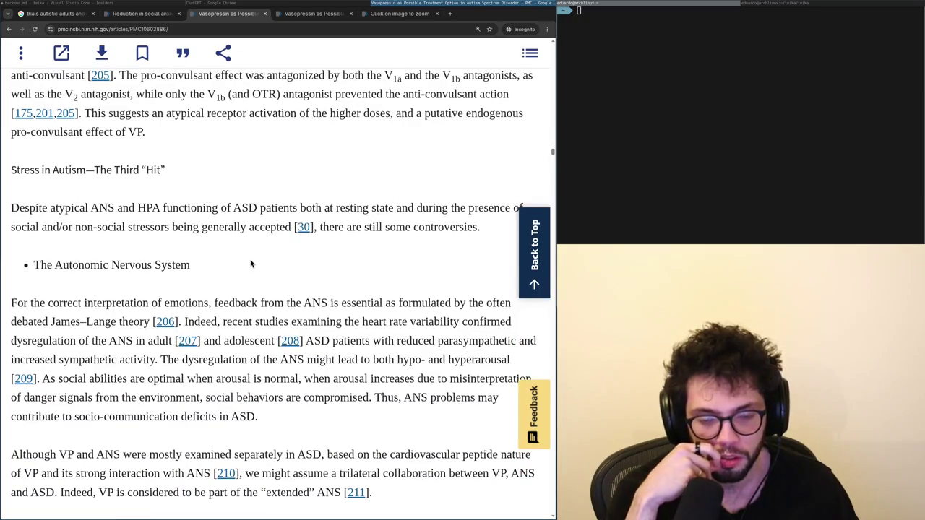
scroll(250, 265, down, 1)
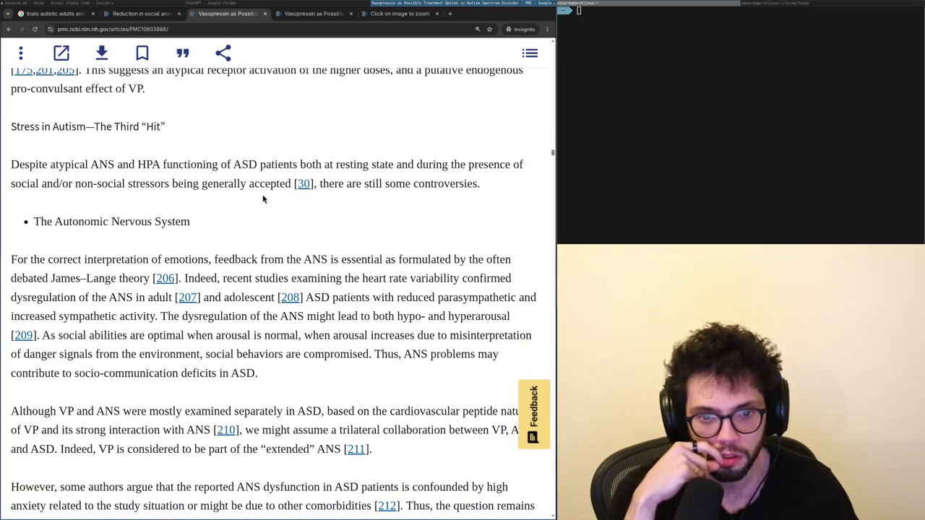
scroll(216, 237, down, 10)
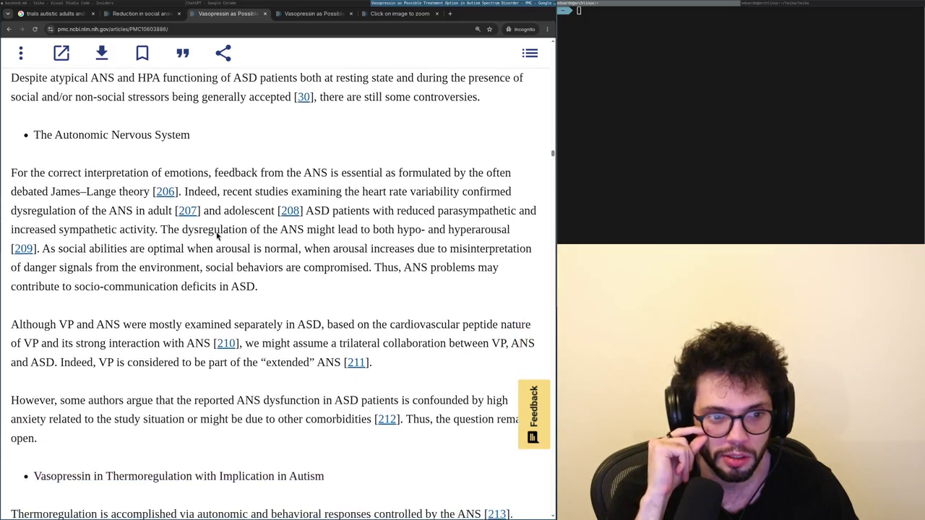
scroll(216, 231, up, 1)
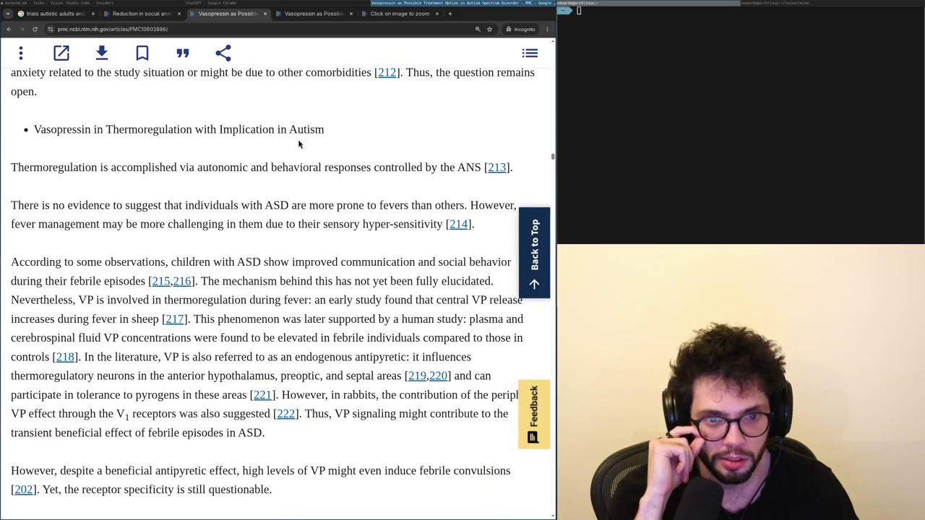
Check the ChatGPT answer in progress, then return to the vasopressin article.
click(327, 3)
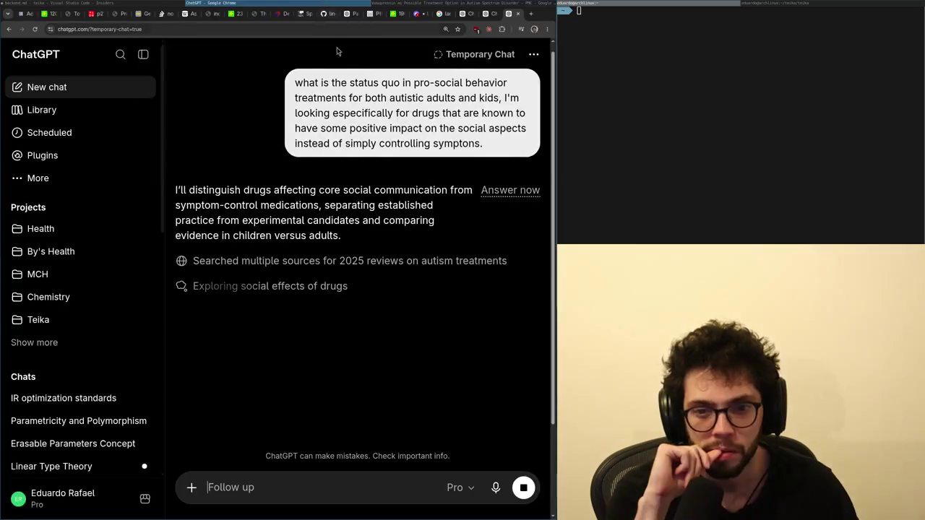
click(487, 14)
click(466, 13)
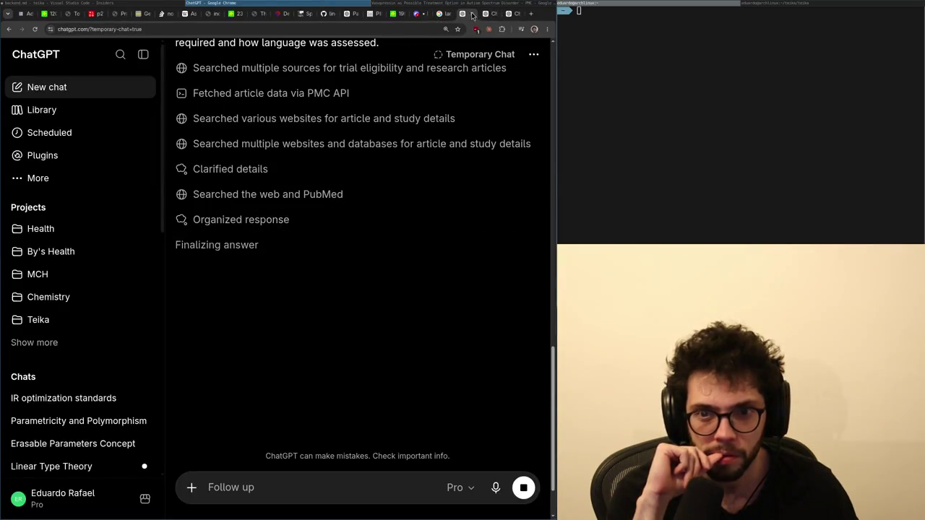
key(alt+Tab)
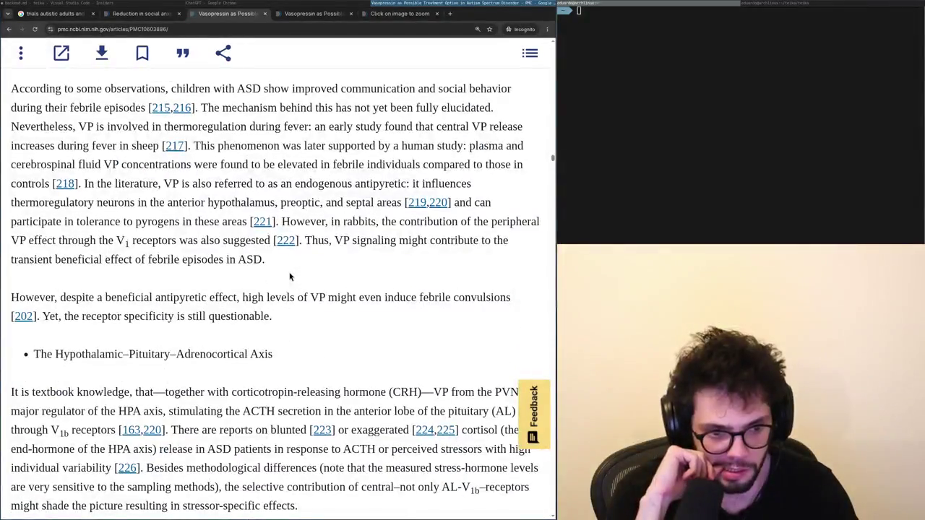
Read on through anxiety, sleep and pain to 3.3.1 Social Behavioral Network and Figure 5, then close the review.
scroll(289, 277, down, 3)
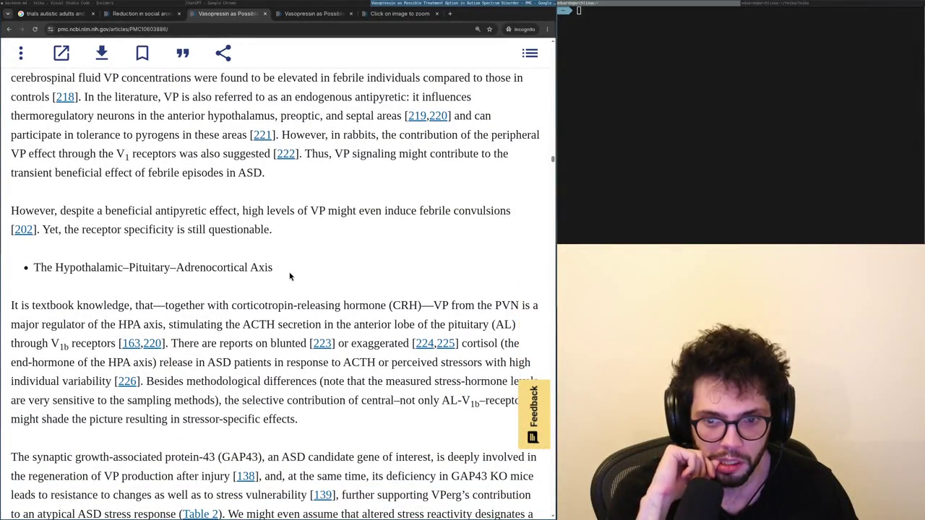
scroll(290, 276, down, 10)
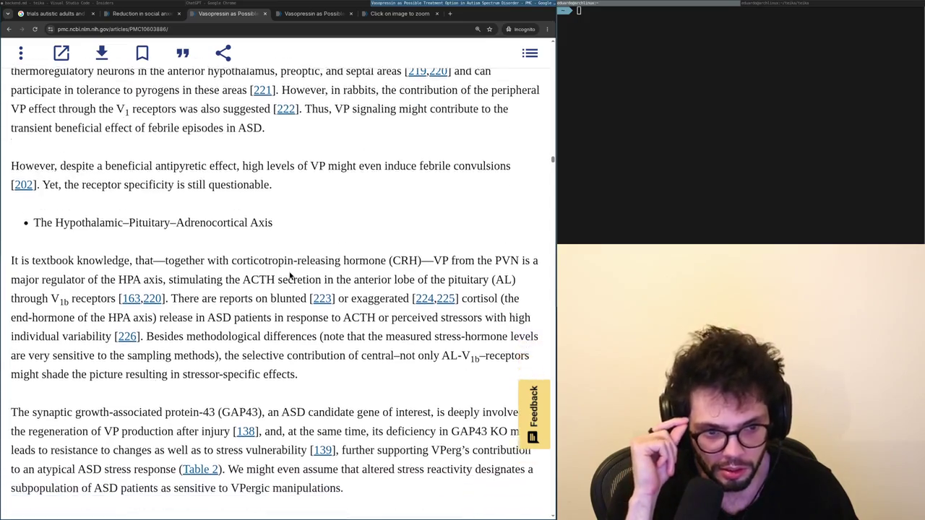
scroll(290, 276, down, 16)
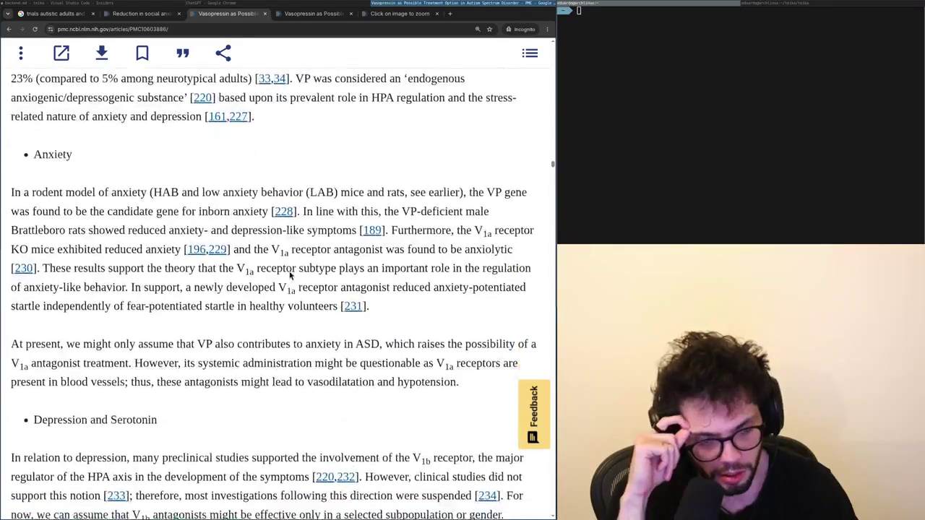
scroll(290, 276, down, 2)
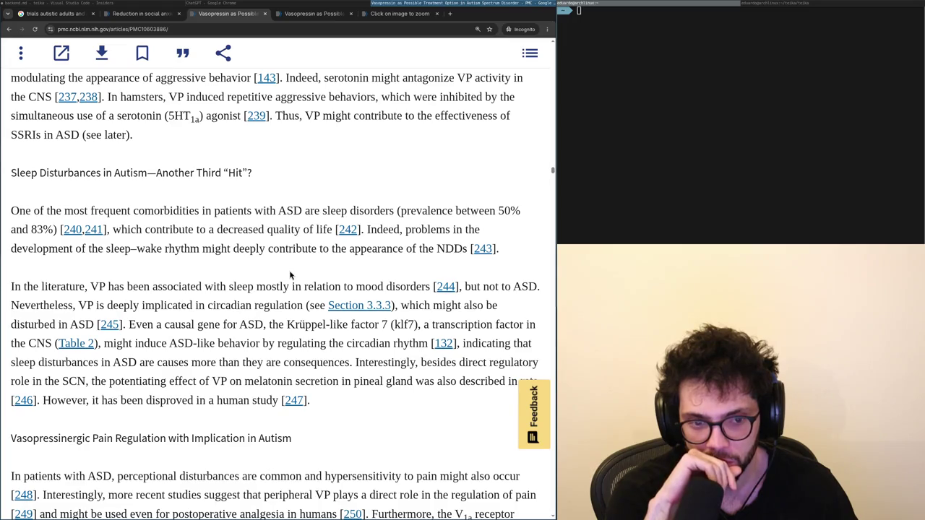
scroll(290, 275, down, 12)
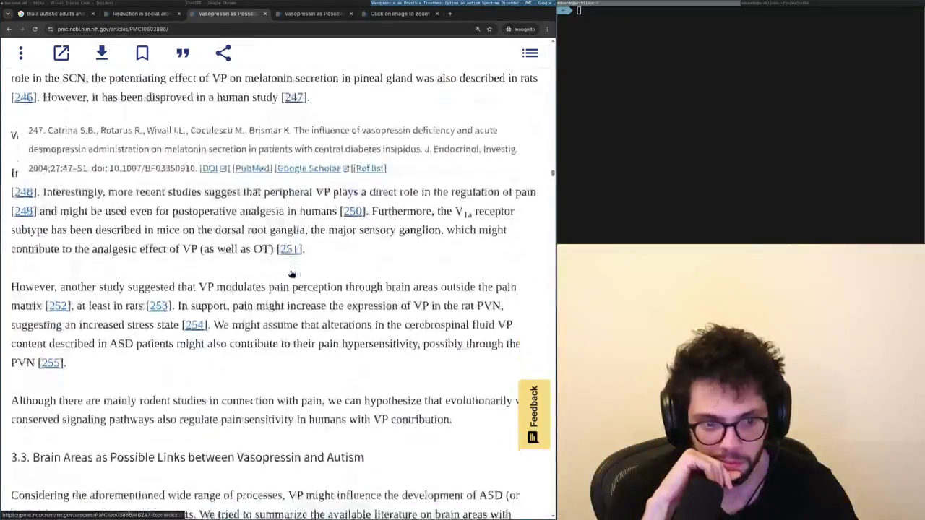
scroll(290, 274, down, 3)
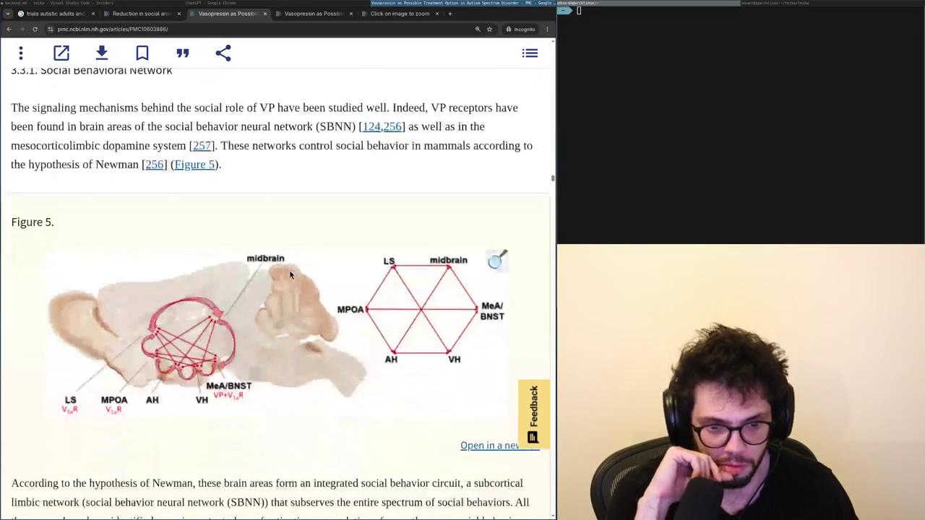
scroll(289, 271, up, 3)
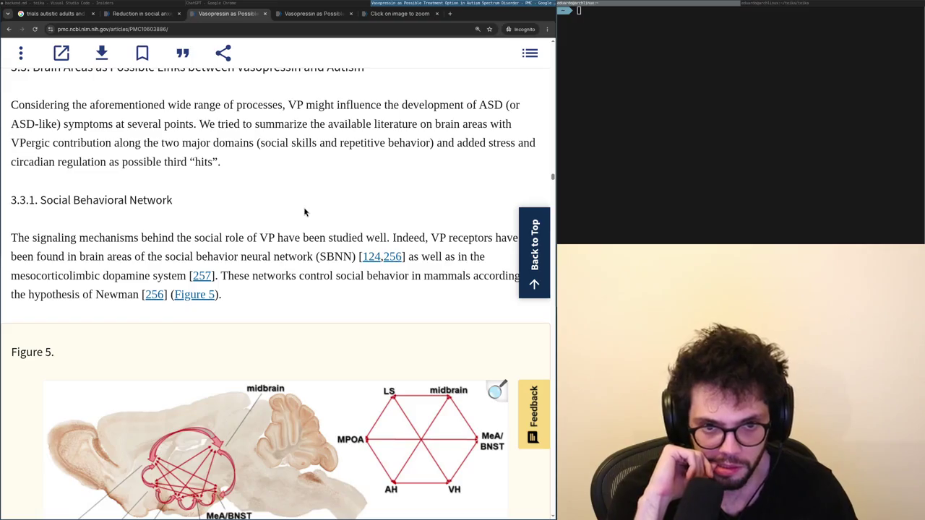
key(ctrl+w)
key(ctrl+w)
key(ctrl+w)
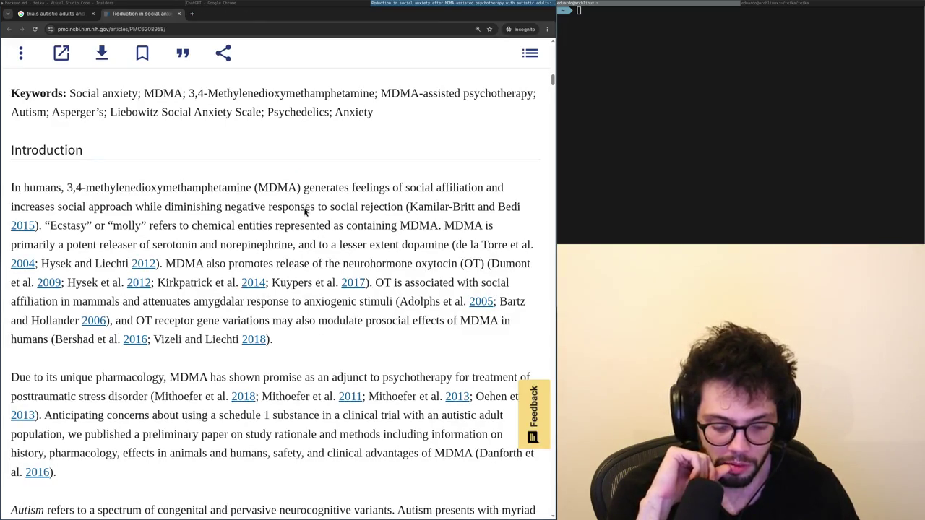
key(alt+Tab)
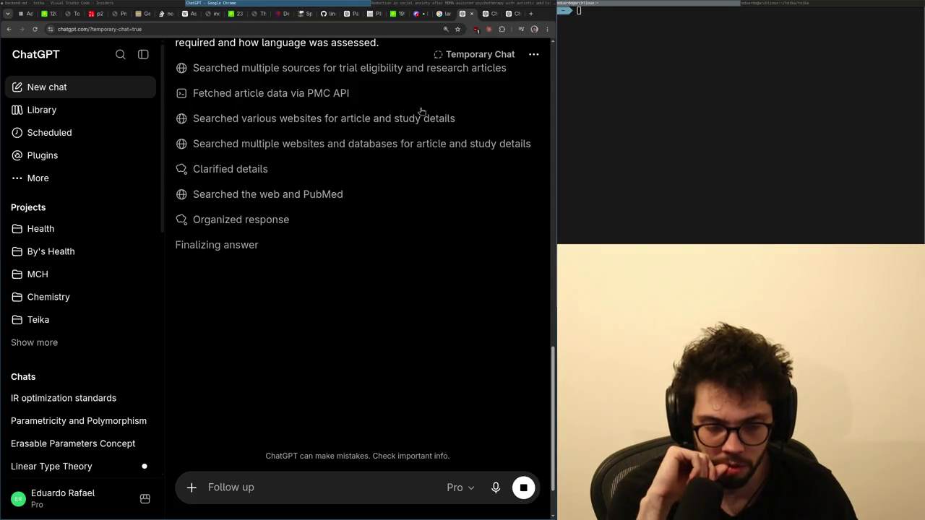
click(485, 13)
click(510, 14)
click(465, 14)
key(alt+Tab)
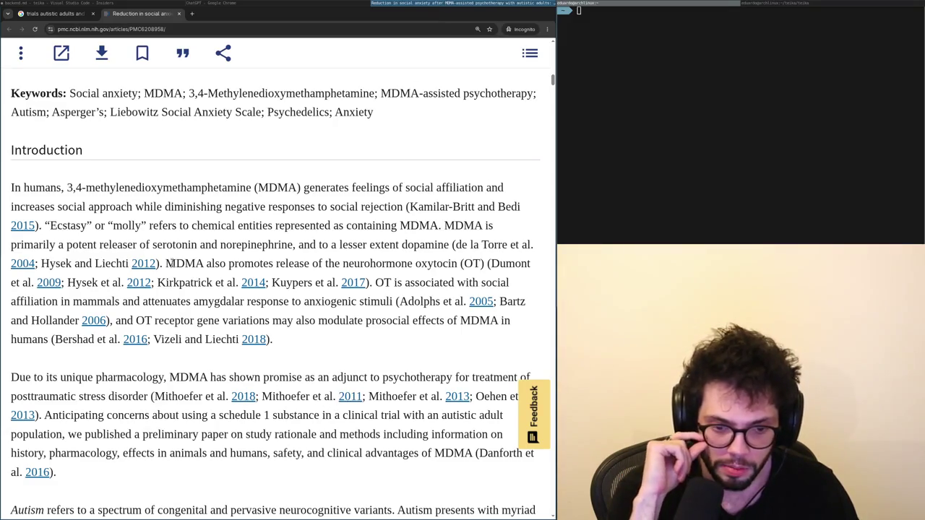
scroll(231, 325, down, 4)
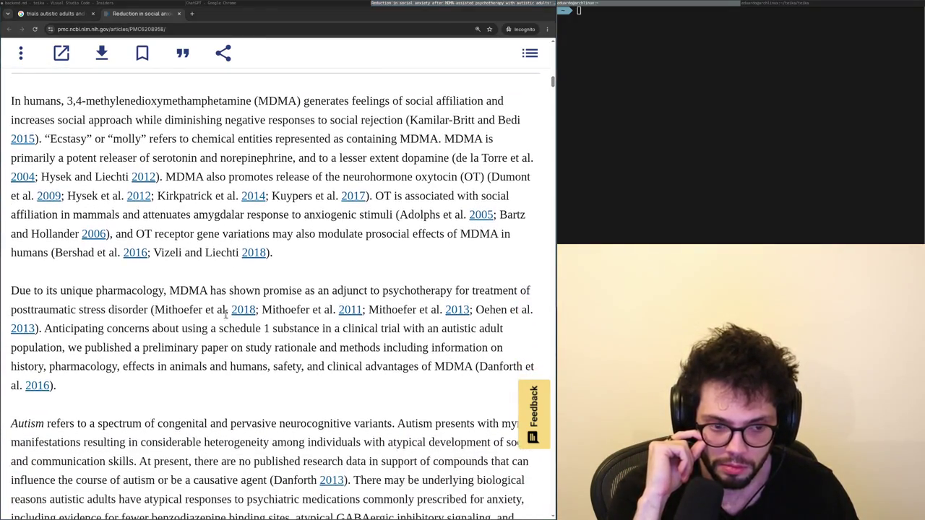
scroll(219, 307, down, 4)
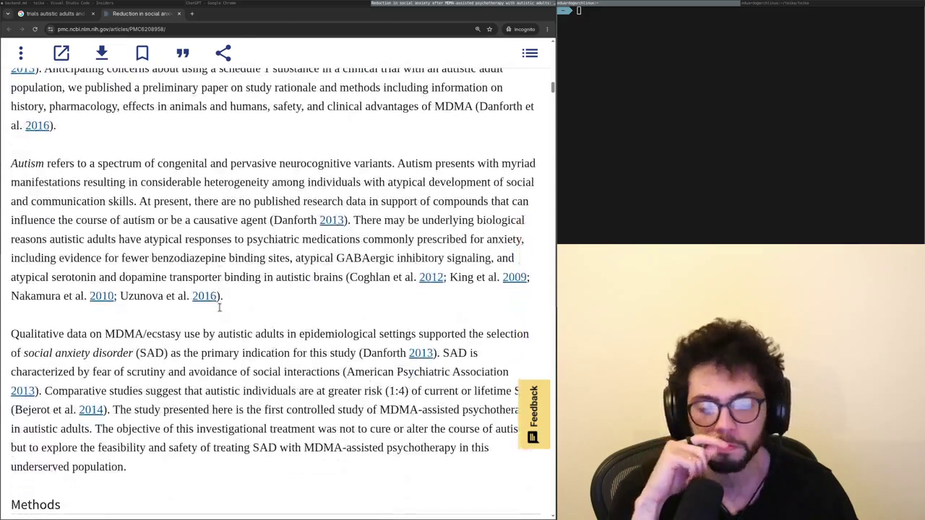
scroll(219, 307, down, 4)
scroll(248, 312, up, 4)
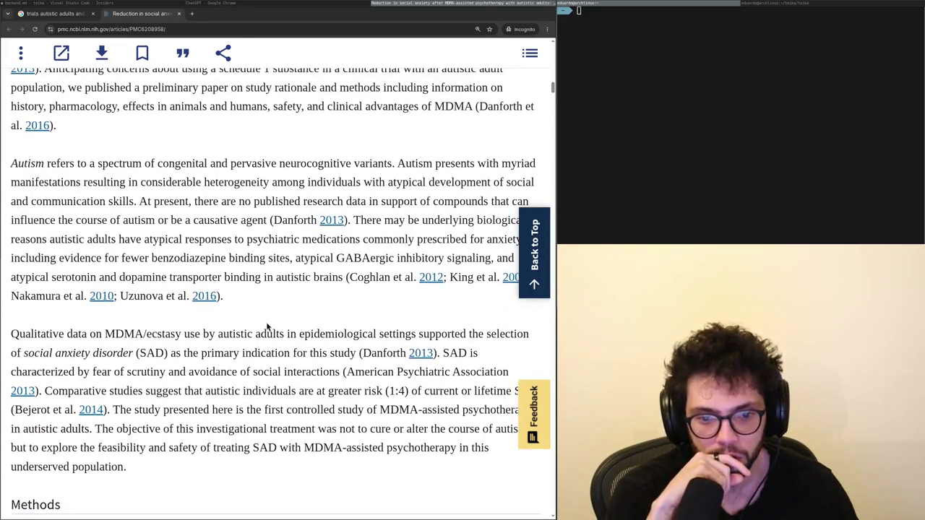
scroll(266, 328, up, 7)
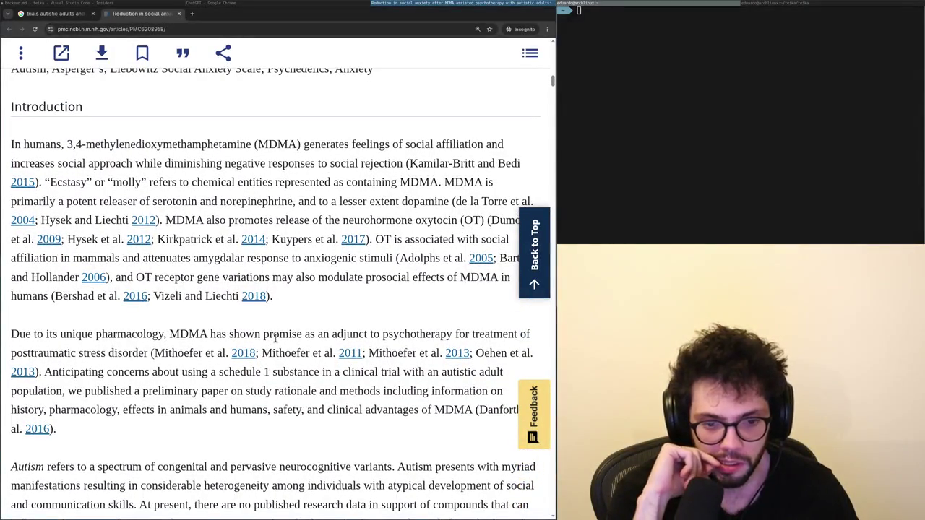
key(ctrl+shift+Tab)
key(ctrl+Tab)
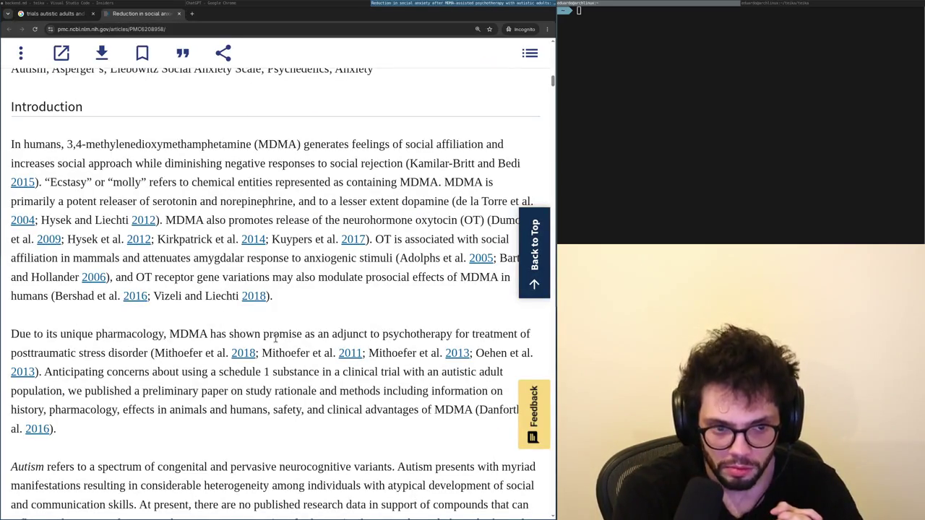
key(ctrl+l)
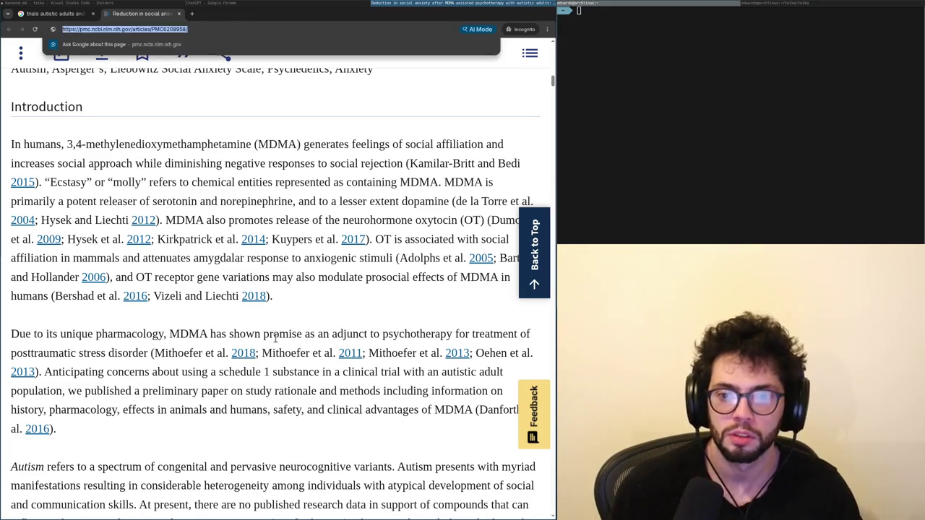
key(alt+Tab)
key(ctrl+t)
text(chat)
In a new chat, ask whether any alternative to controlled-substance MDMA replicates the results here.
key(Return)
text(what is the status quo in the pro-social behavior given)
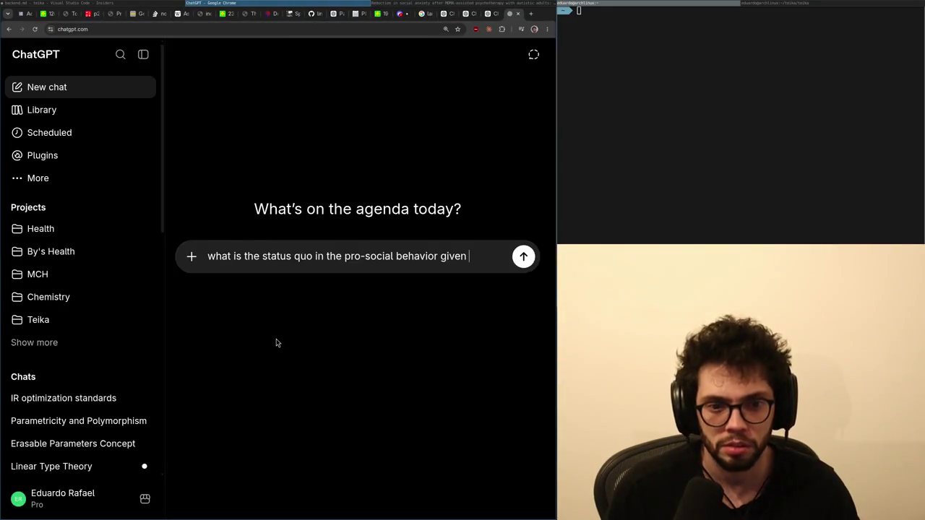
text(given that MDMA i)
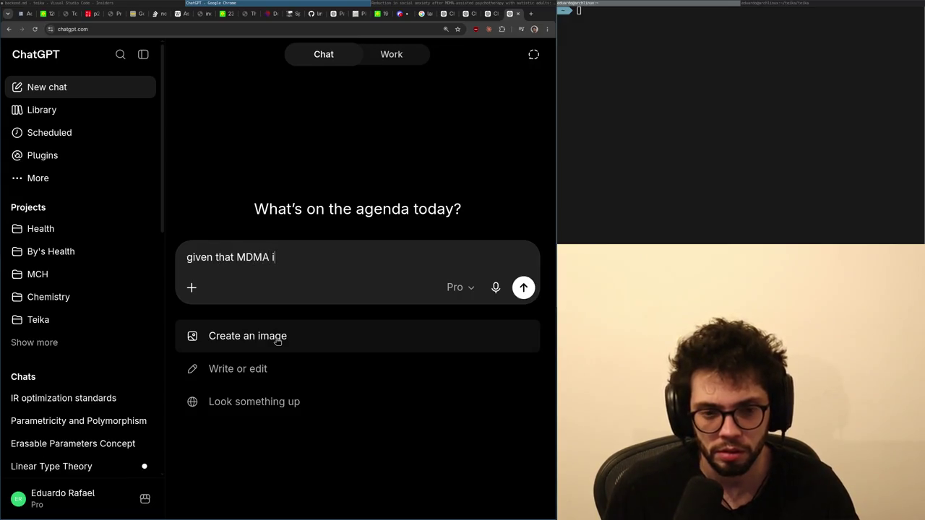
text(a )
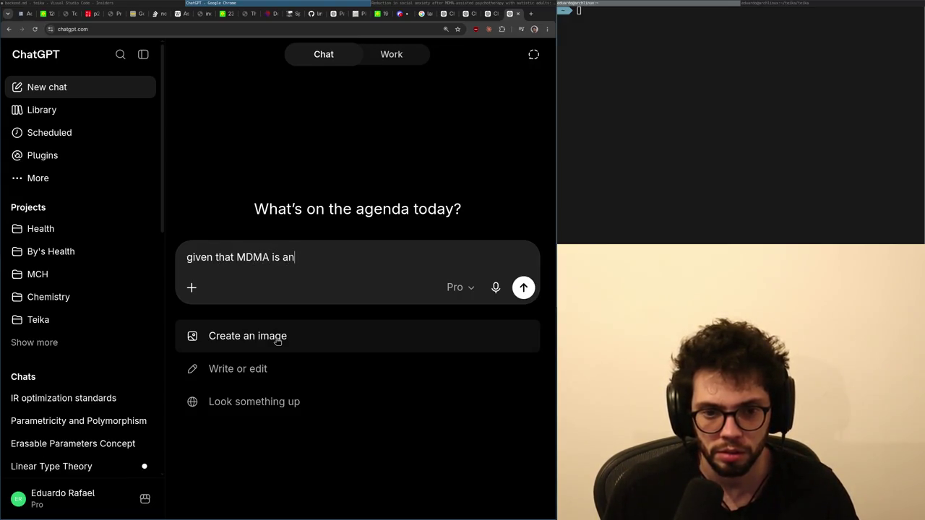
text(gal subs)
key(ctrl+BackSpace)
key(ctrl+BackSpace)
text(co)
key(BackSpace)
key(BackSpace)
key(BackSpace)
key(BackSpace)
text(co)
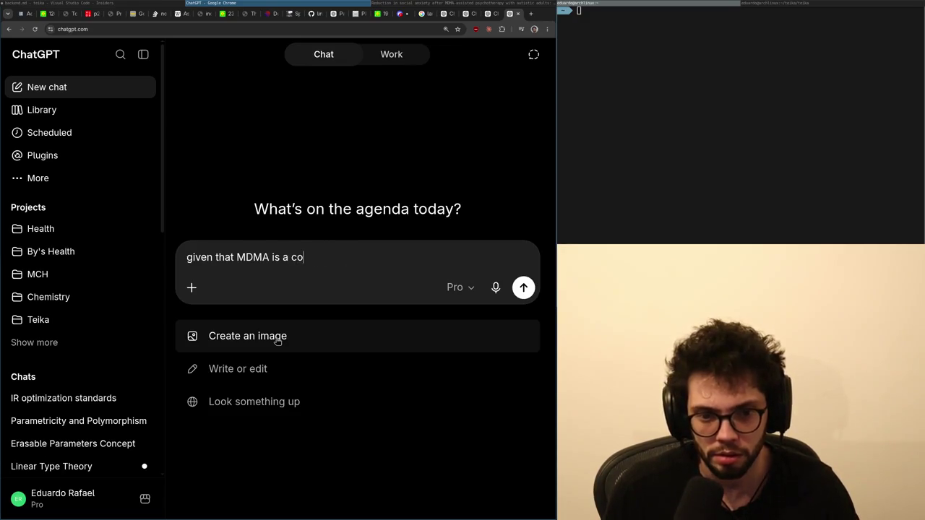
text(ntrolled substance, )
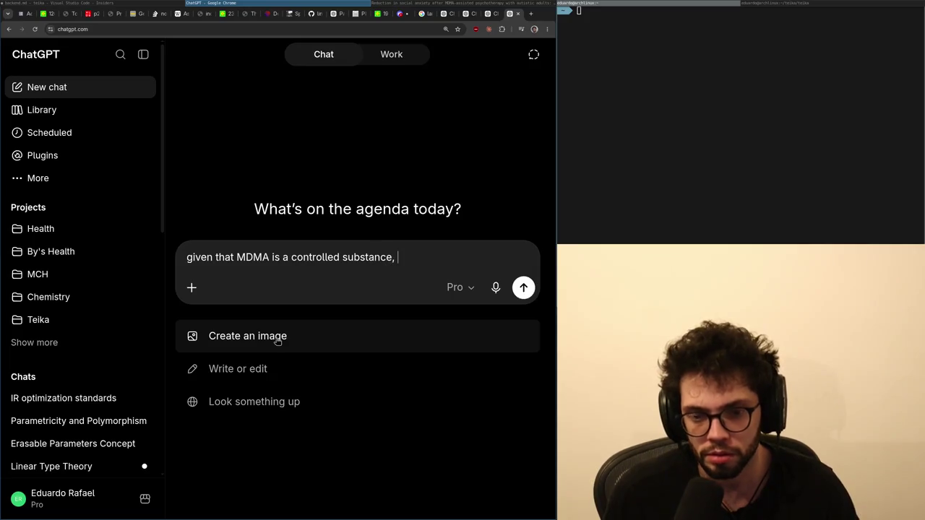
text(there is any alte)
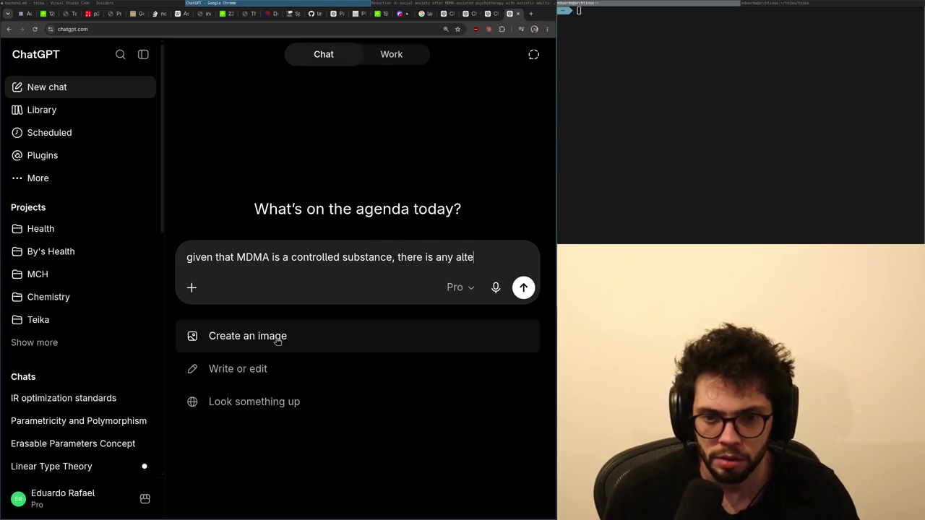
text(rnative)
text( that replicates)
text( the sym)
key(BackSpace)
key(BackSpace)
key(BackSpace)
text(sults here)
Paste the PMC article link on a new line, make it a temporary chat, and send.
key(shift+Return)
text(https://pmc.ncbi.nlm.nih.gov/articles/PMC6208958/)
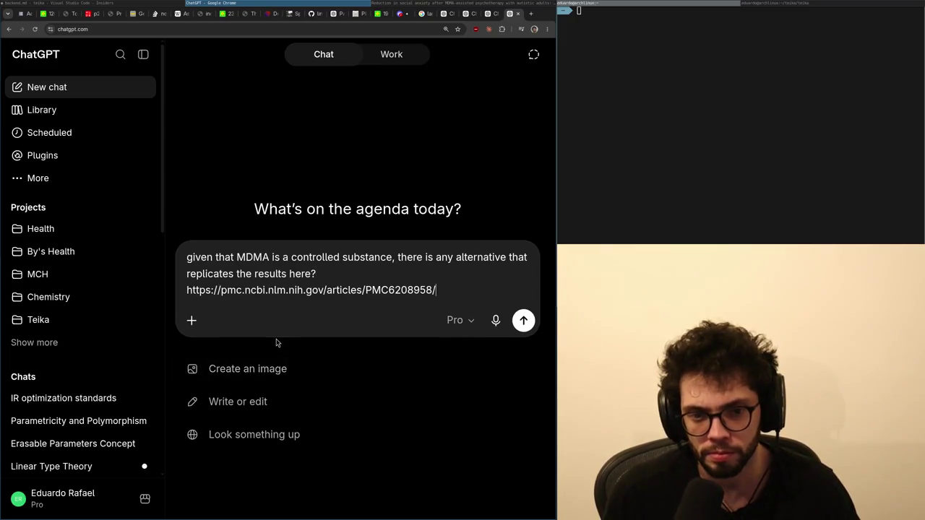
click(534, 54)
click(524, 323)
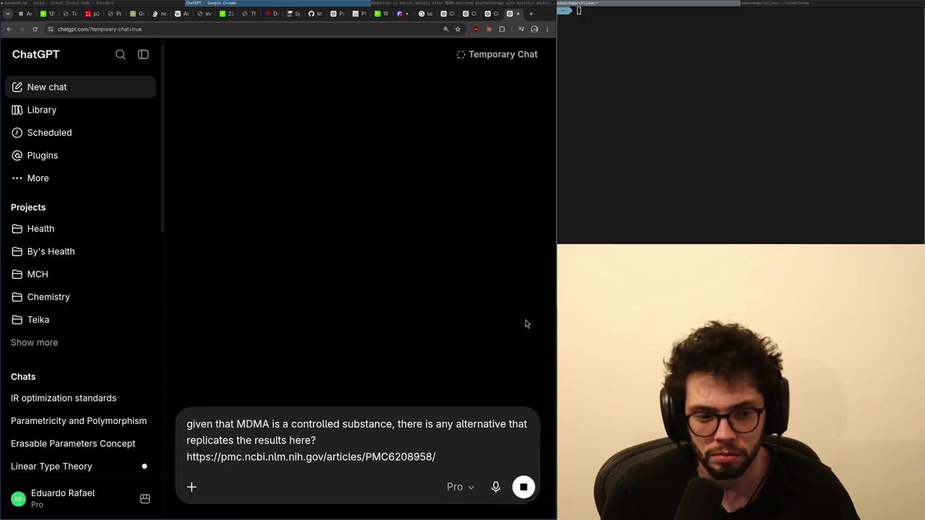
key(ctrl+shift+Tab)
key(ctrl+shift+Tab)
key(ctrl+shift+Tab)
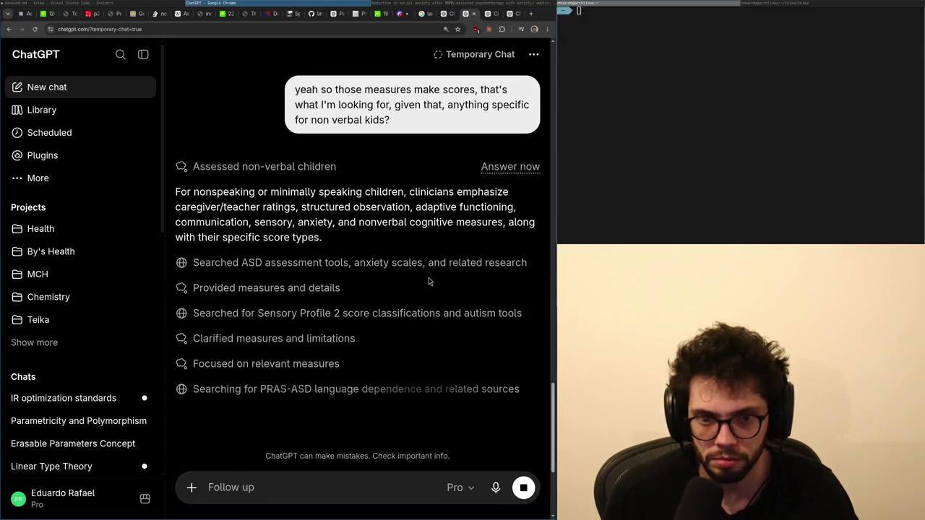
key(super+Right)
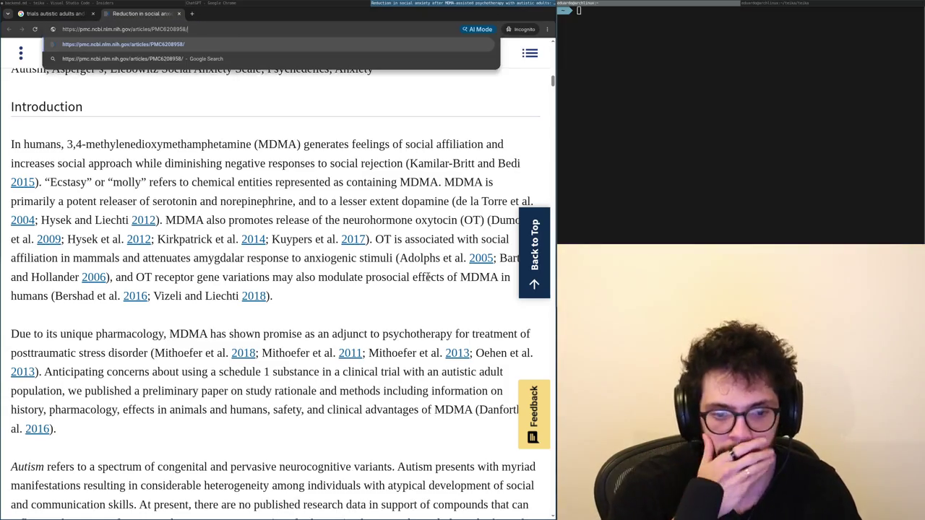
Read the MDMA article's trial design, marking the ethics and IRB approval lines.
scroll(145, 263, down, 5)
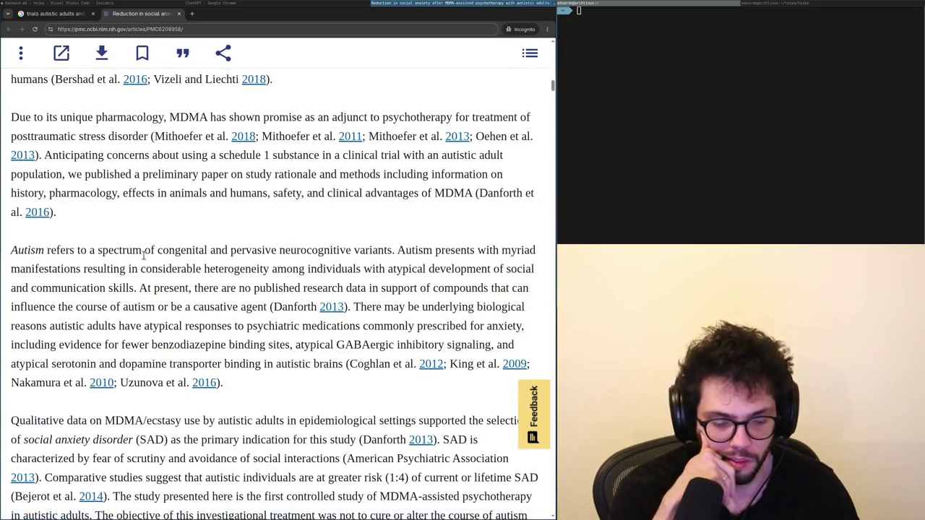
scroll(144, 261, down, 3)
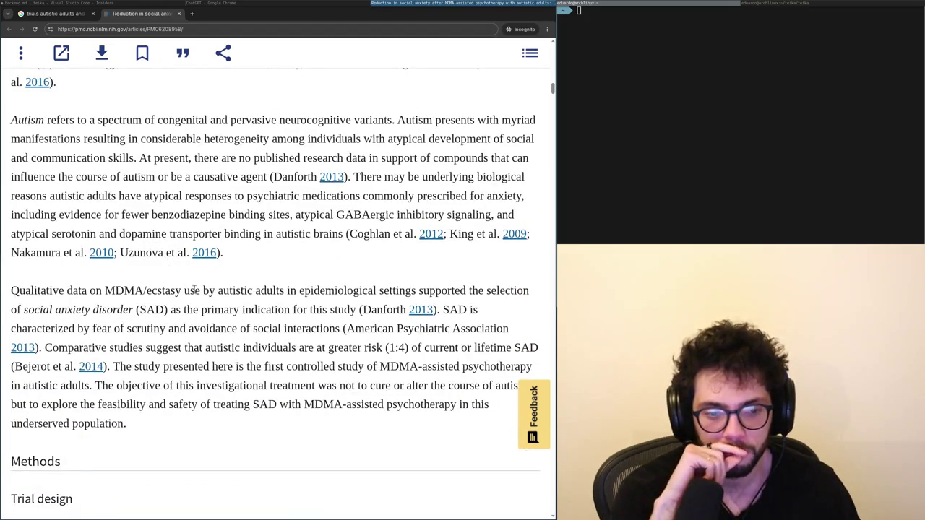
scroll(211, 302, down, 3)
scroll(212, 300, down, 3)
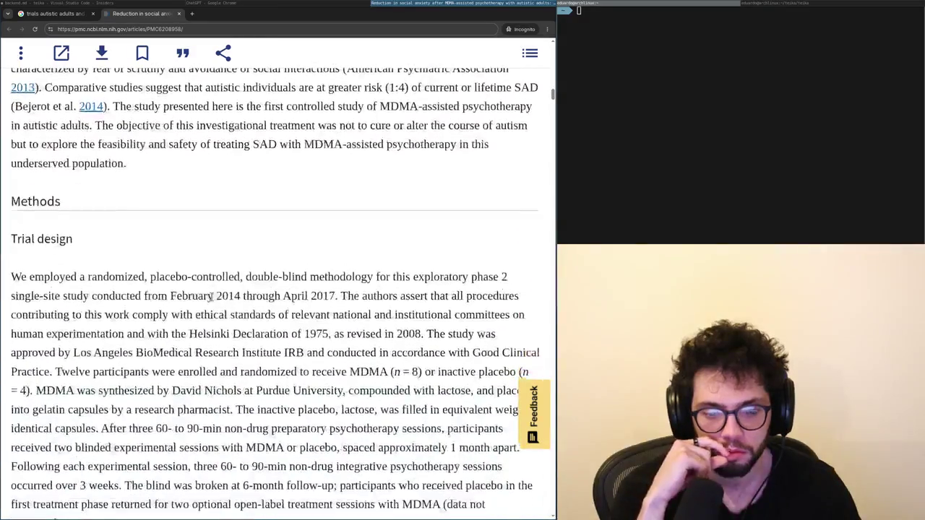
scroll(212, 297, down, 3)
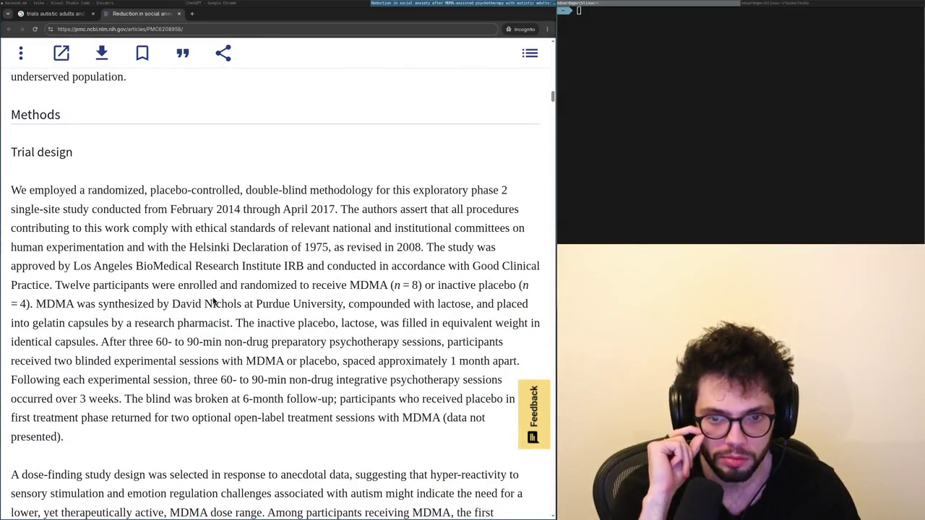
mouse_move(238, 229)
mouse_down()
mouse_move(374, 235)
mouse_move(354, 265)
mouse_move(258, 284)
mouse_move(435, 284)
mouse_move(323, 282)
mouse_move(252, 298)
mouse_move(446, 299)
mouse_move(257, 318)
mouse_up()
scroll(360, 284, down, 1)
click(420, 282)
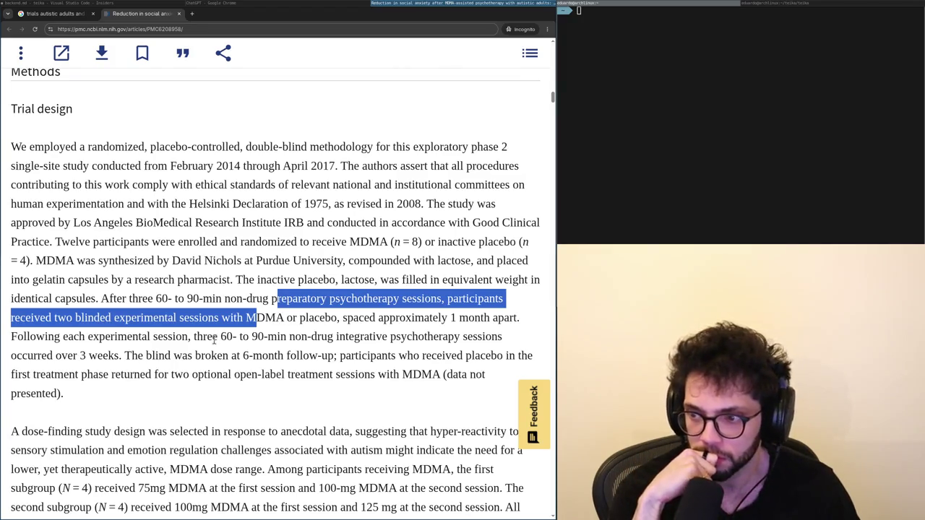
Mark the optional open-label sessions, dose-finding rationale and 100-mg second-session dose passages.
scroll(214, 340, down, 2)
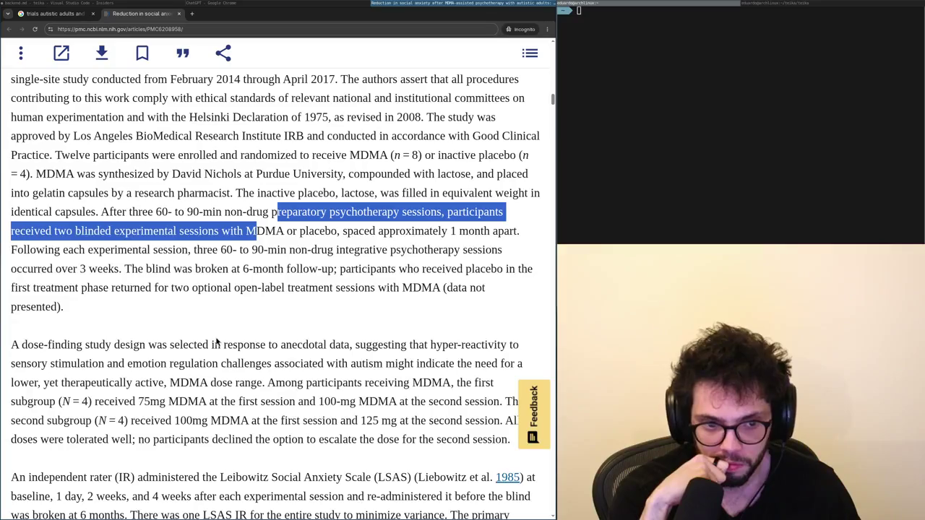
scroll(217, 342, down, 1)
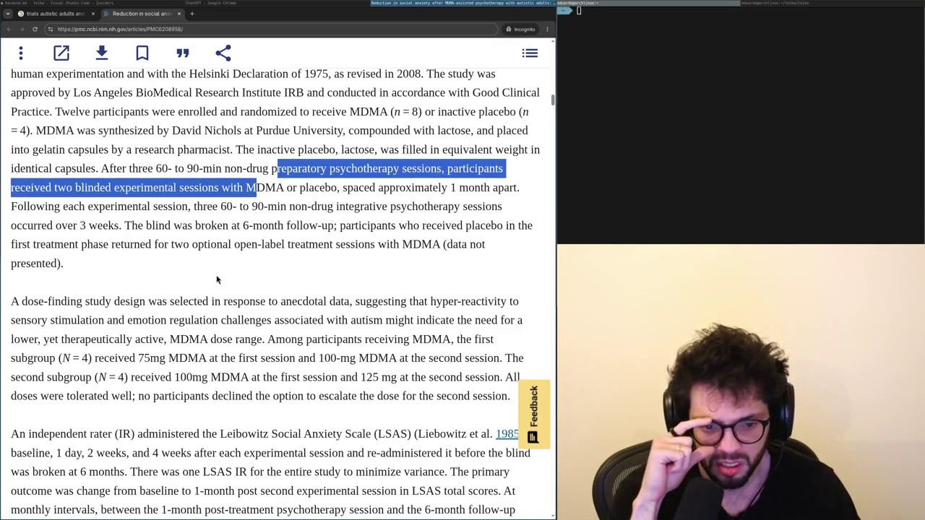
mouse_move(256, 276)
mouse_down()
mouse_move(244, 265)
mouse_move(169, 245)
mouse_up()
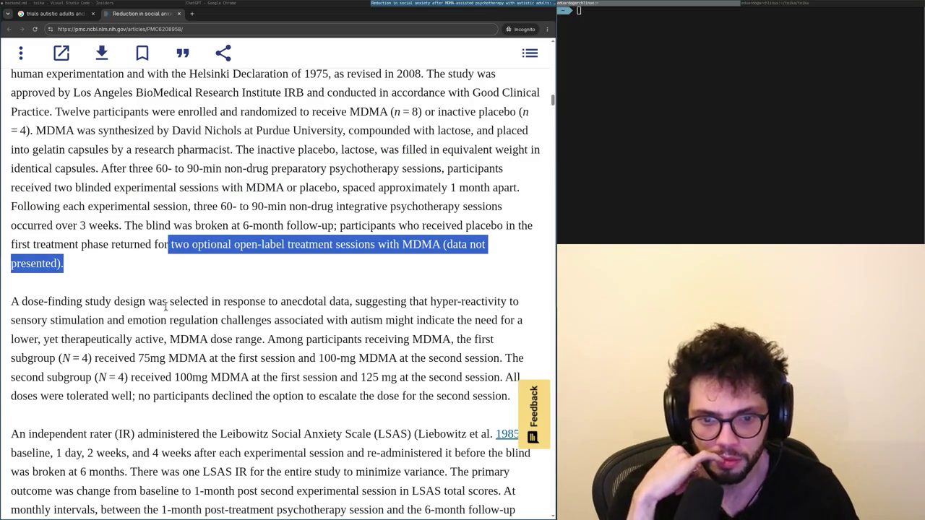
mouse_move(149, 301)
mouse_down()
mouse_move(394, 302)
mouse_move(348, 318)
mouse_move(431, 317)
mouse_up()
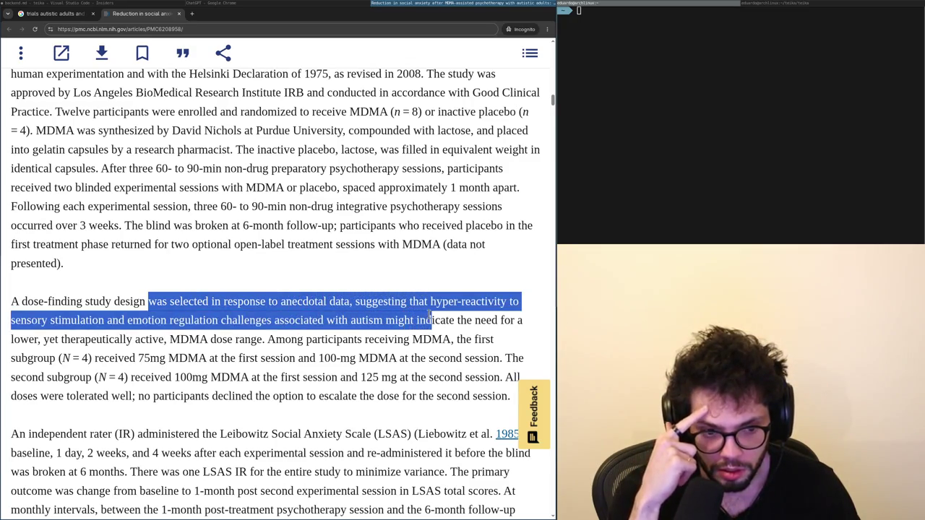
mouse_move(170, 339)
mouse_down()
mouse_move(338, 346)
mouse_move(298, 342)
mouse_move(287, 358)
mouse_move(272, 357)
mouse_move(378, 357)
mouse_up()
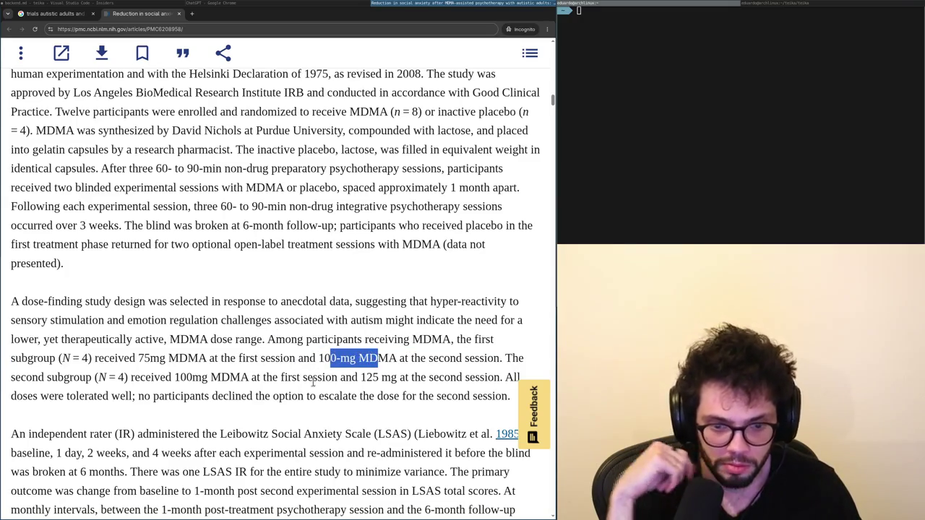
scroll(254, 330, down, 2)
scroll(233, 311, down, 3)
Glance at ChatGPT, then select the second subgroup's 100-mg/125-mg dosing sentences in the article.
key(alt+Tab)
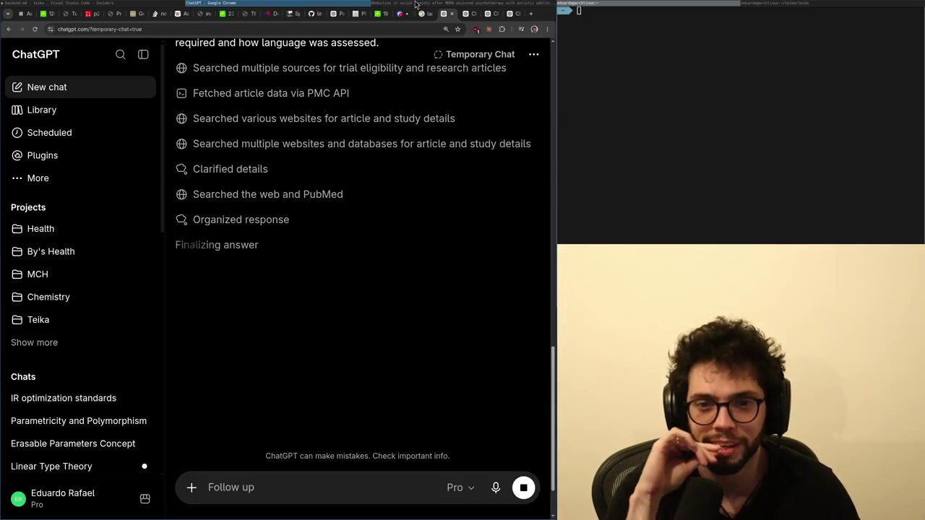
key(alt+Tab)
click(524, 187)
mouse_move(519, 187)
mouse_down()
mouse_move(453, 180)
mouse_move(500, 160)
mouse_move(504, 147)
mouse_up()
key(super+Right)
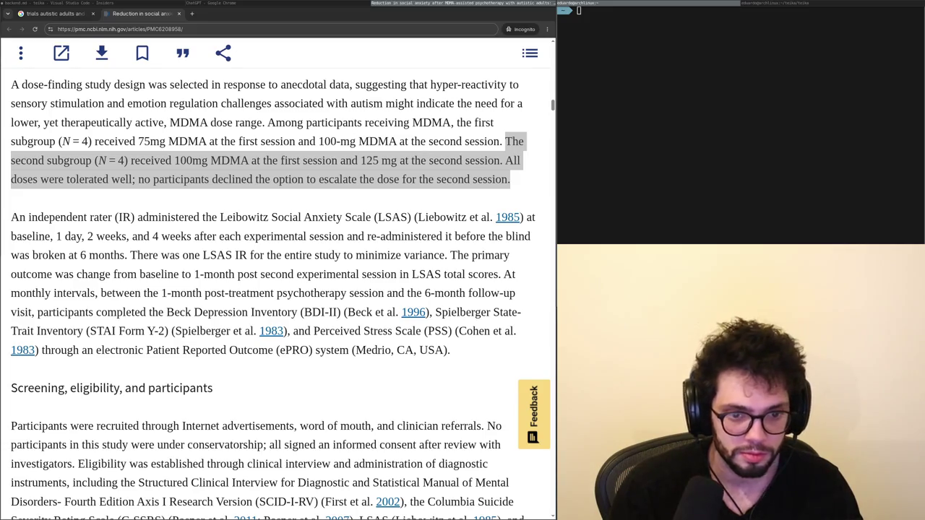
Read the screening, eligibility and participants sections, marking the under-conservatorship wording.
key(ctrl+l)
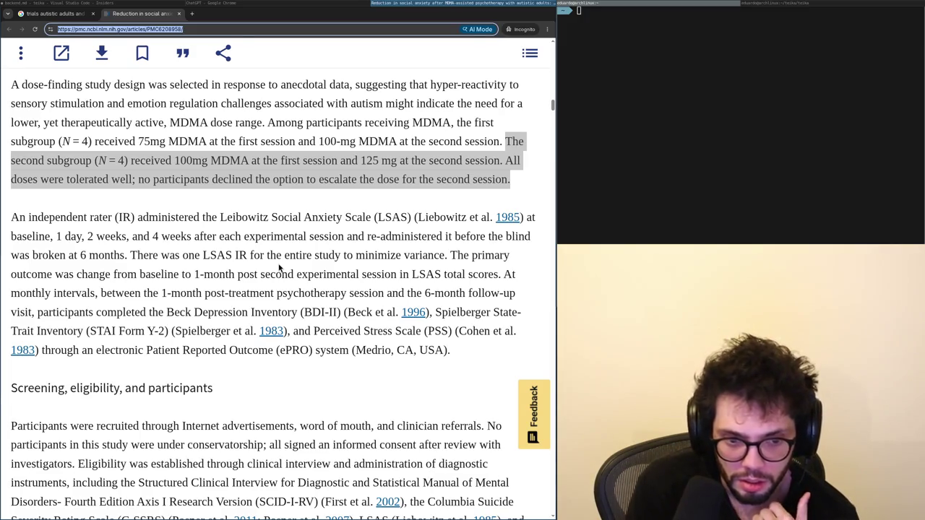
scroll(274, 269, down, 5)
drag(155, 229, 279, 229)
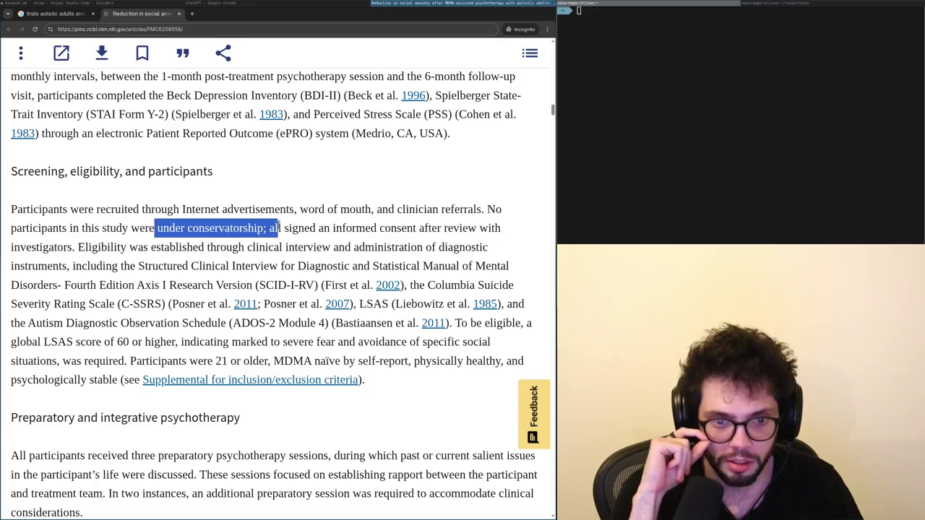
scroll(277, 228, down, 2)
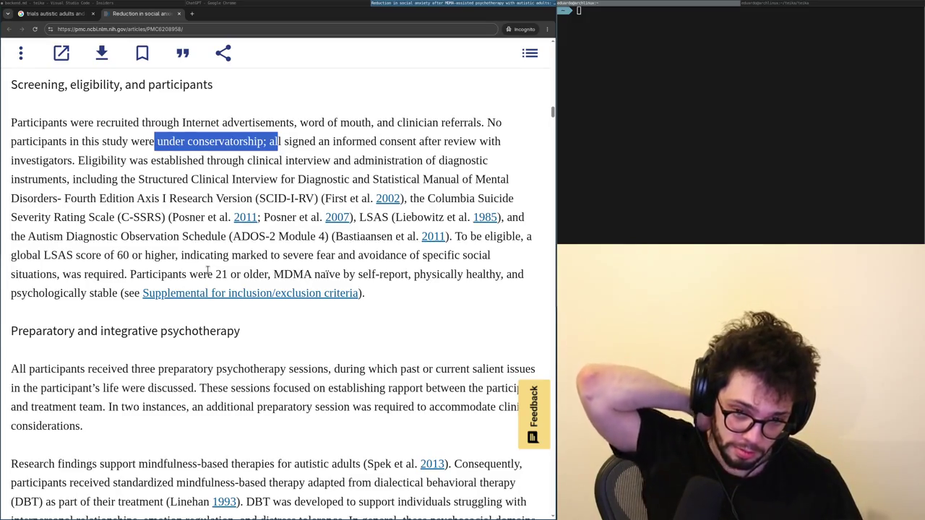
double_click(143, 274)
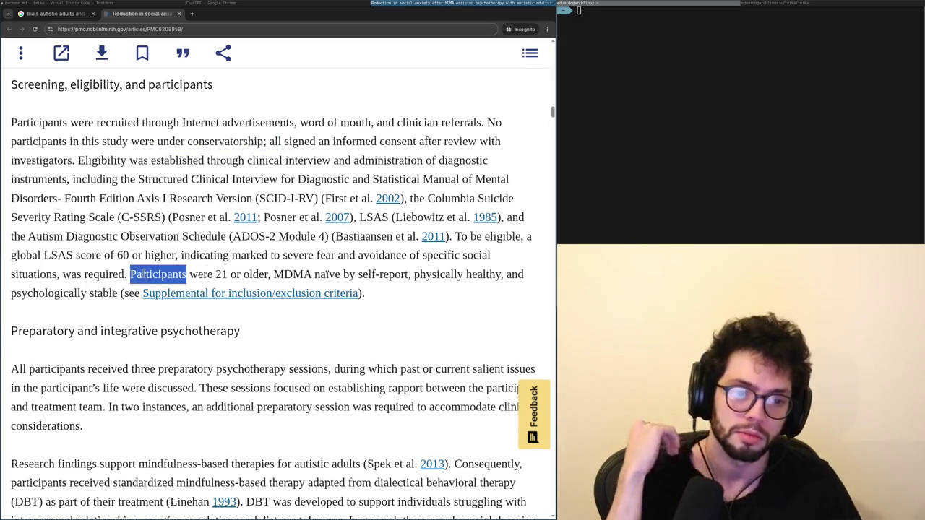
scroll(143, 274, down, 4)
drag(140, 196, 327, 196)
scroll(327, 197, up, 1)
click(336, 3)
Find bumetanide in the pro-social treatments chat and bring up its Google results.
click(465, 13)
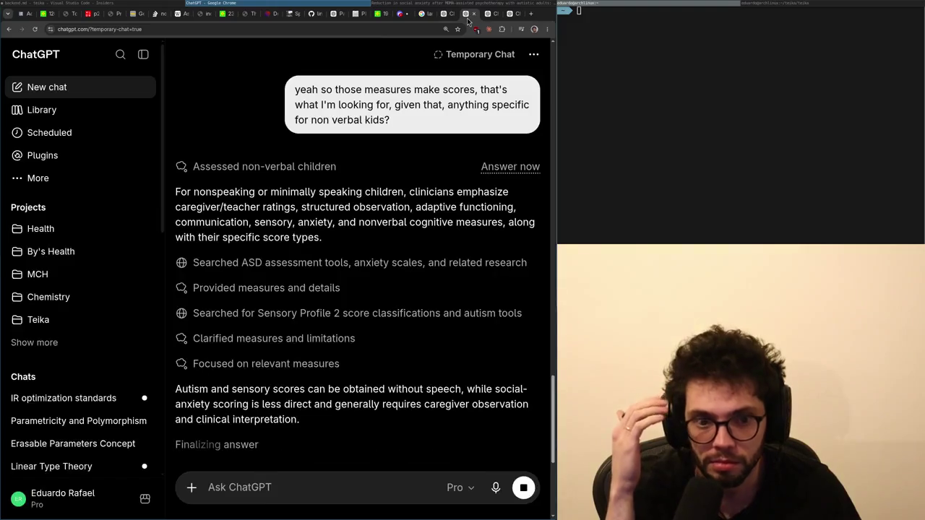
scroll(164, 302, down, 2)
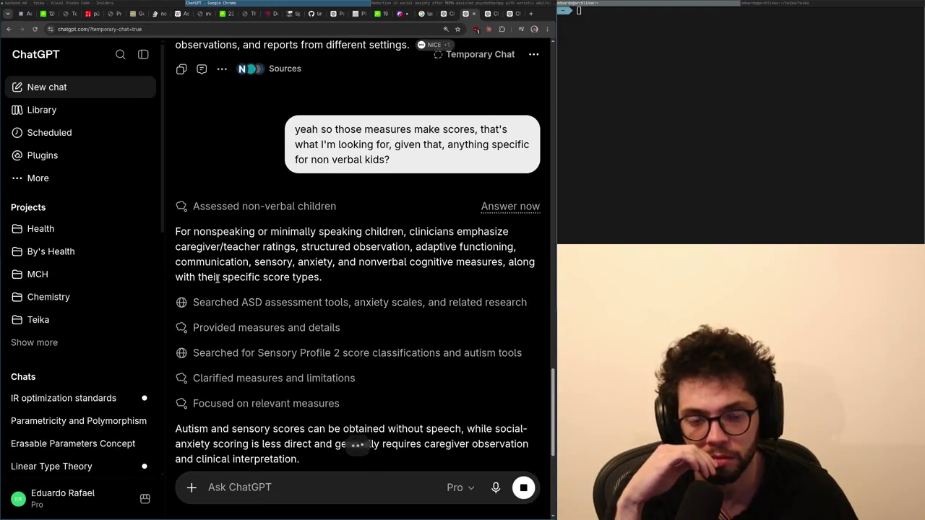
key(ctrl+Tab)
key(ctrl+shift+Tab)
key(ctrl+Tab)
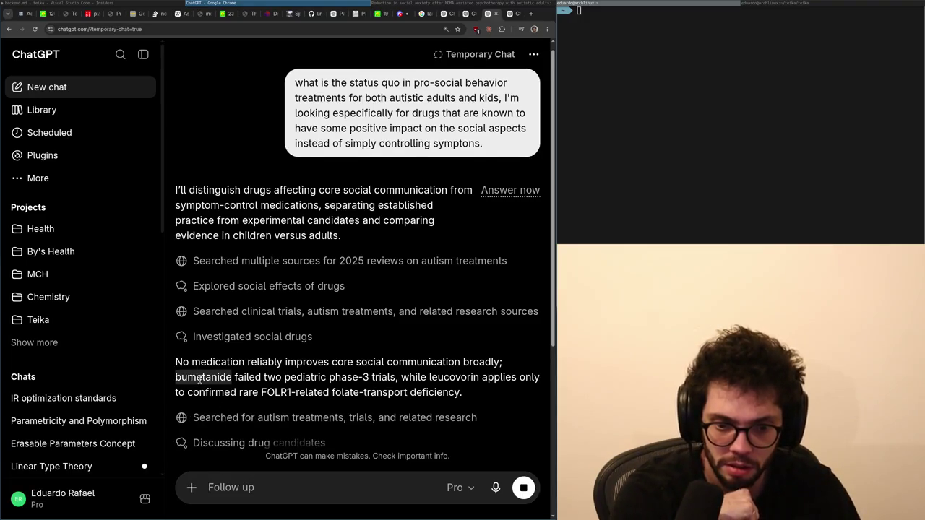
key(alt+Tab)
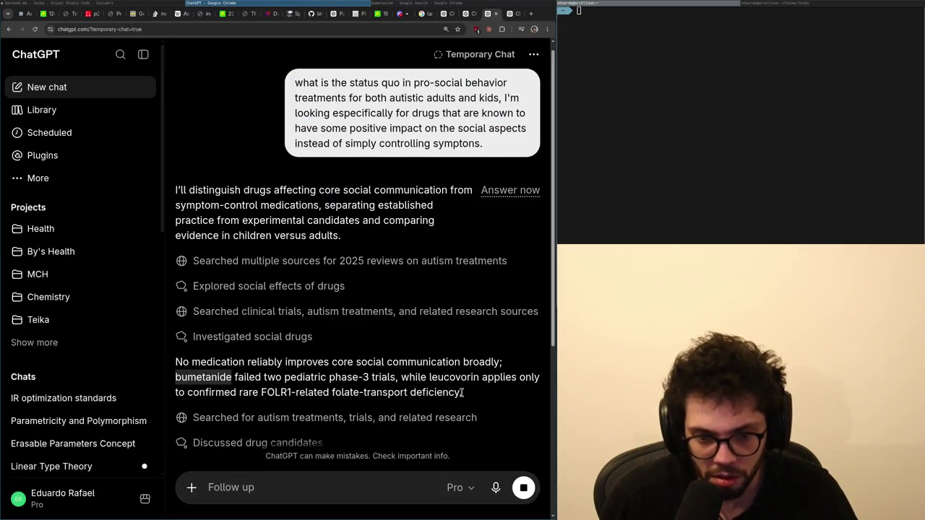
key(alt+Tab)
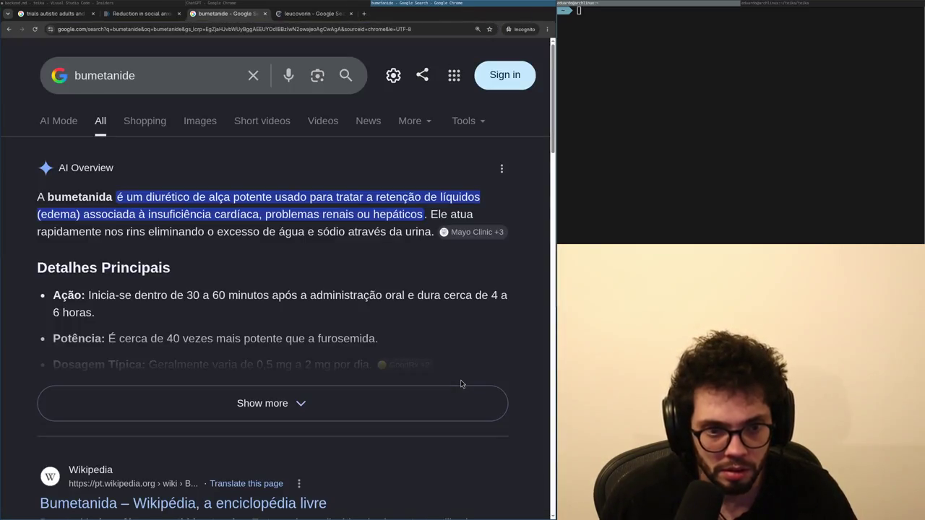
Search 'bumetanide wiki' and open the Wikipedia Bumetanide article.
click(178, 88)
text(wi)
text(ki)
key(Return)
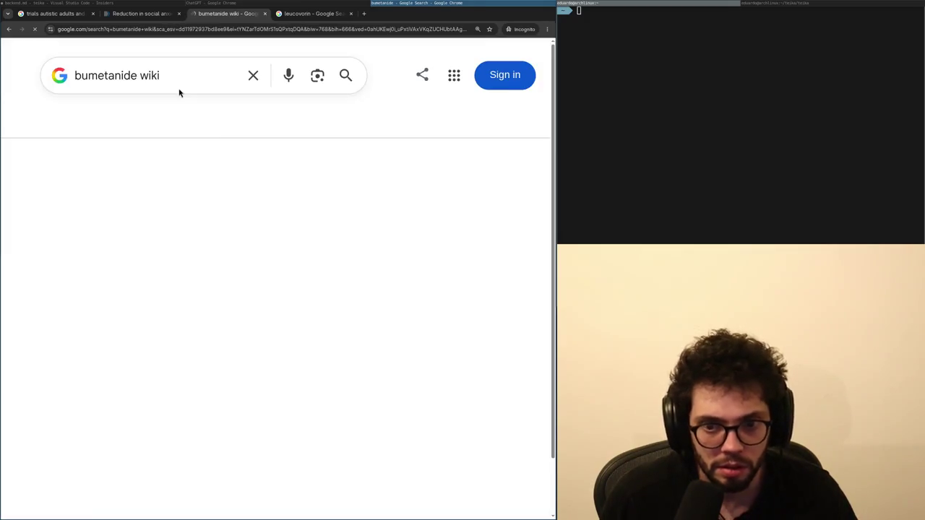
drag(118, 200, 110, 199)
click(110, 199)
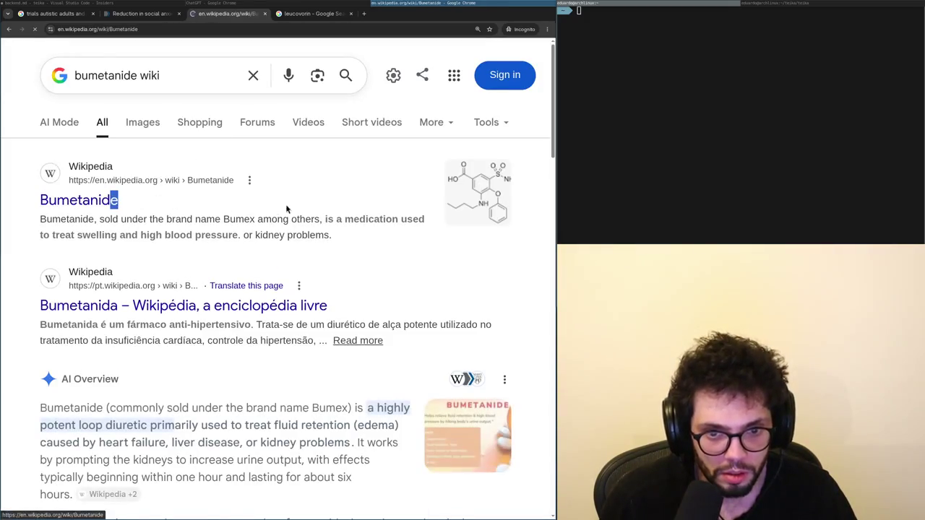
scroll(264, 288, down, 2)
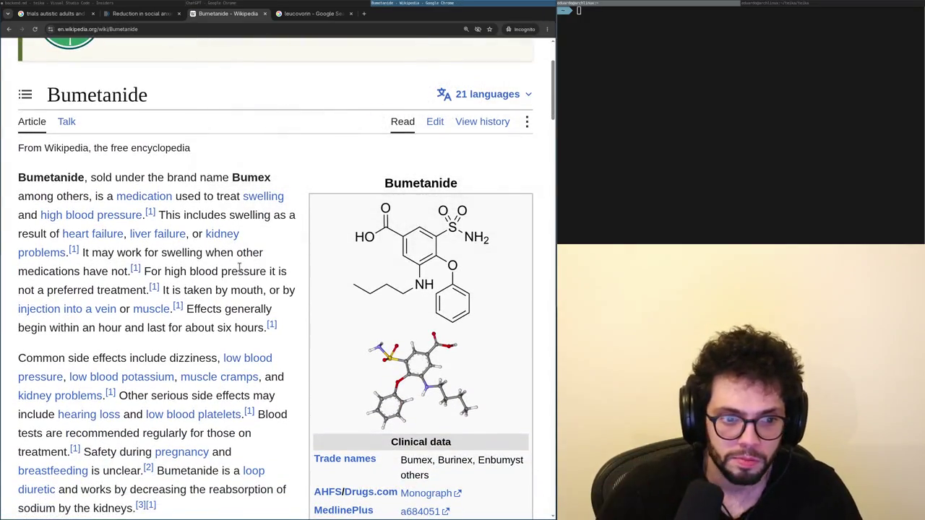
Find the mention of 'autism' in the Bumetanide article, then return to its top.
key(ctrl+f)
text(autism)
key(Escape)
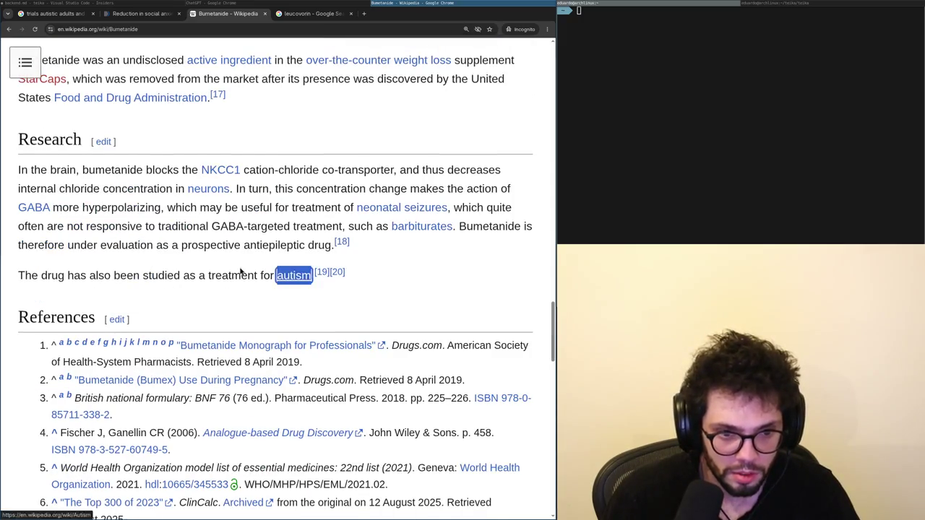
key(Home)
scroll(241, 271, down, 5)
key(super+Left)
Scroll to ChatGPT's eligibility answer: ages 6–12, full-scale IQ ≥50, SRS ≥70.
scroll(241, 270, down, 2)
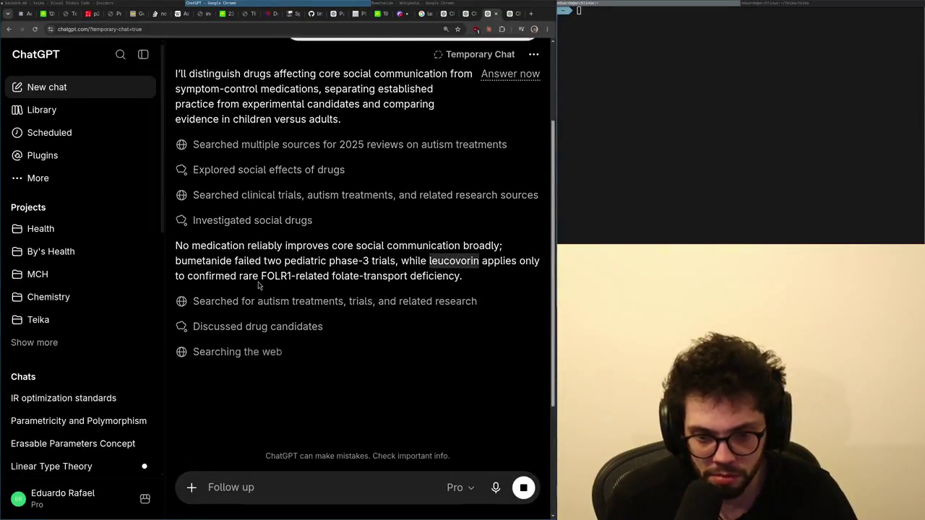
scroll(302, 254, up, 2)
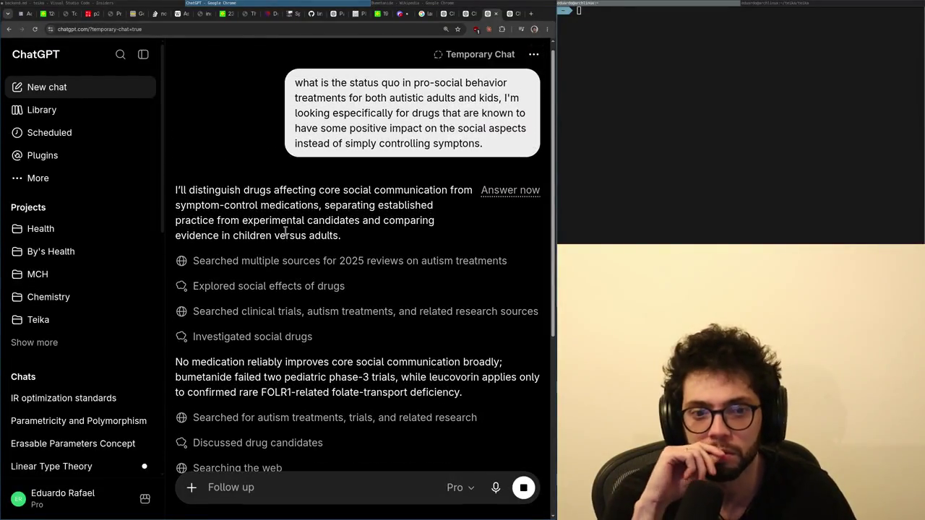
key(End)
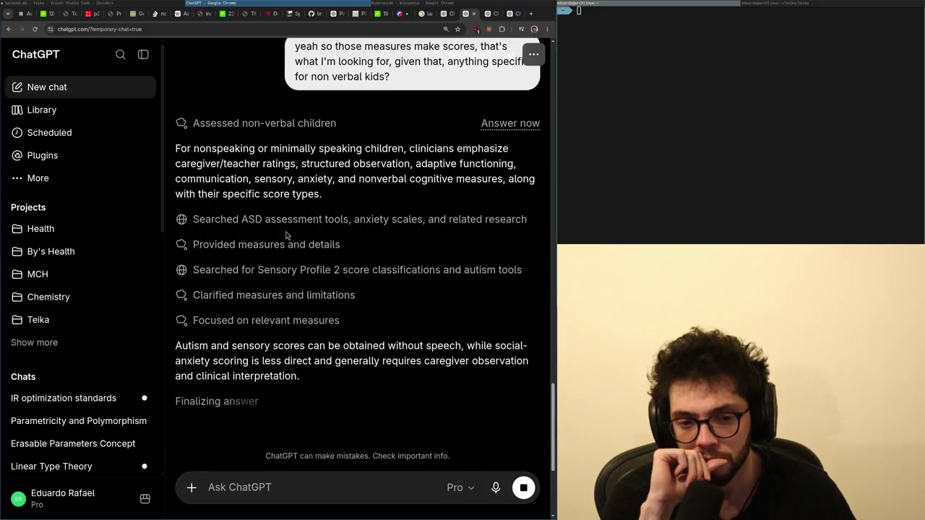
scroll(286, 234, up, 10)
scroll(288, 232, up, 3)
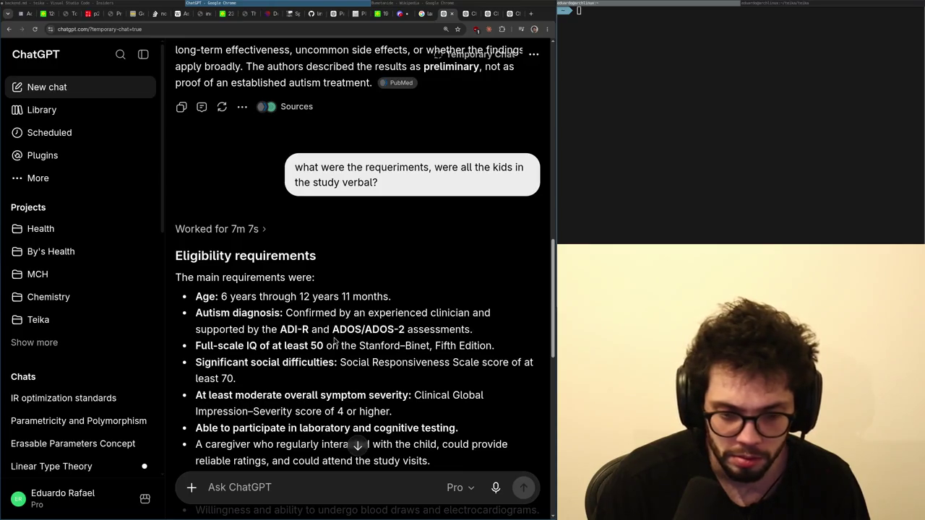
Read down ChatGPT's eligibility answer, marking the exclusion criteria passage.
scroll(334, 340, down, 1)
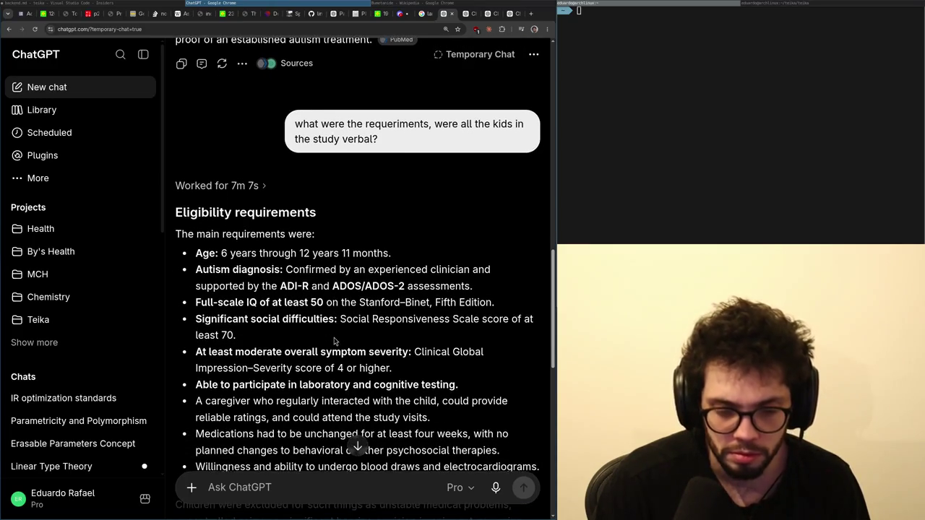
scroll(335, 340, down, 1)
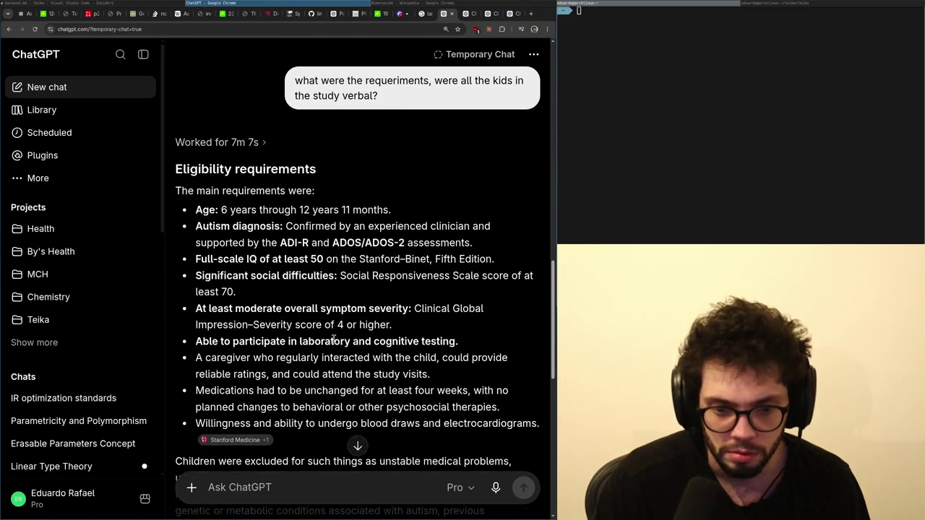
scroll(334, 341, down, 1)
scroll(334, 340, down, 1)
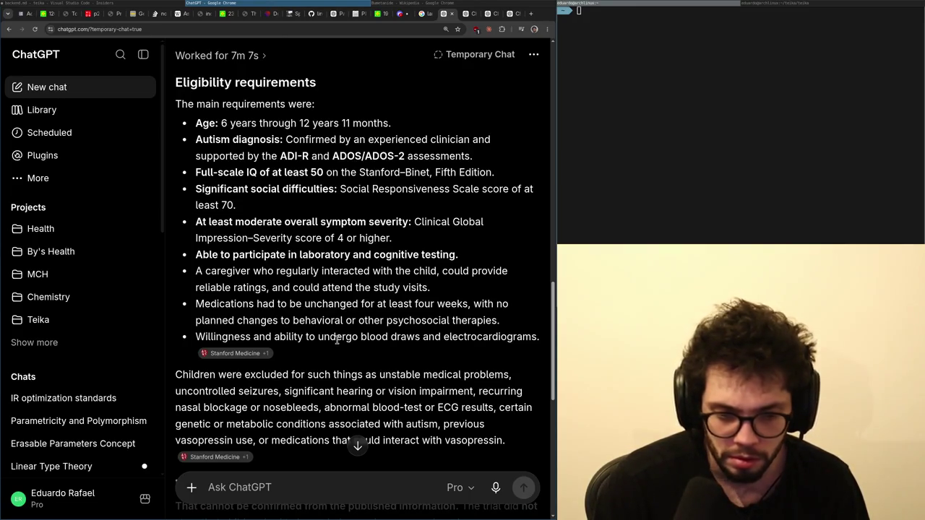
scroll(336, 340, down, 1)
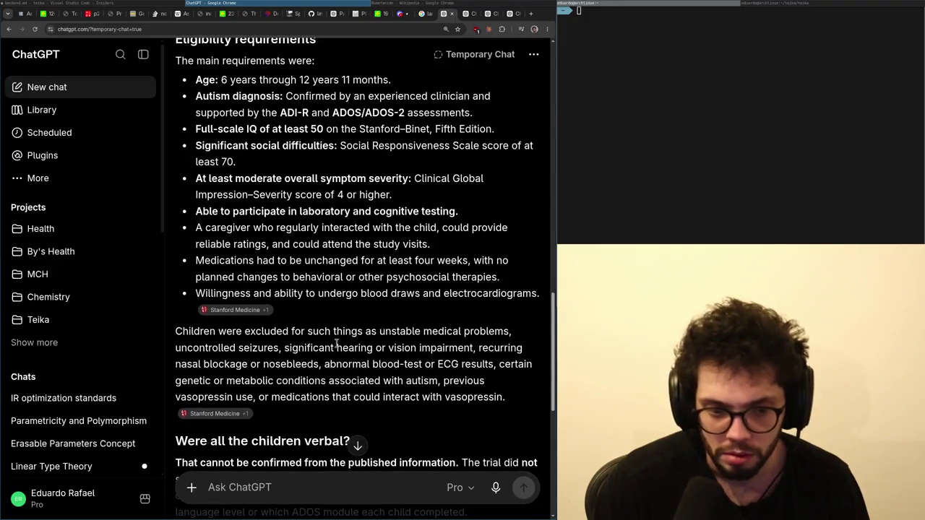
drag(336, 345, 314, 378)
click(304, 365)
Mark the IQ requirement, full-scale IQ figures, social-cognition, Eyes test data and pointing-answer note.
scroll(305, 367, down, 4)
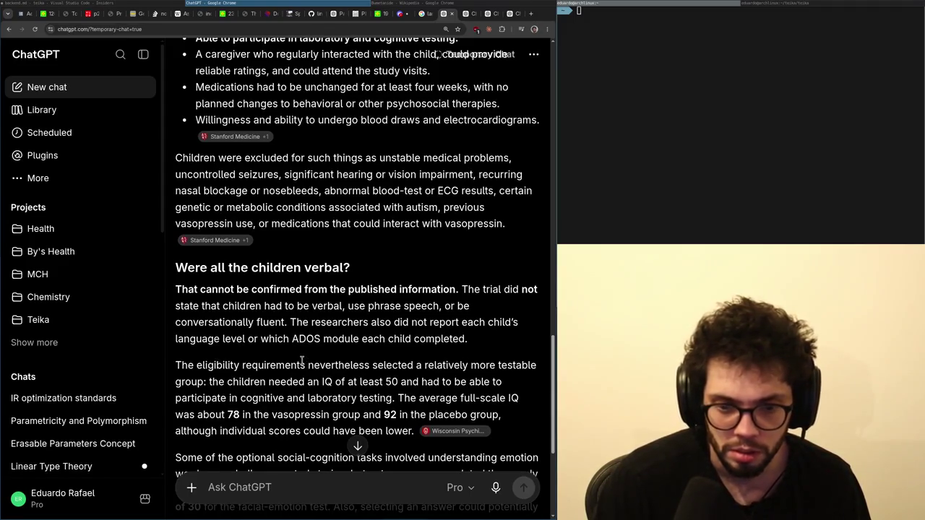
scroll(302, 356, down, 2)
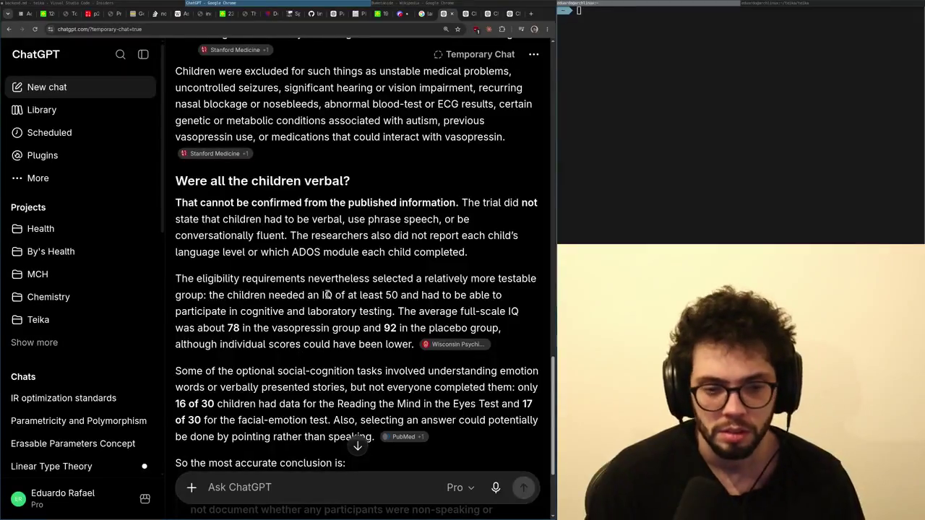
mouse_move(373, 284)
mouse_down()
mouse_move(347, 295)
mouse_move(334, 279)
mouse_move(321, 295)
mouse_move(346, 295)
mouse_move(346, 312)
mouse_move(405, 312)
mouse_move(367, 327)
mouse_up()
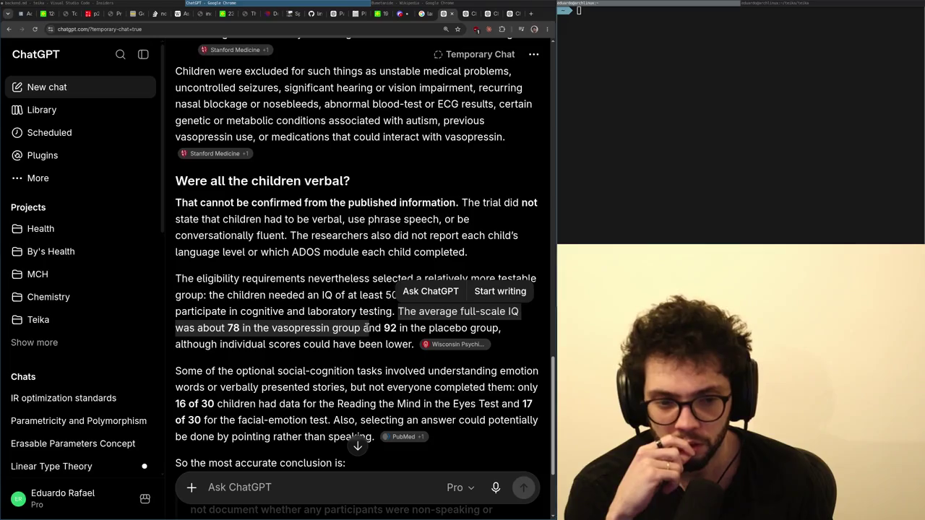
mouse_move(331, 346)
mouse_down()
mouse_move(303, 345)
mouse_move(291, 328)
mouse_up()
drag(278, 370, 354, 371)
scroll(333, 367, down, 2)
drag(285, 323, 361, 325)
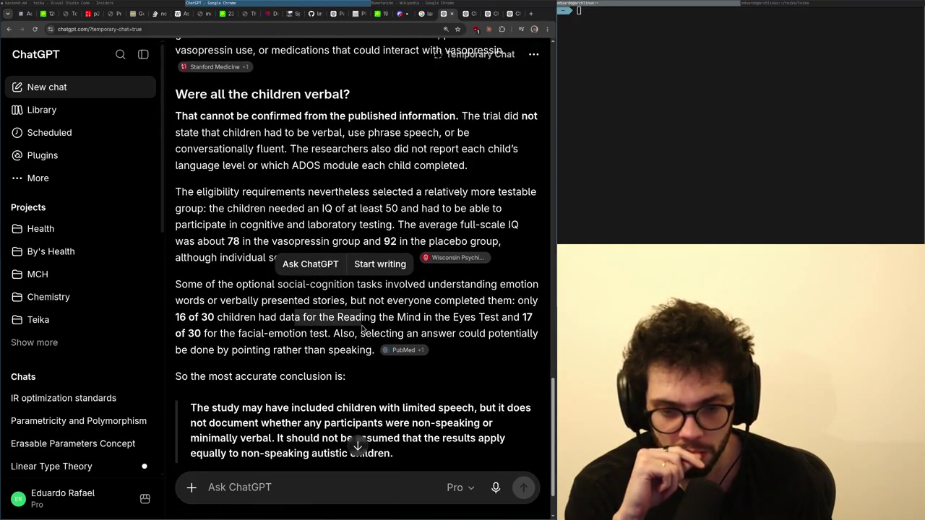
click(488, 298)
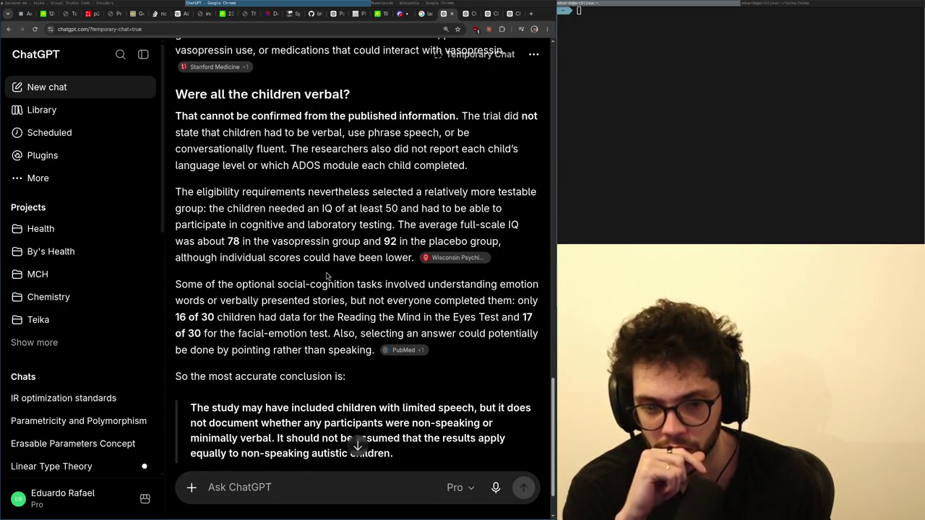
scroll(325, 276, down, 1)
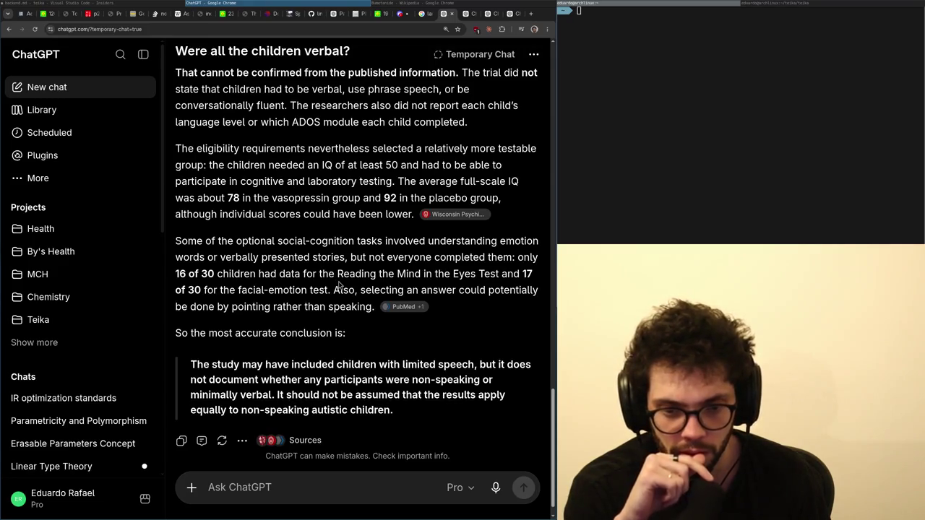
drag(345, 289, 352, 306)
scroll(368, 327, down, 1)
click(365, 323)
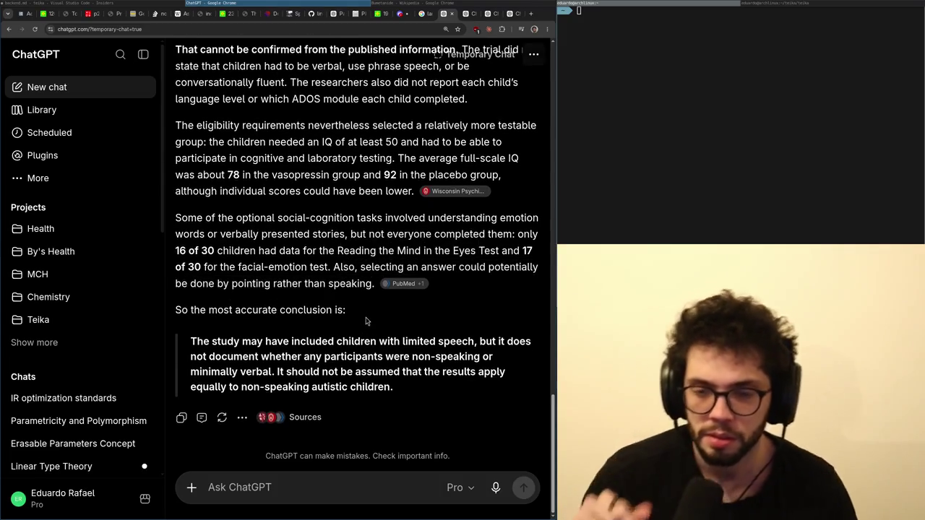
Glance at another ChatGPT chat, the Wikipedia bumetanide article and the leucovorin search results.
key(ctrl+Tab)
key(alt+Tab)
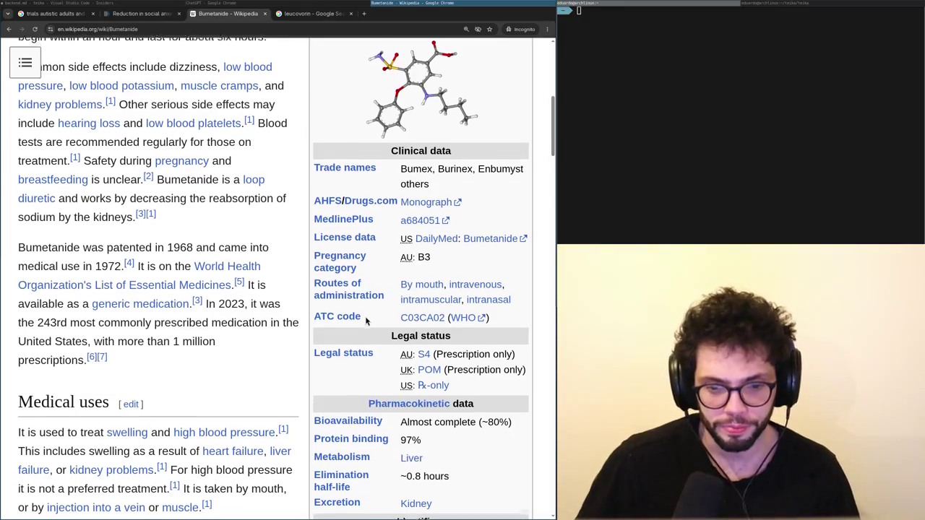
scroll(366, 320, down, 3)
scroll(367, 320, up, 10)
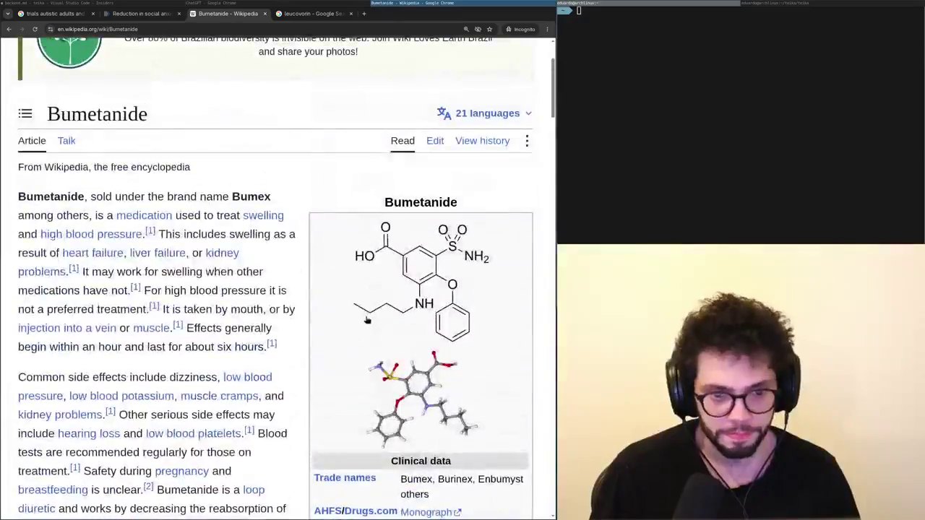
key(ctrl+Tab)
key(alt+Tab)
Review the autism treatments and MDMA alternatives conversations, then return to the incognito research tabs.
key(ctrl+Tab)
scroll(366, 320, down, 10)
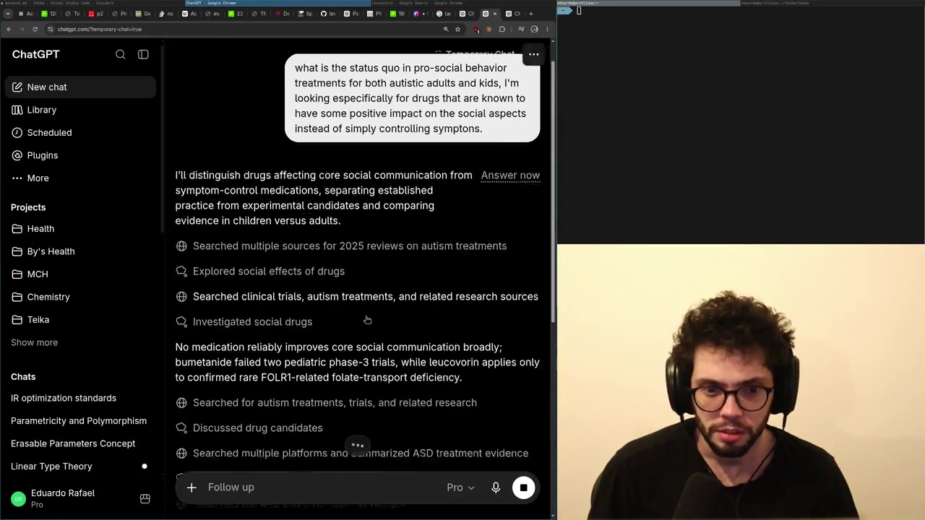
key(ctrl+Tab)
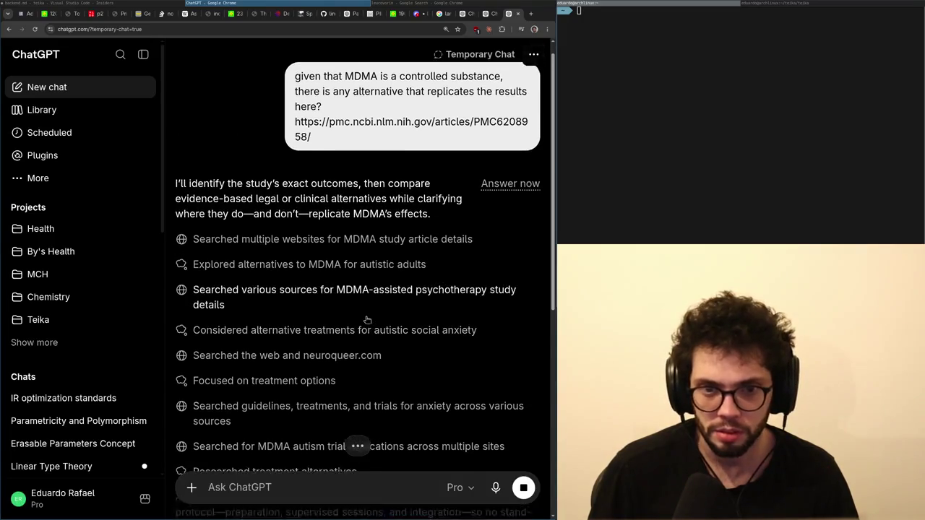
scroll(367, 320, down, 5)
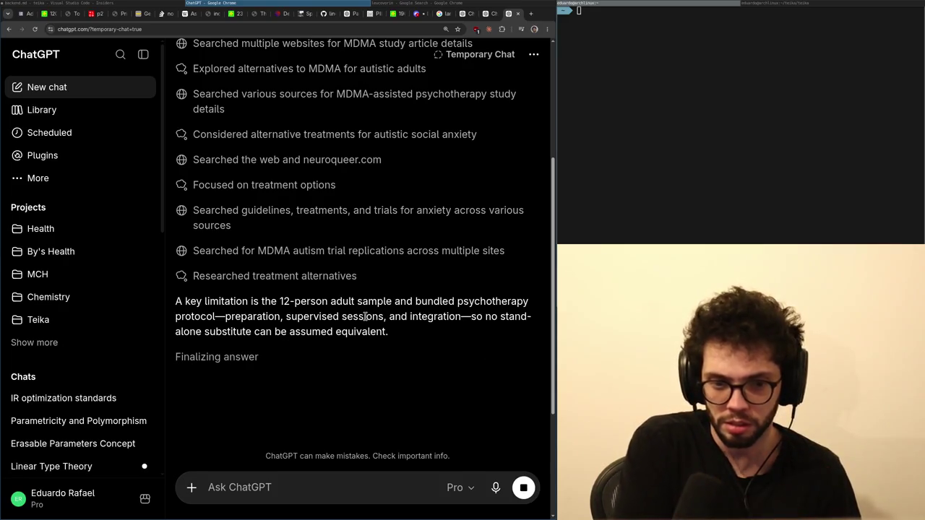
key(alt+Tab)
key(ctrl+Tab)
key(ctrl+Tab)
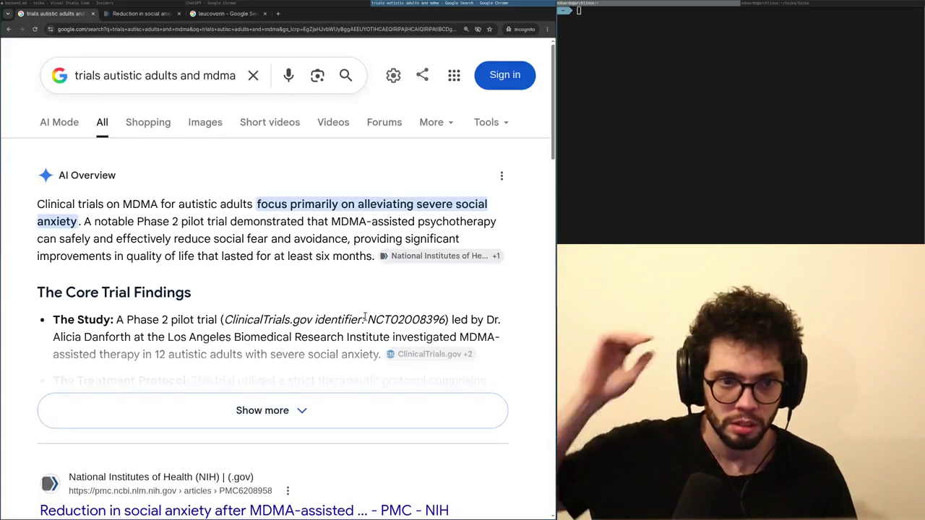
From the MDMA trials Google results, open and skim the ClinicalTrials.gov record NCT02008396.
key(ctrl+shift+Tab)
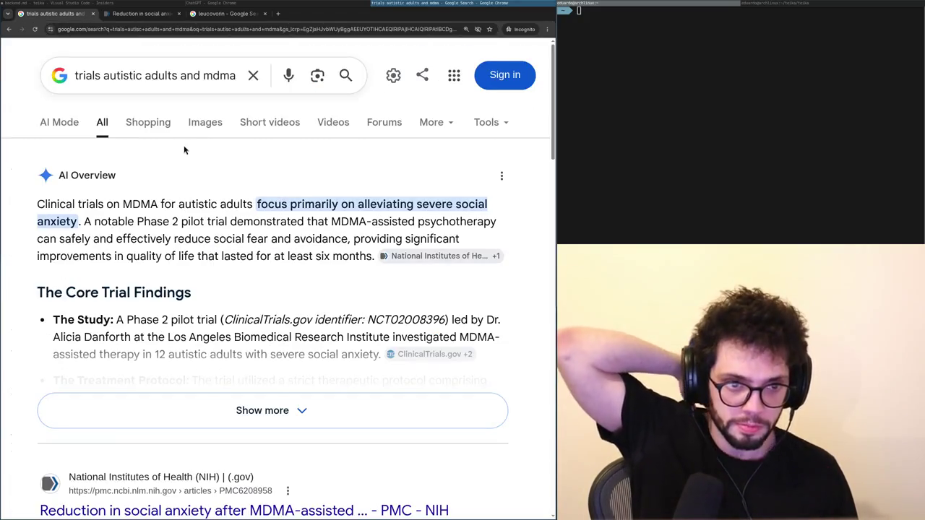
scroll(184, 229, down, 3)
scroll(186, 325, down, 1)
middle_click(216, 398)
click(140, 15)
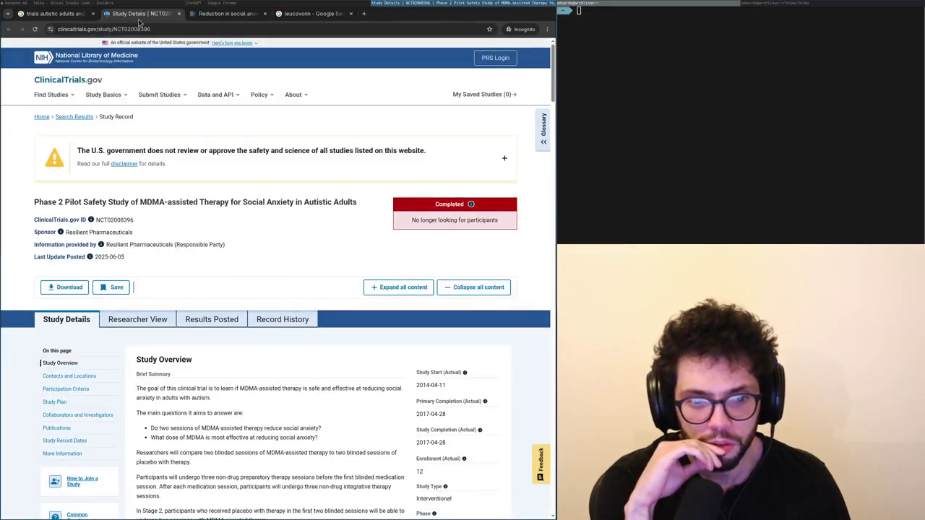
scroll(242, 363, down, 3)
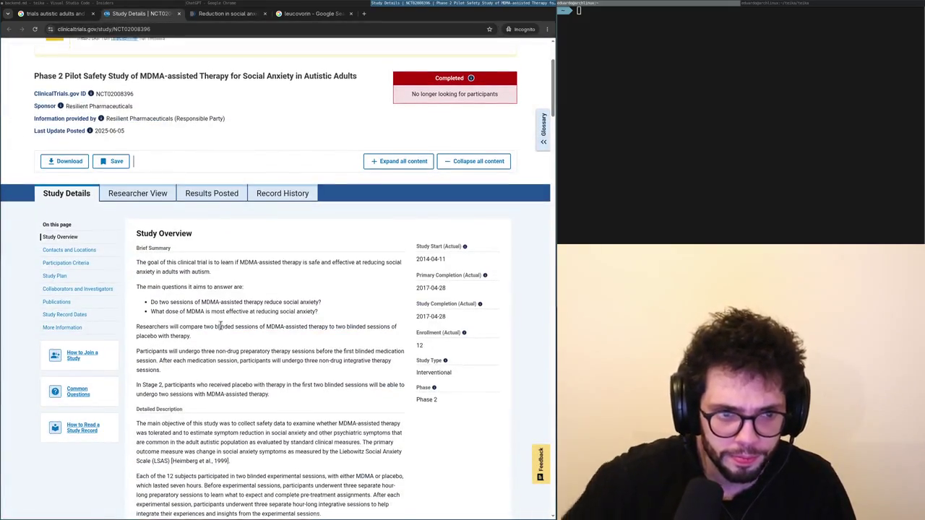
scroll(197, 310, up, 1)
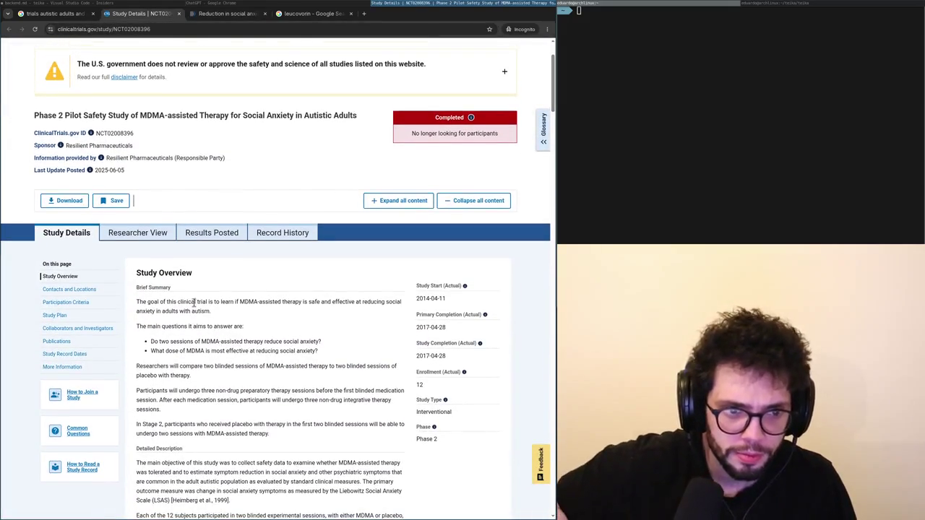
scroll(140, 252, down, 5)
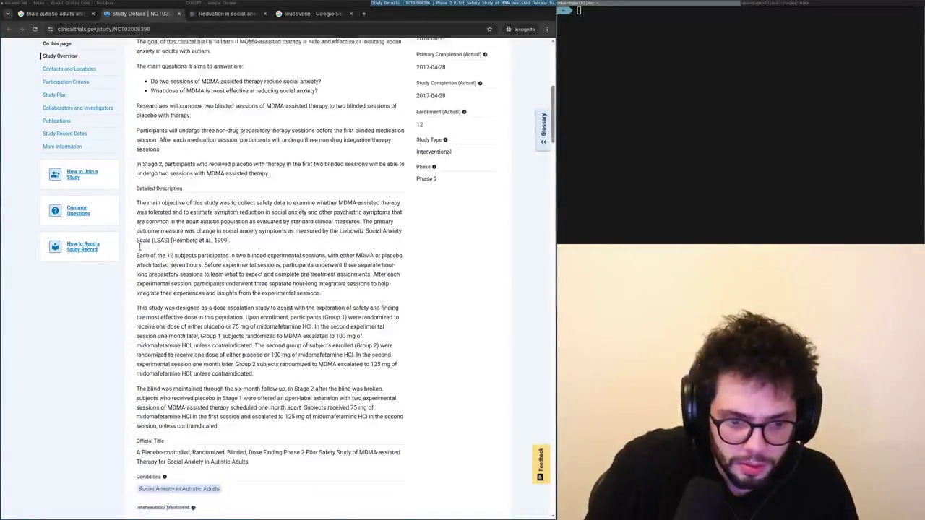
Go back to the Google results and bring Definium's DT402 result into view.
key(ctrl+shift+Tab)
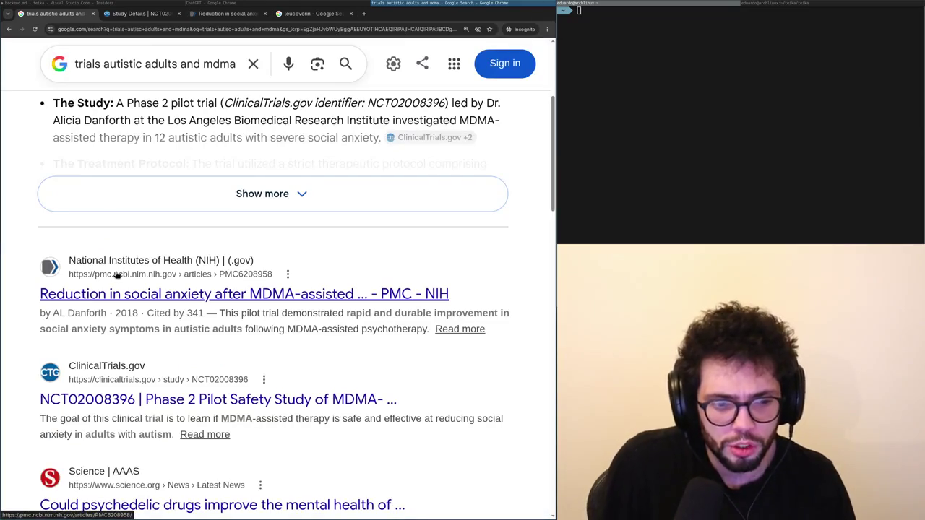
scroll(130, 303, down, 2)
scroll(138, 383, down, 1)
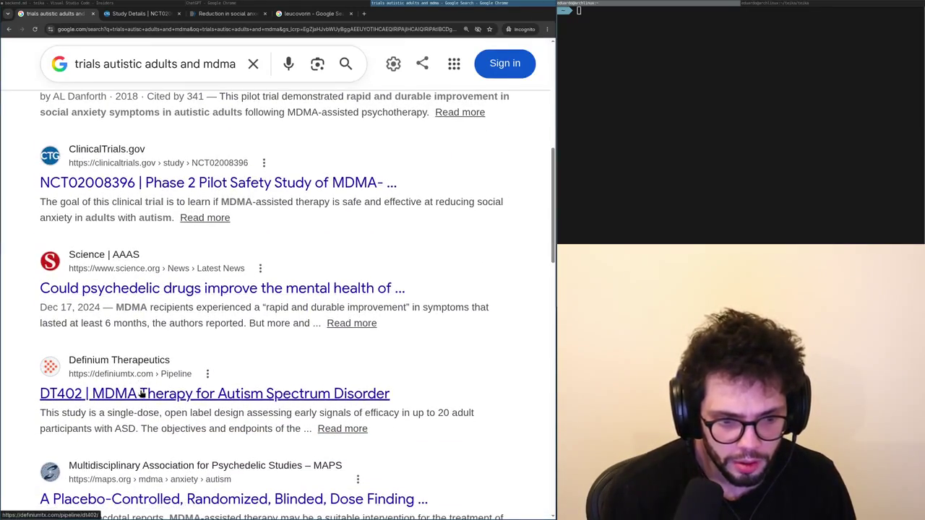
Open Definium's DT402 result in a new tab and read its Phase 2a page.
middle_click(142, 391)
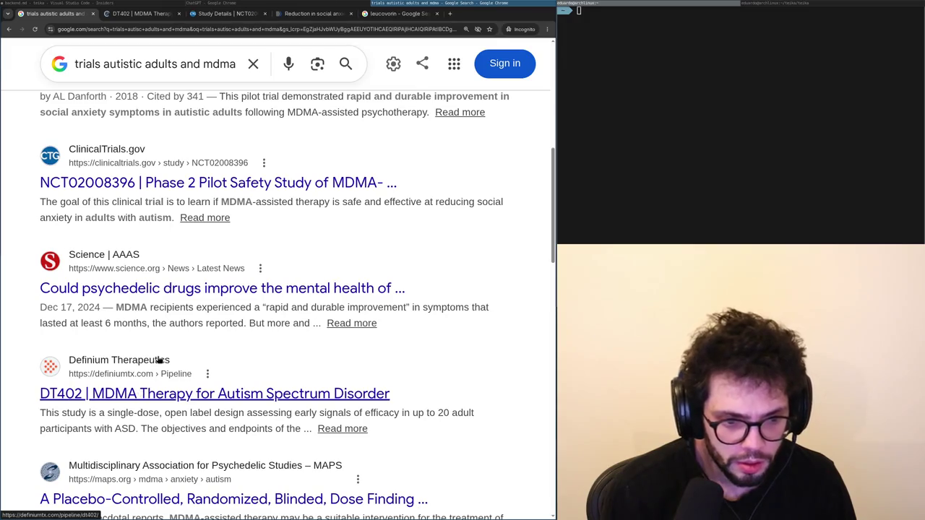
scroll(159, 359, down, 1)
click(120, 20)
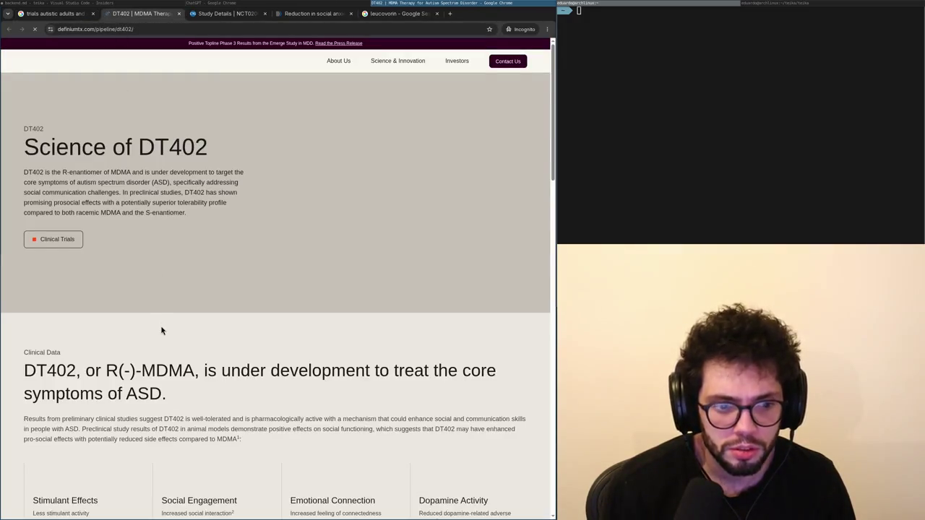
scroll(159, 329, down, 1)
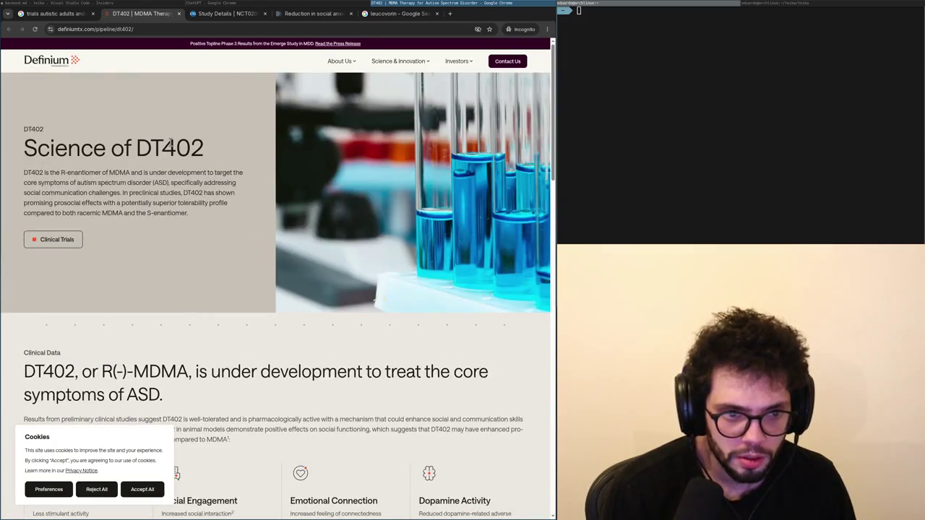
scroll(171, 144, down, 3)
scroll(72, 155, up, 2)
Visit Definium's Clinical Trials page twice, returning each time to the DT402 page.
click(68, 157)
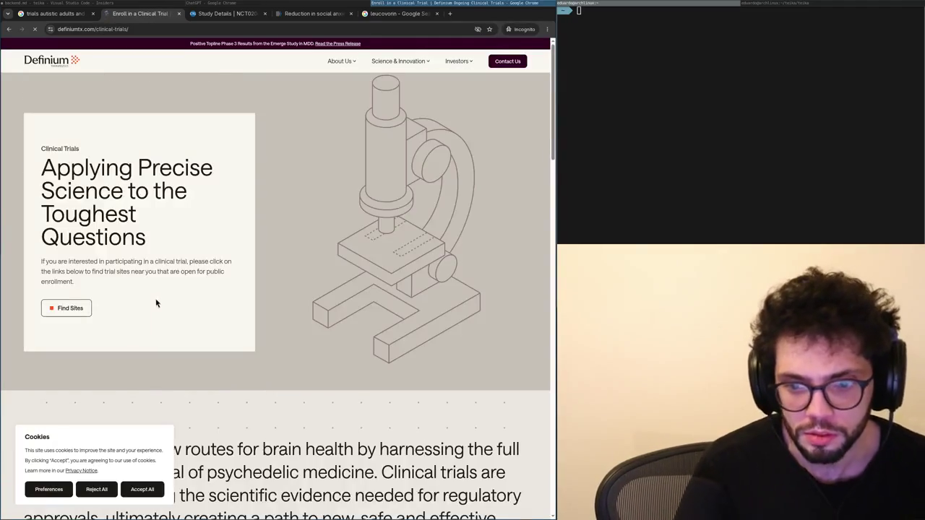
key(alt+Left)
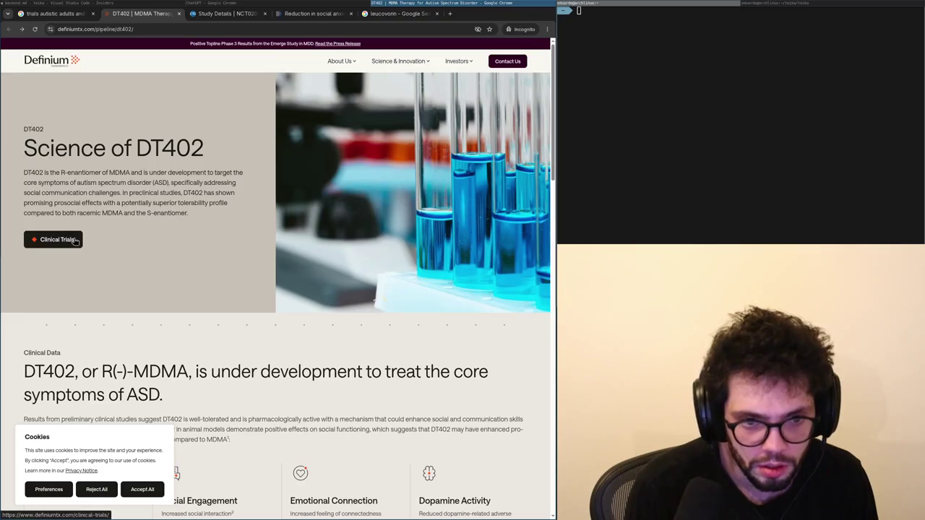
click(74, 242)
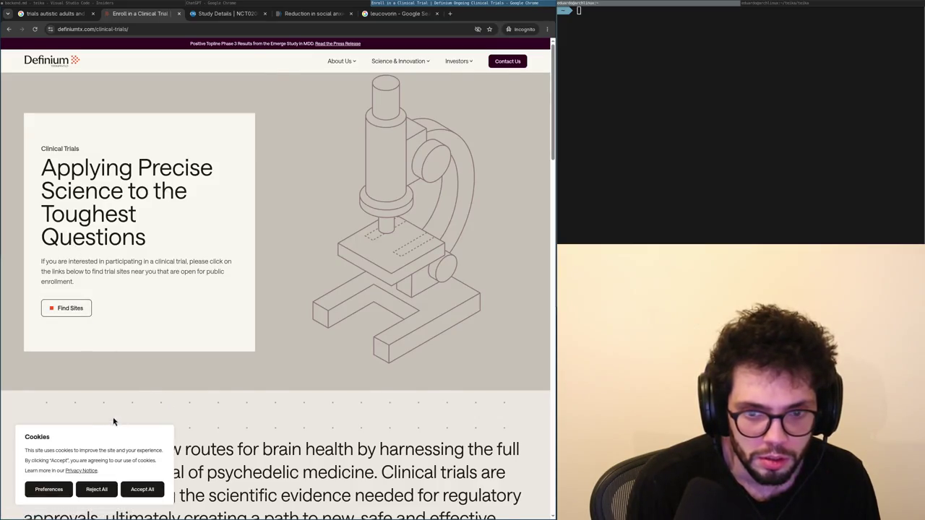
key(alt+Left)
scroll(122, 385, down, 5)
scroll(327, 302, down, 1)
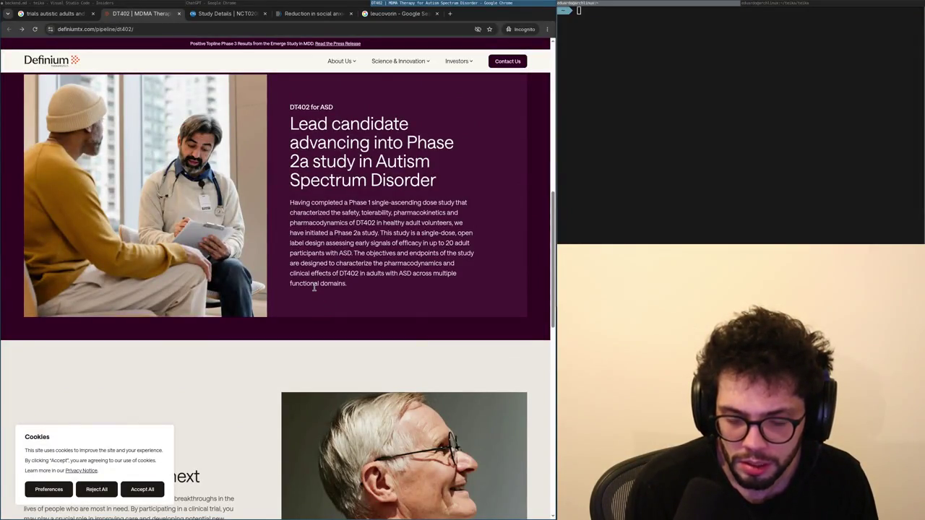
Open The Transmitter's ecstasy-for-autism article from the Google results, then return to ChatGPT.
key(ctrl+shift+Tab)
scroll(314, 291, down, 3)
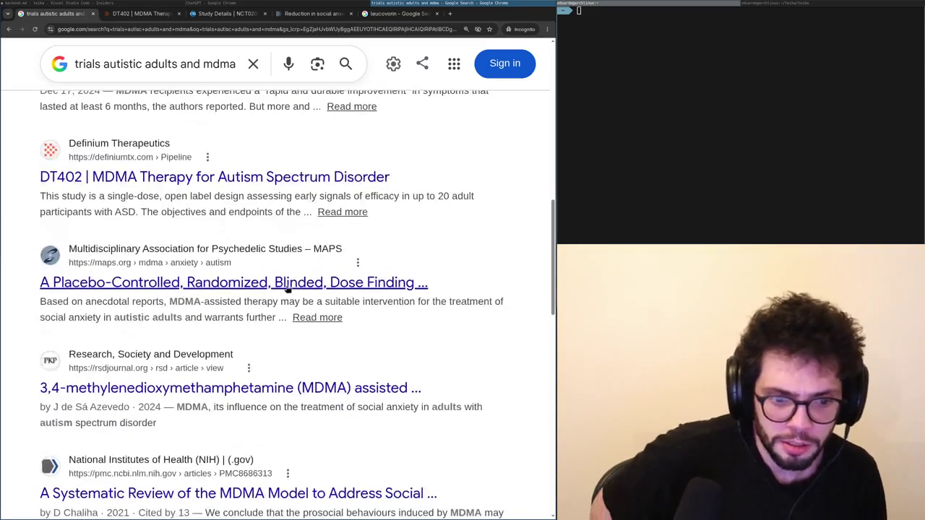
scroll(234, 320, down, 1)
scroll(235, 320, down, 4)
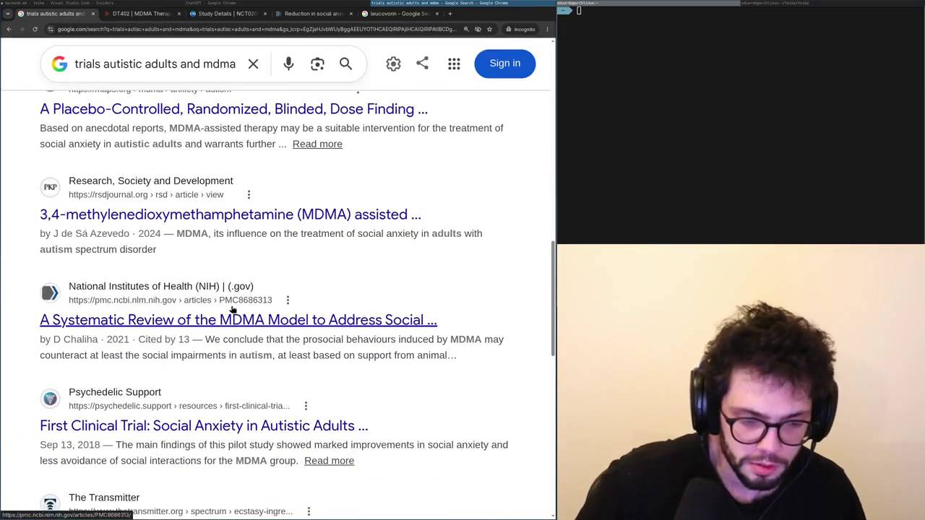
scroll(220, 299, down, 2)
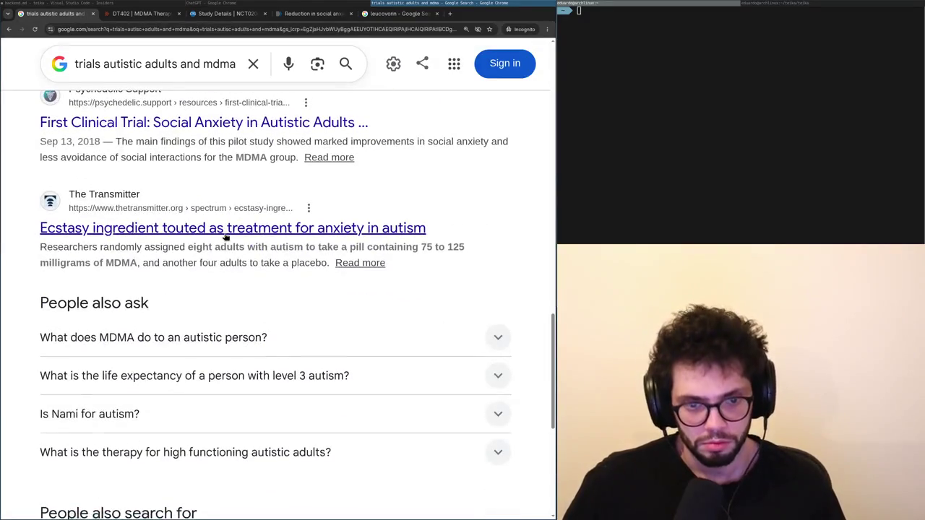
click(232, 230)
click(260, 5)
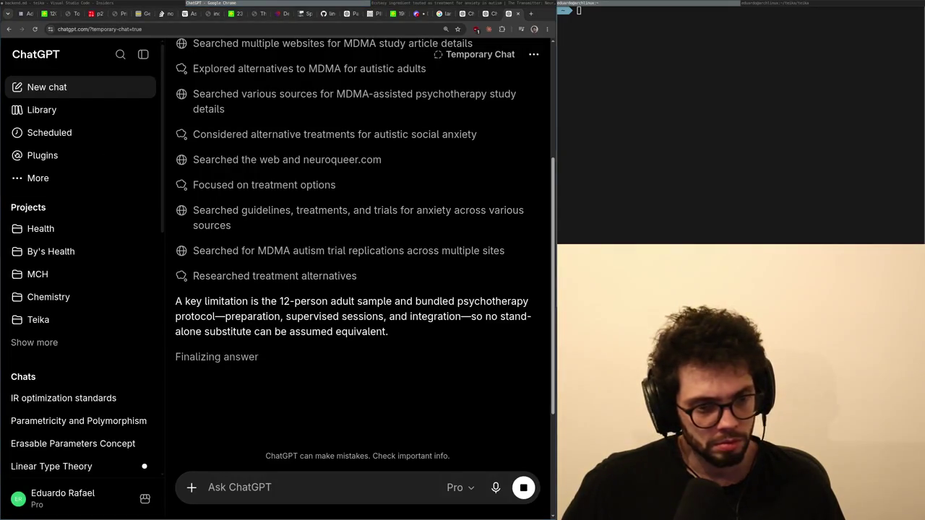
Flip past the backend.md notes and open the ChatGPT chat about non-verbal kids.
click(416, 5)
click(211, 3)
click(109, 4)
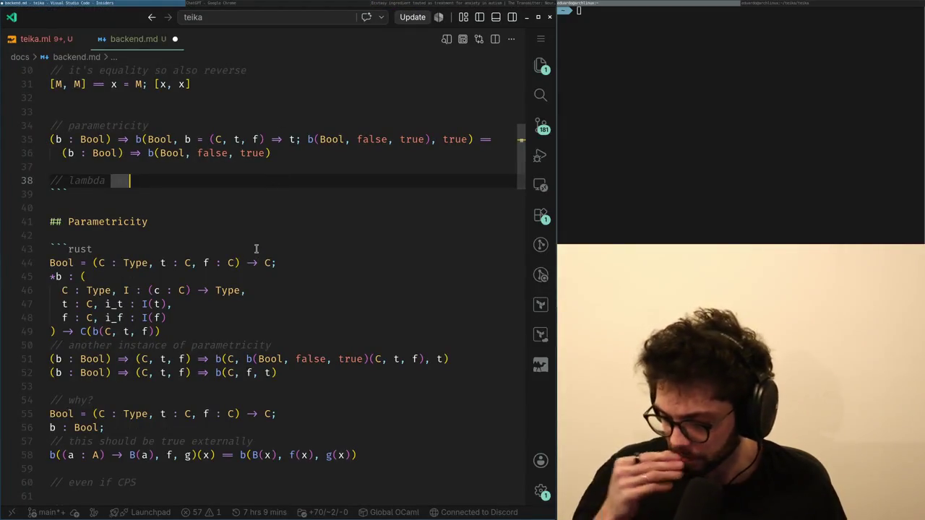
click(343, 5)
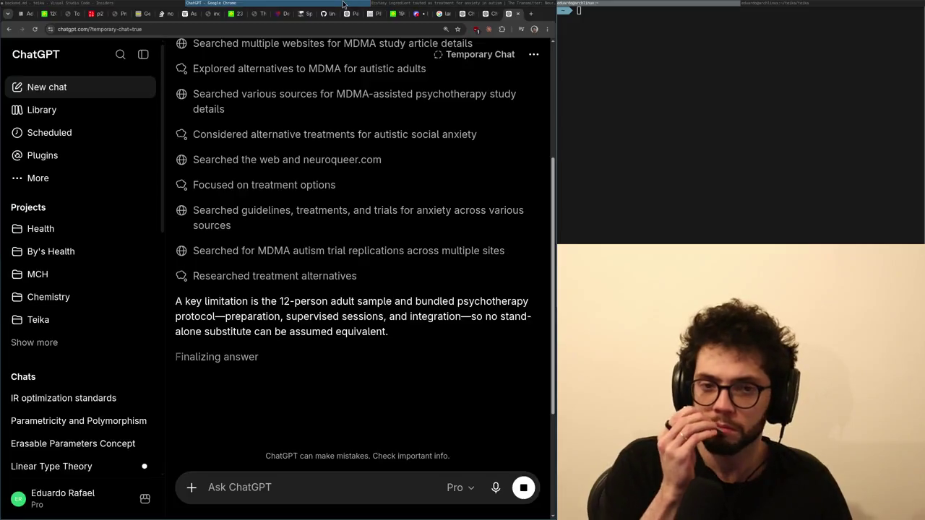
click(488, 14)
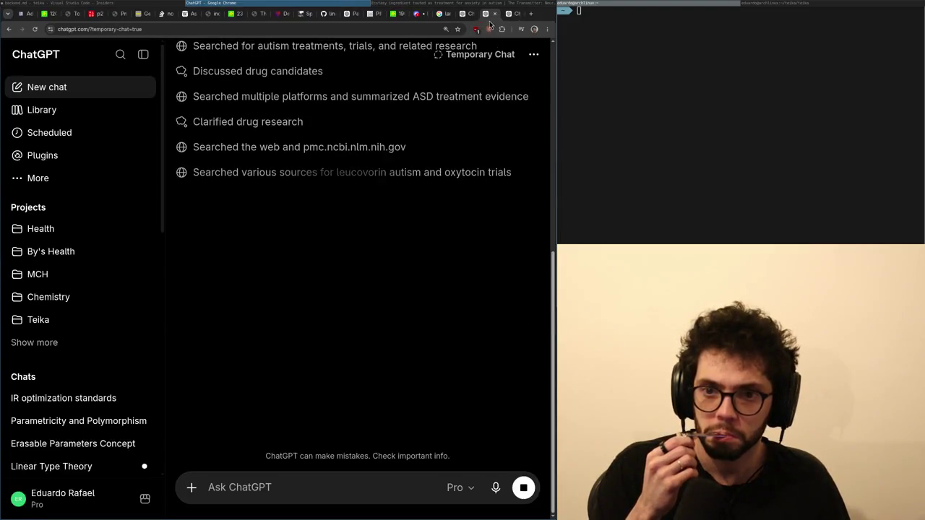
click(466, 14)
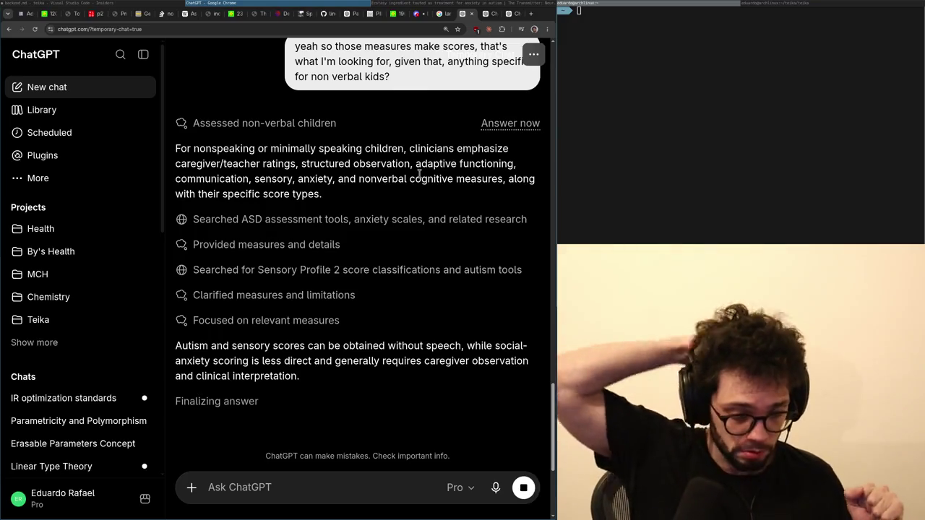
Bring The Transmitter's ecstasy article back up at its top.
key(super+Right)
scroll(421, 179, down, 10)
scroll(420, 179, up, 15)
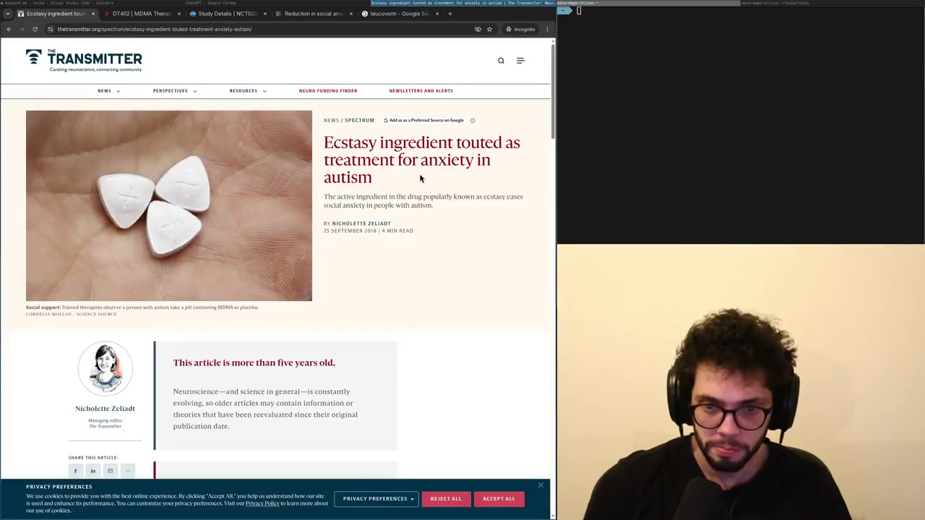
Close the leucovorin search results and The Transmitter article tabs.
key(ctrl+shift+Tab)
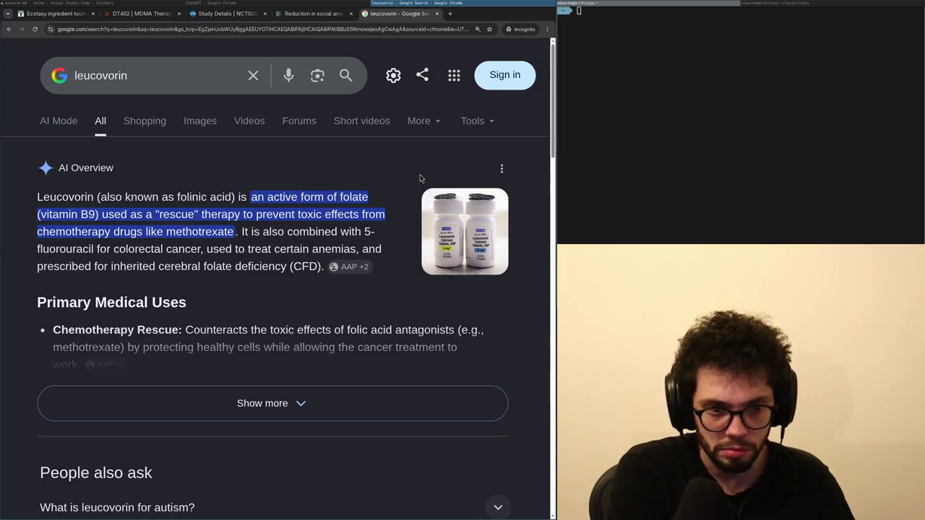
key(ctrl+w)
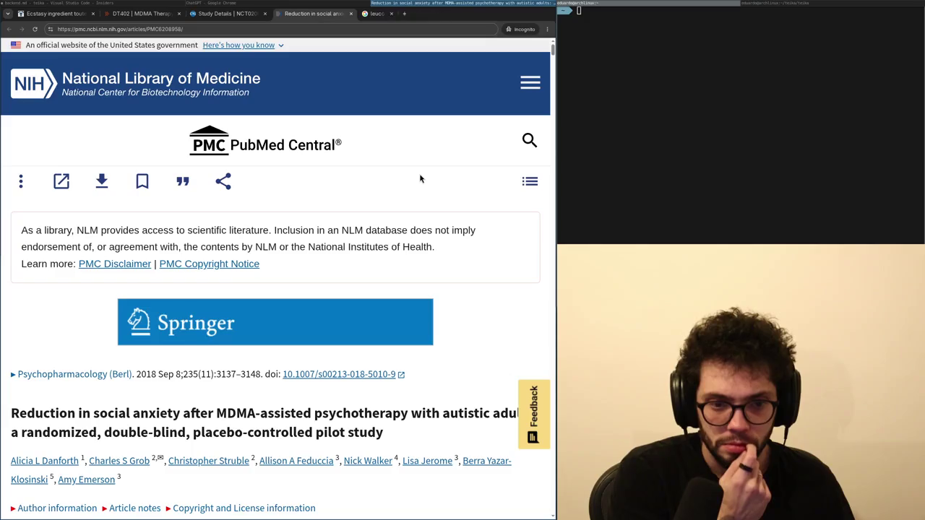
scroll(421, 179, down, 2)
key(ctrl+1)
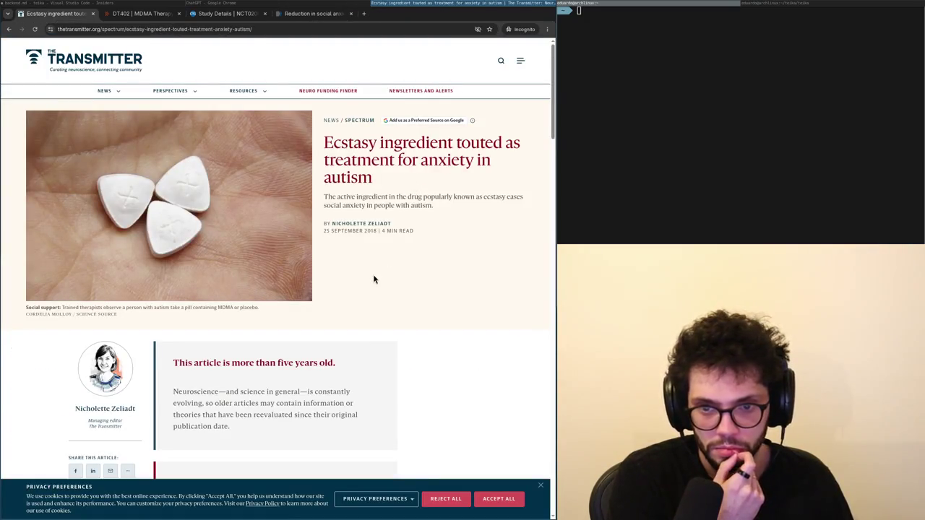
scroll(374, 280, down, 5)
scroll(370, 275, up, 5)
key(ctrl+w)
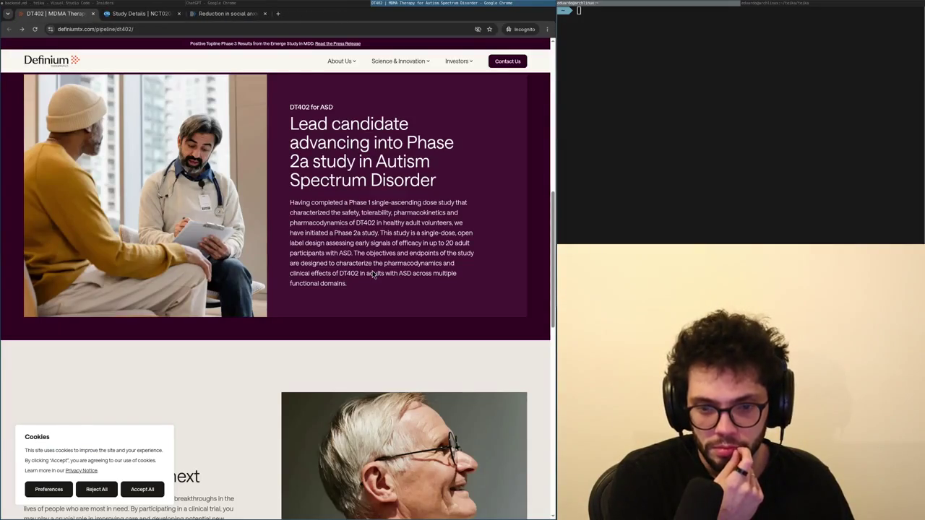
Skim the DT402 page, then paste the MDMA-alternatives question with the PMC link into ChatGPT.
scroll(373, 275, down, 6)
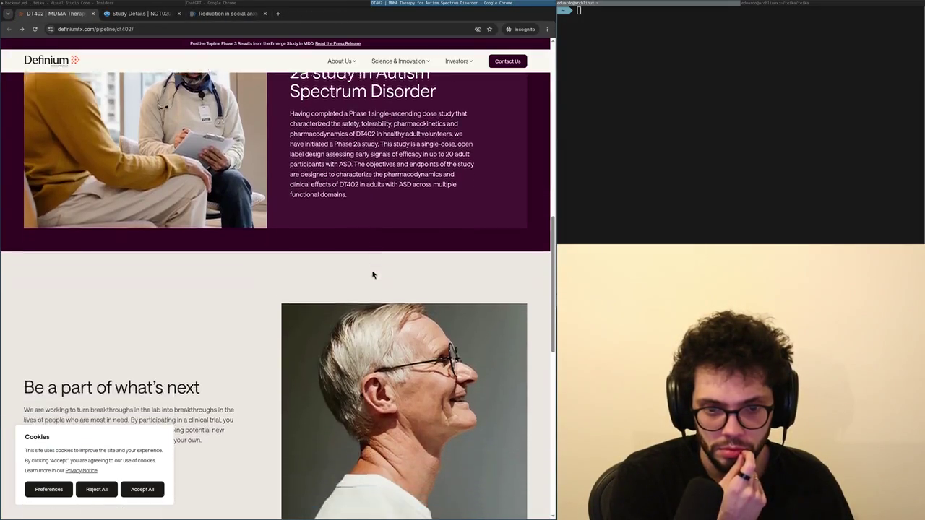
scroll(372, 275, down, 2)
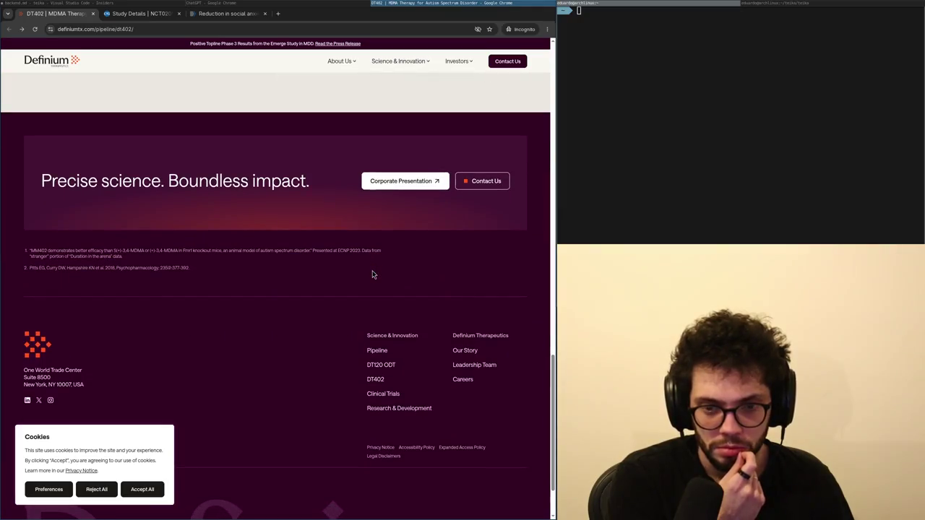
scroll(372, 275, up, 20)
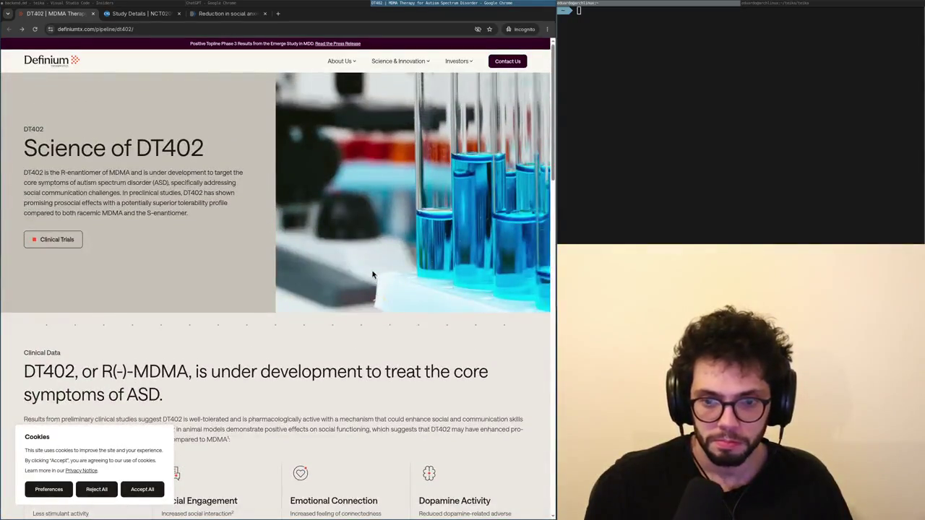
scroll(373, 275, down, 20)
scroll(373, 274, up, 20)
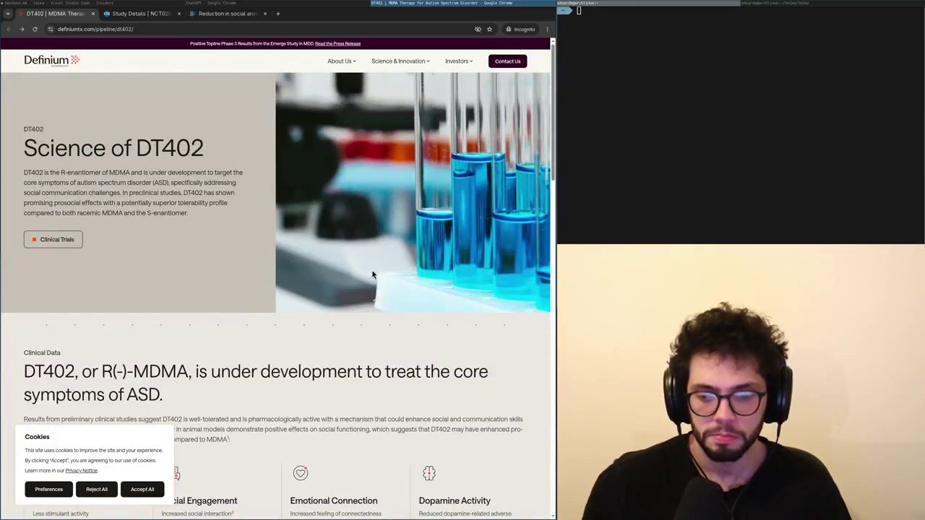
key(alt+Tab)
key(alt+Tab)
key(alt+Tab)
key(alt+Tab)
key(alt+Tab)
key(ctrl+v)
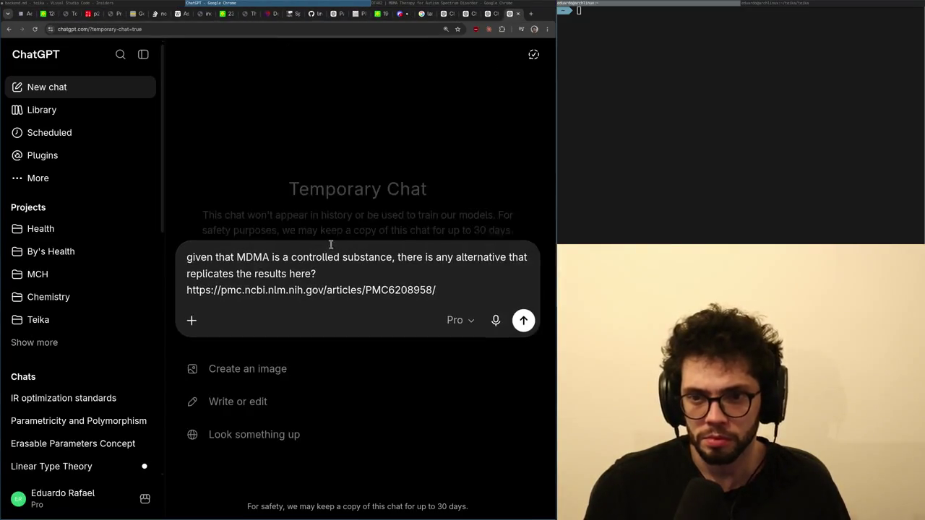